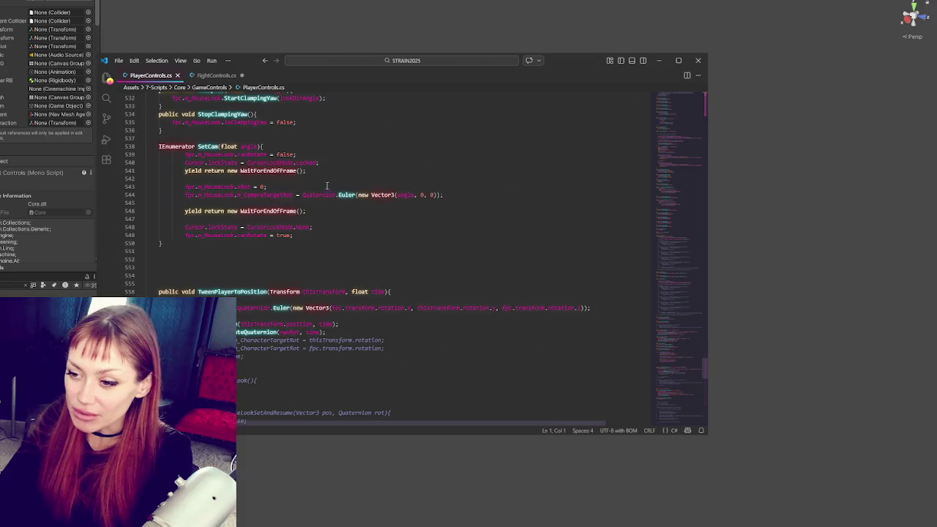
- Search PlayerControls.cs for 'anim.set'
{"action": "scroll", "scroll_direction": "up", "scroll_amount": 3}
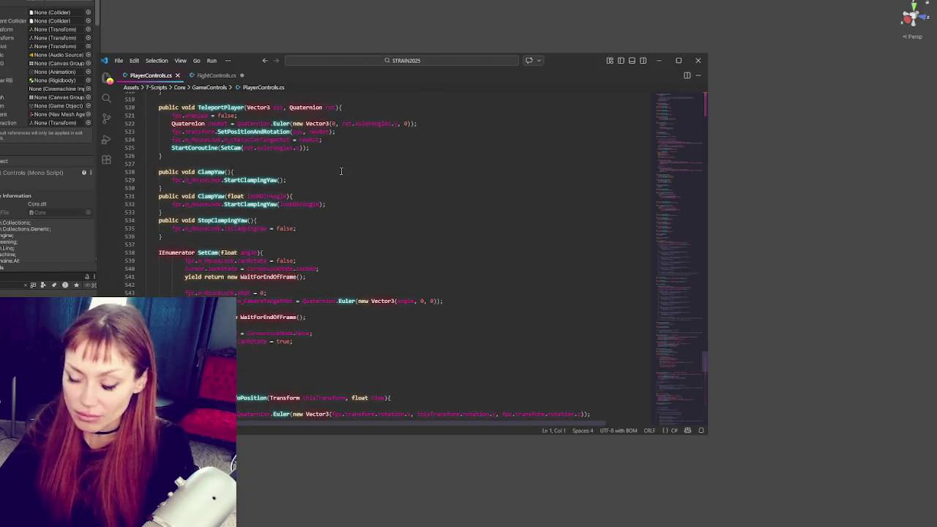
{"action": "key", "text": "ctrl+f"}
{"action": "type", "text": "fist"}
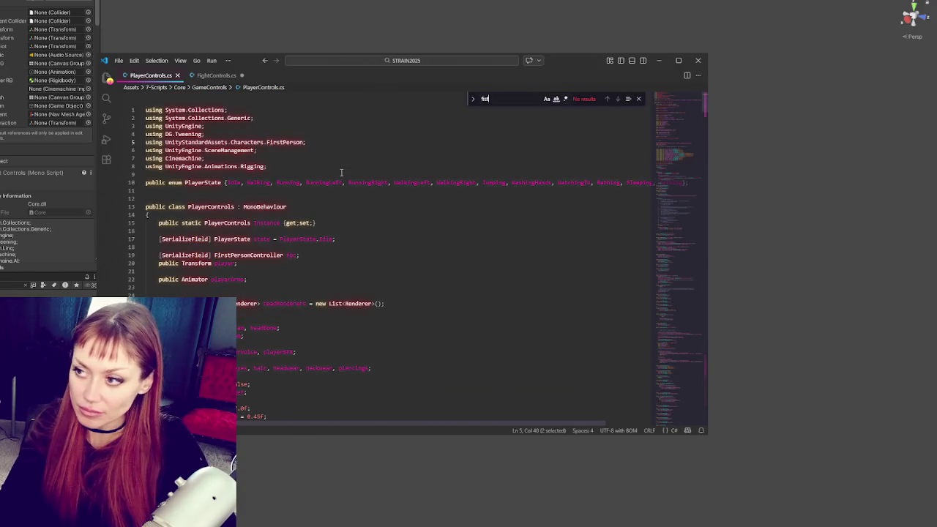
{"action": "key", "text": "BackSpace"}
{"action": "key", "text": "BackSpace"}
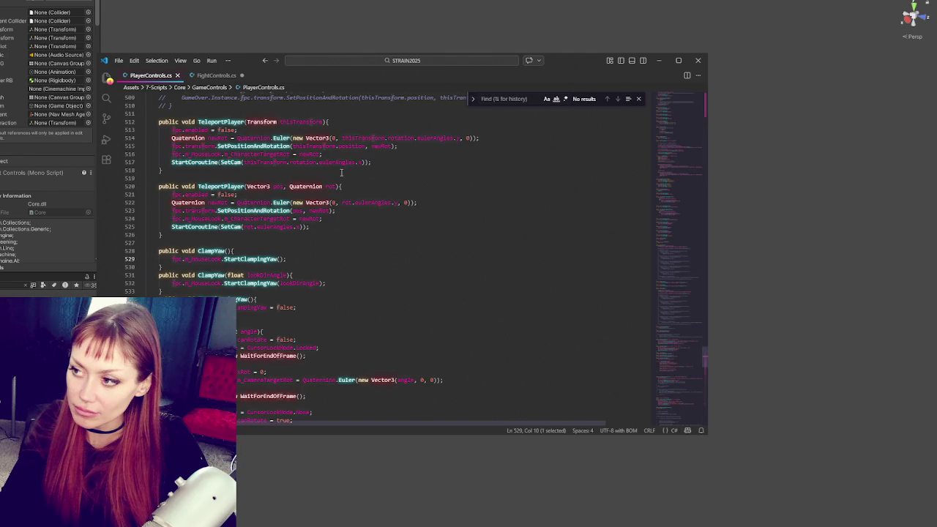
{"action": "type", "text": "anim."}
{"action": "type", "text": "set"}
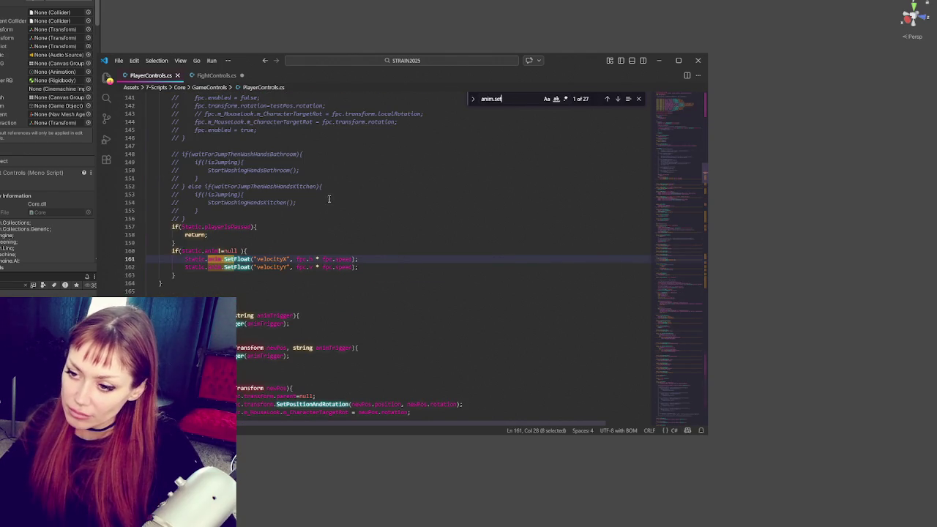
- Scroll through the anim.set matches to EndFightingIdleAnim's 'Idling' trigger at line 330
{"action": "scroll", "scroll_direction": "down", "scroll_amount": 3}
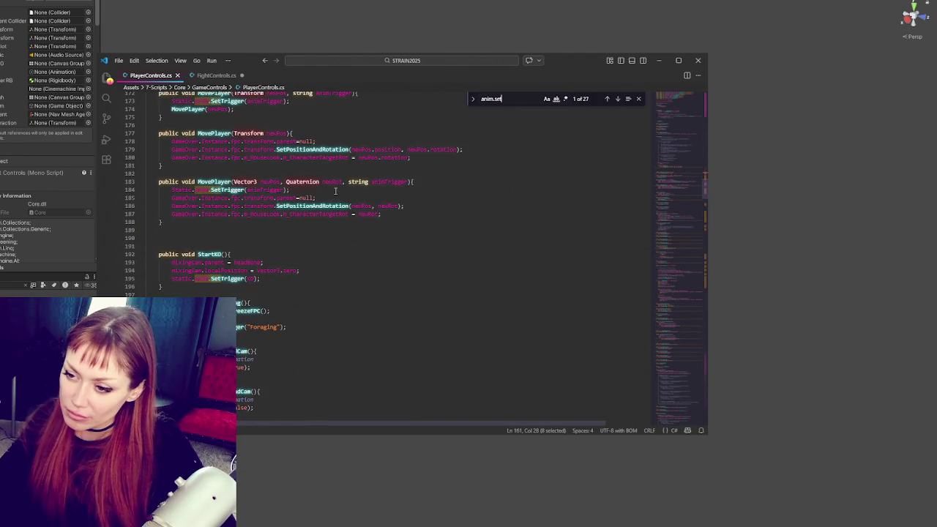
{"action": "scroll", "scroll_direction": "down", "scroll_amount": 3}
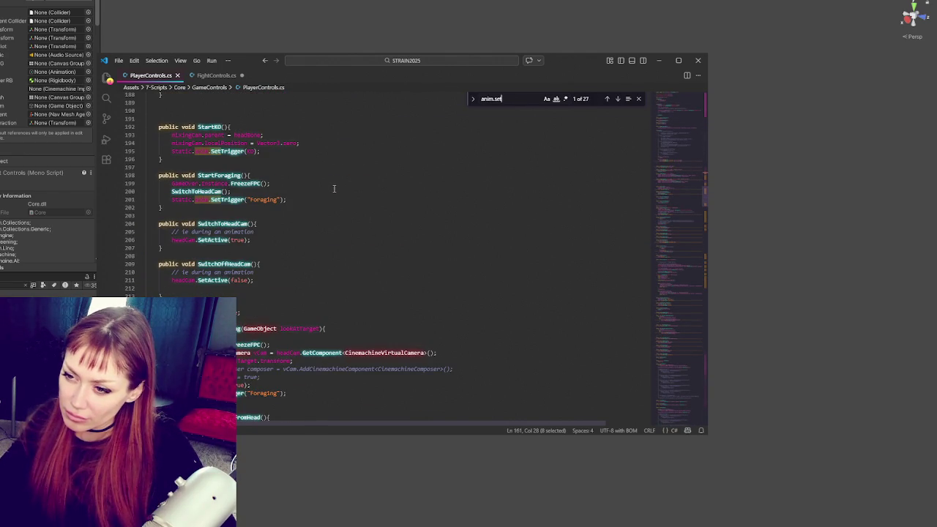
{"action": "scroll", "scroll_direction": "down", "scroll_amount": 3}
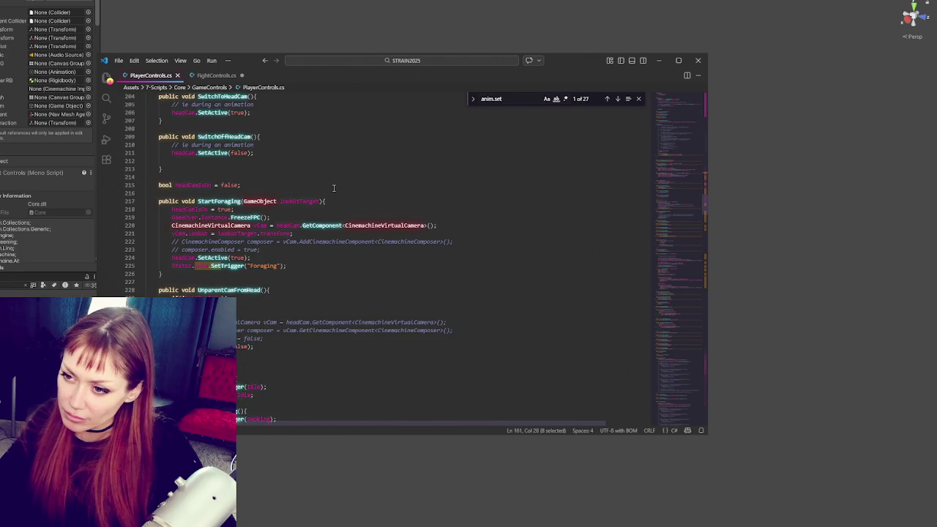
{"action": "scroll", "scroll_direction": "down", "scroll_amount": 3}
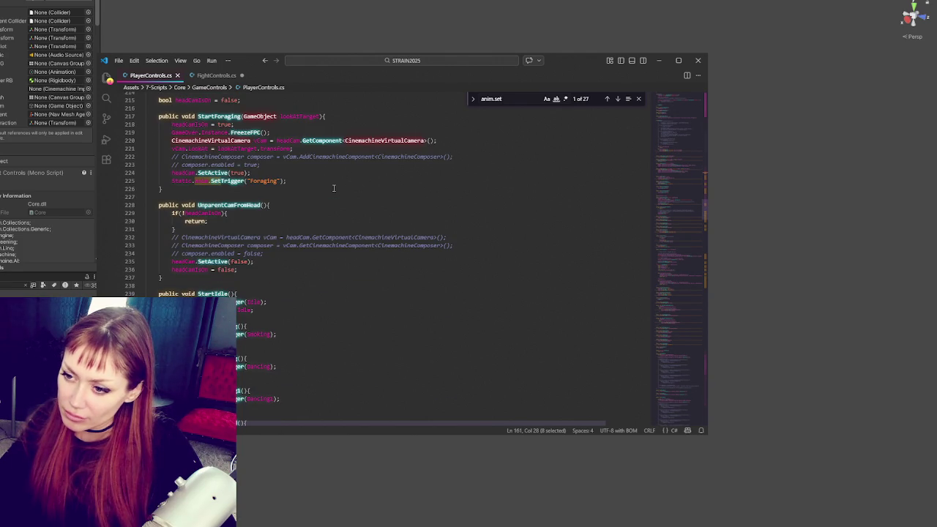
{"action": "scroll", "scroll_direction": "down", "scroll_amount": 3}
{"action": "scroll", "scroll_direction": "down", "scroll_amount": 3}
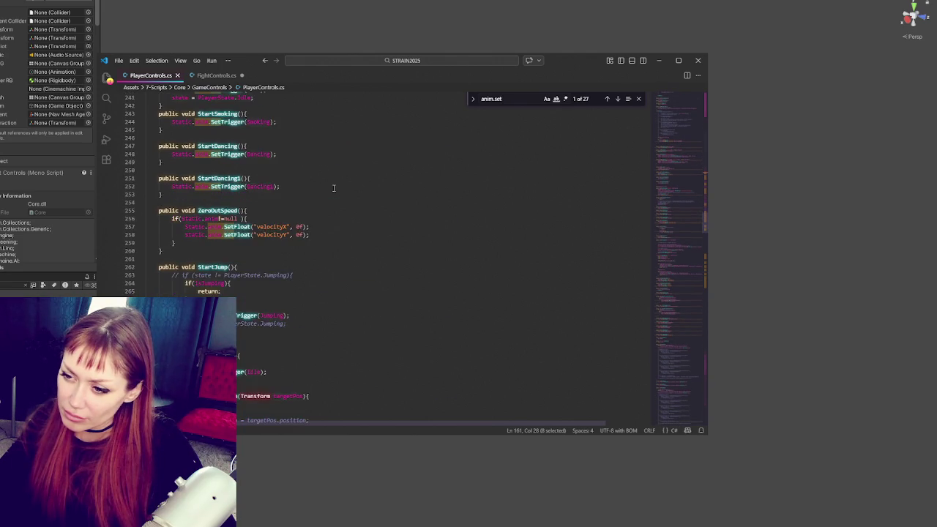
{"action": "scroll", "scroll_direction": "down", "scroll_amount": 3}
{"action": "scroll", "scroll_direction": "down", "scroll_amount": 3}
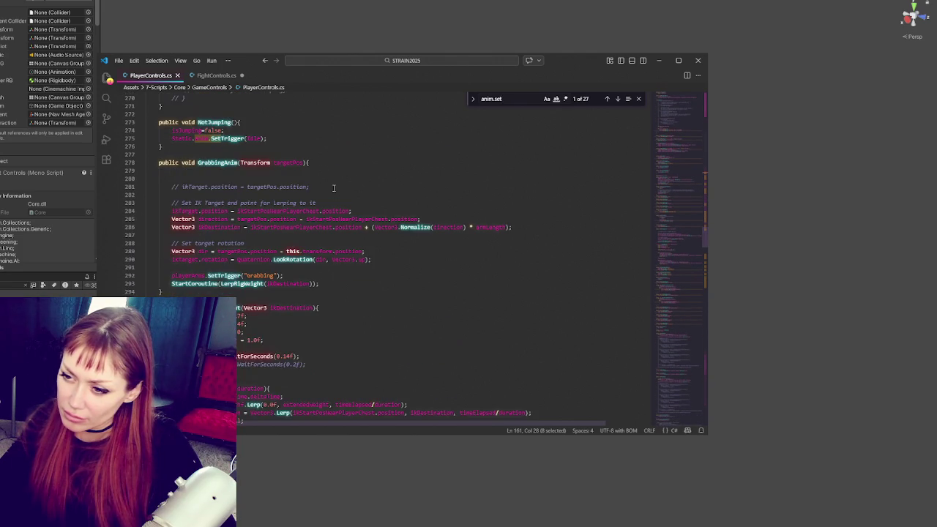
{"action": "scroll", "scroll_direction": "down", "scroll_amount": 3}
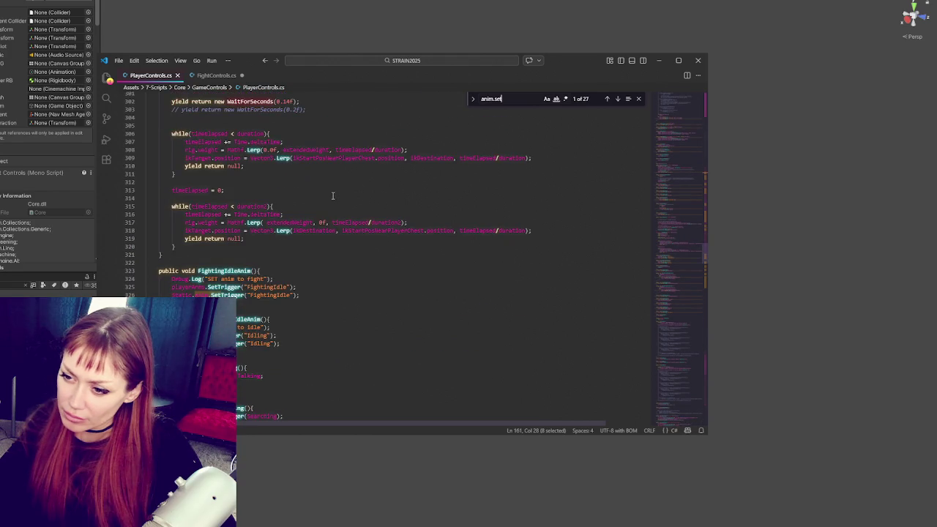
{"action": "scroll", "scroll_direction": "down", "scroll_amount": 3}
{"action": "left_click", "coordinate": [321, 200]}
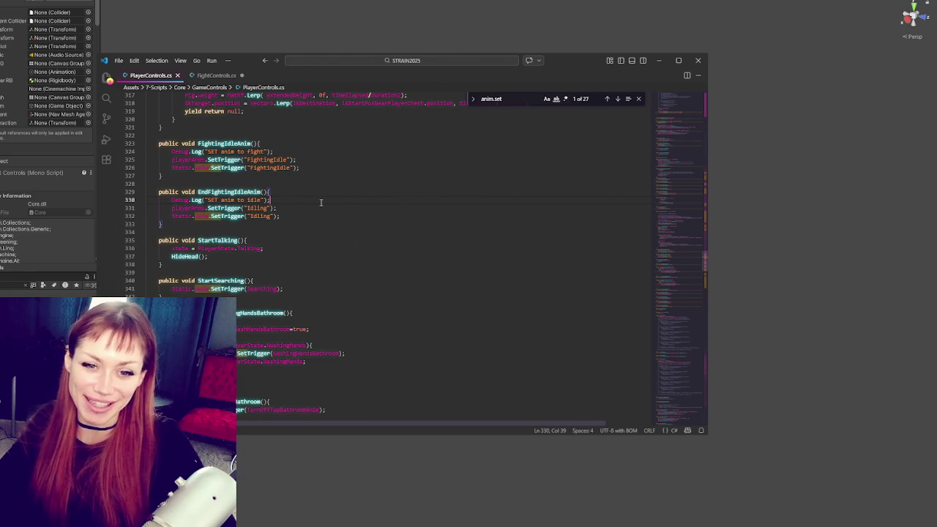
{"action": "left_click", "coordinate": [304, 209]}
{"action": "left_click", "coordinate": [304, 216]}
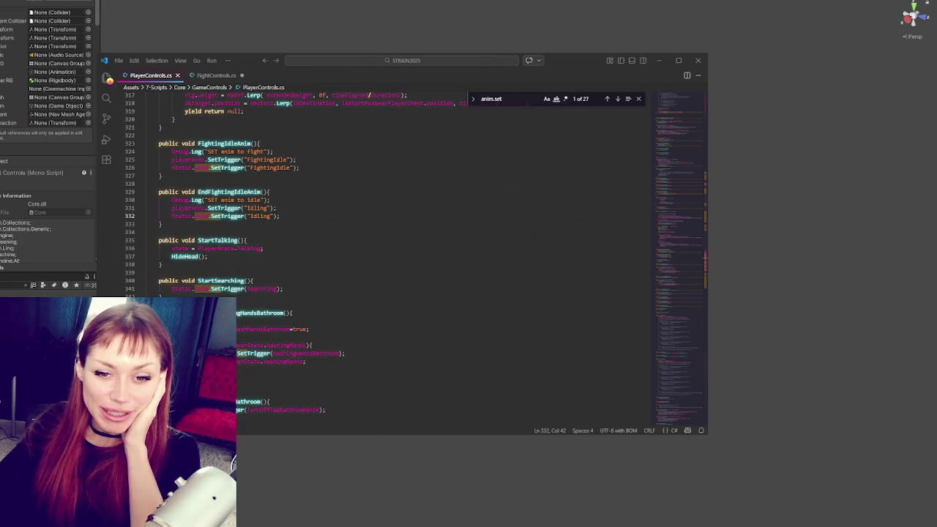
{"action": "left_click", "coordinate": [208, 256]}
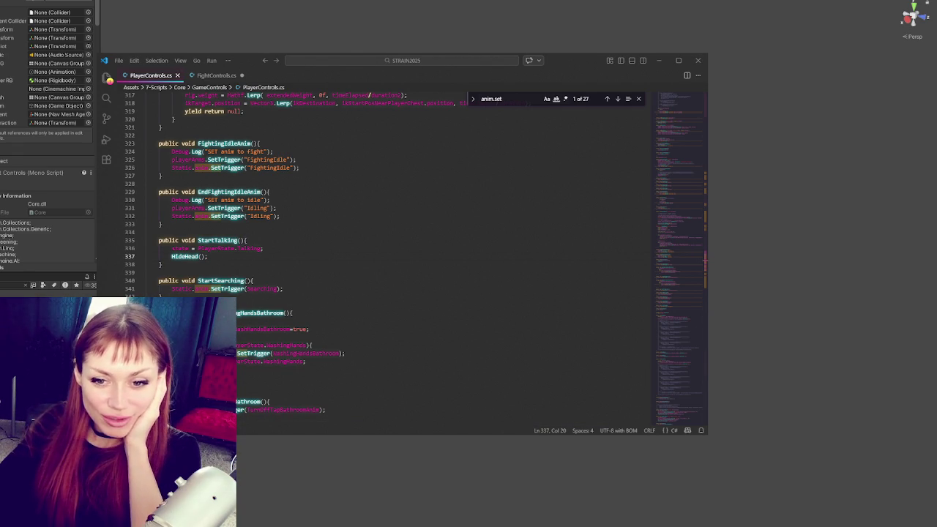
{"action": "left_click", "coordinate": [338, 217]}
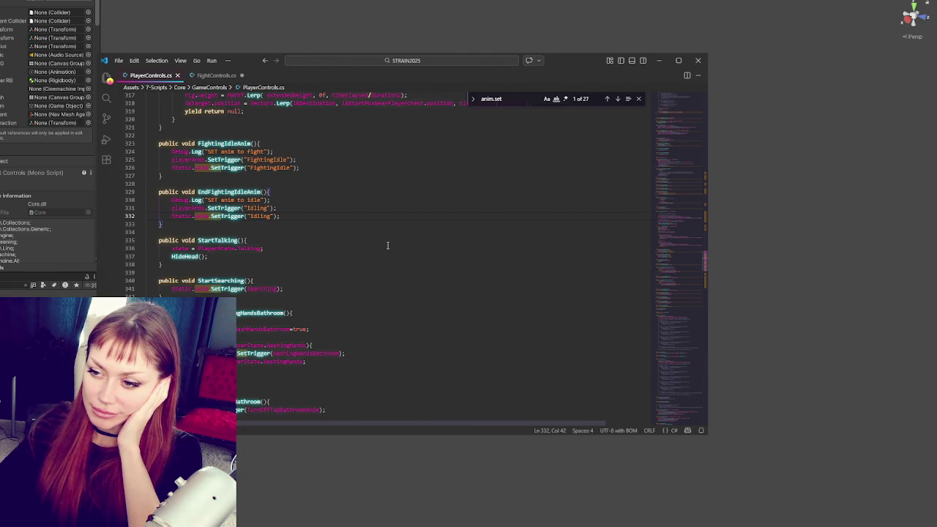
{"action": "double_click", "coordinate": [222, 143]}
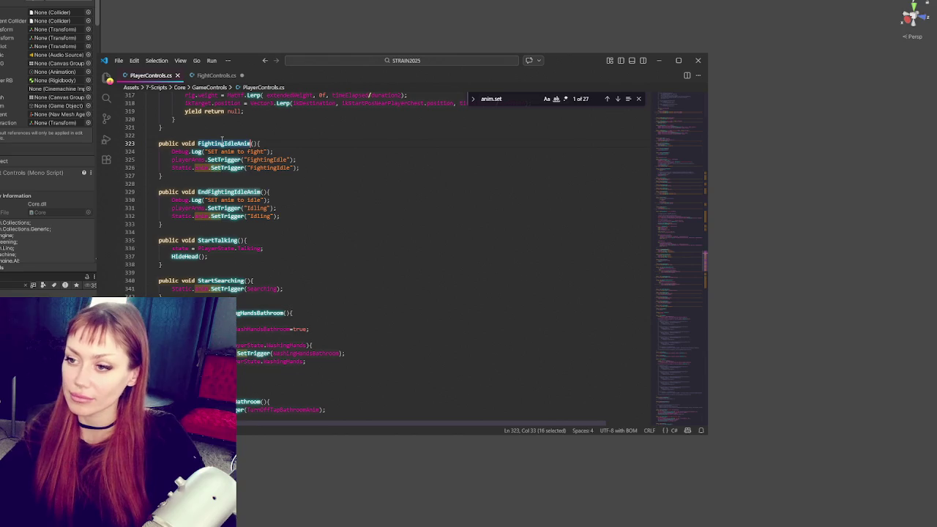
- Step through FightingIdleAnim matches, then its calls at lines 628 and 610 in FightControls.cs
{"action": "key", "text": "ctrl+f"}
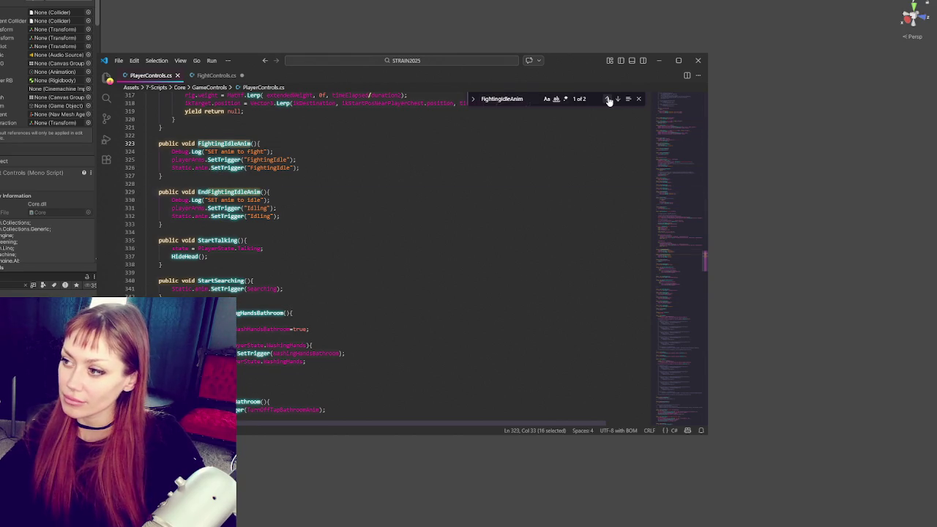
{"action": "left_click", "coordinate": [608, 100]}
{"action": "left_click", "coordinate": [608, 100]}
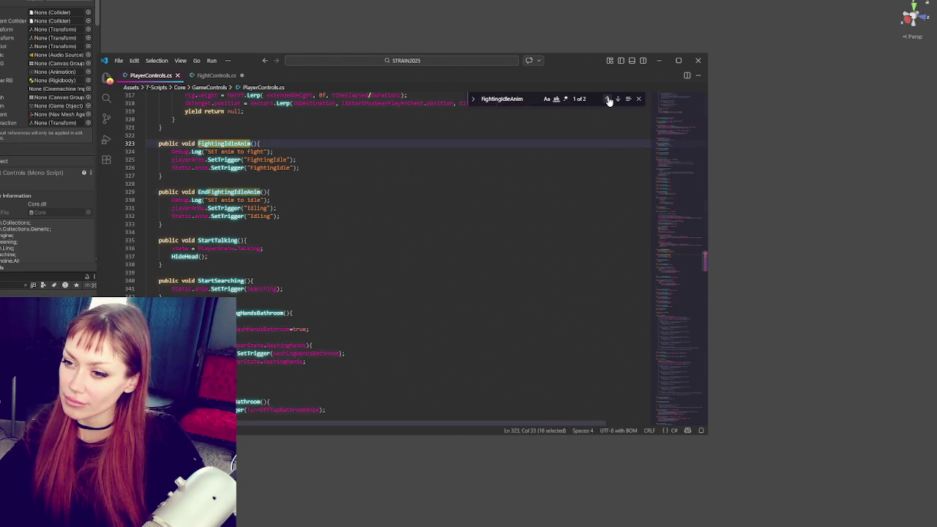
{"action": "left_click", "coordinate": [609, 100]}
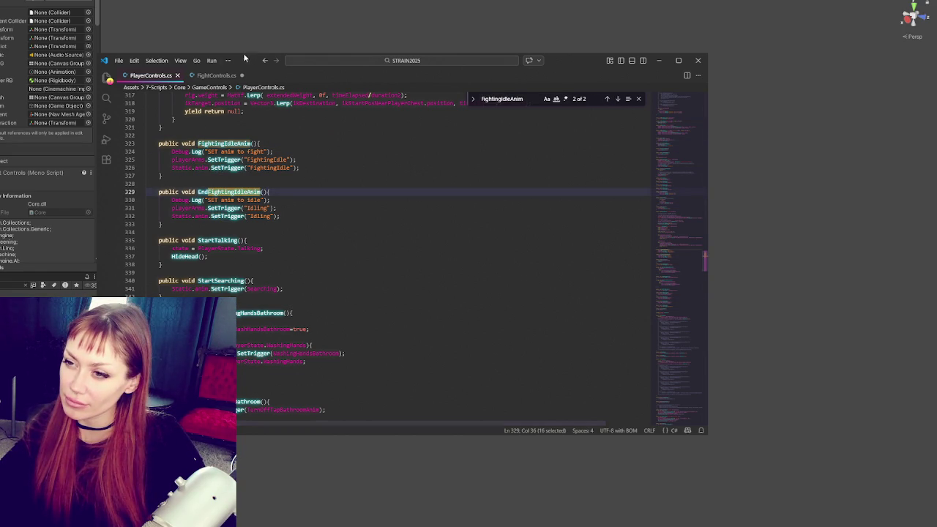
{"action": "left_click", "coordinate": [218, 75]}
{"action": "left_click", "coordinate": [607, 100]}
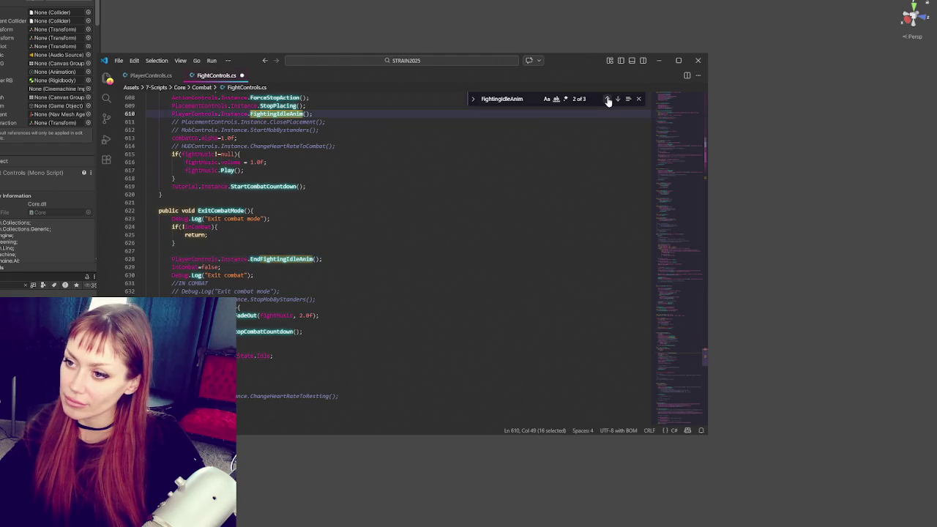
{"action": "left_click", "coordinate": [607, 100]}
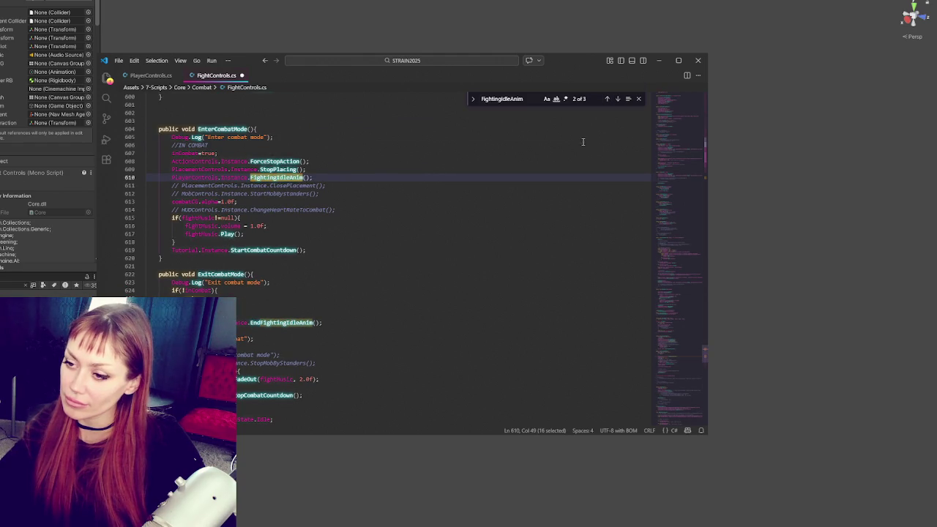
- Find the ExitCombatMode calls at lines 461, 450 and 441, ending in ResetPursuers
{"action": "double_click", "coordinate": [220, 274]}
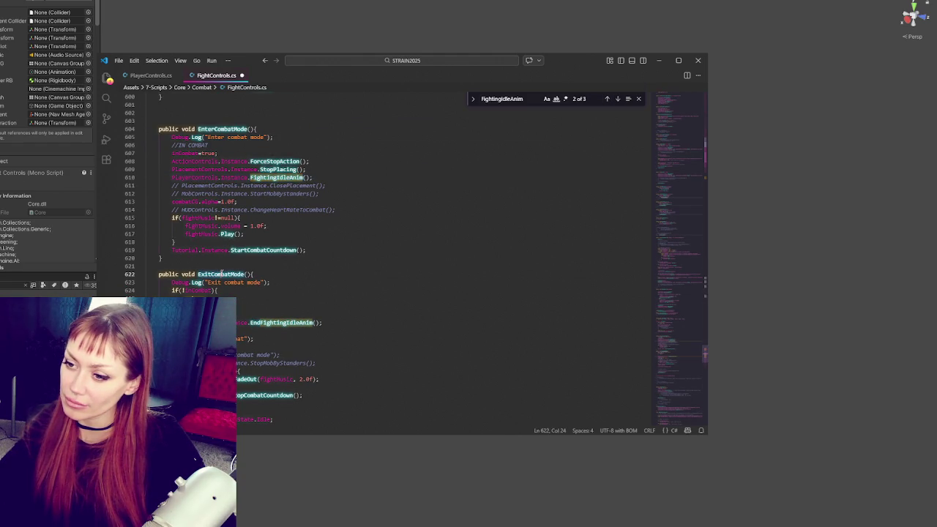
{"action": "key", "text": "ctrl+f"}
{"action": "left_click", "coordinate": [607, 99]}
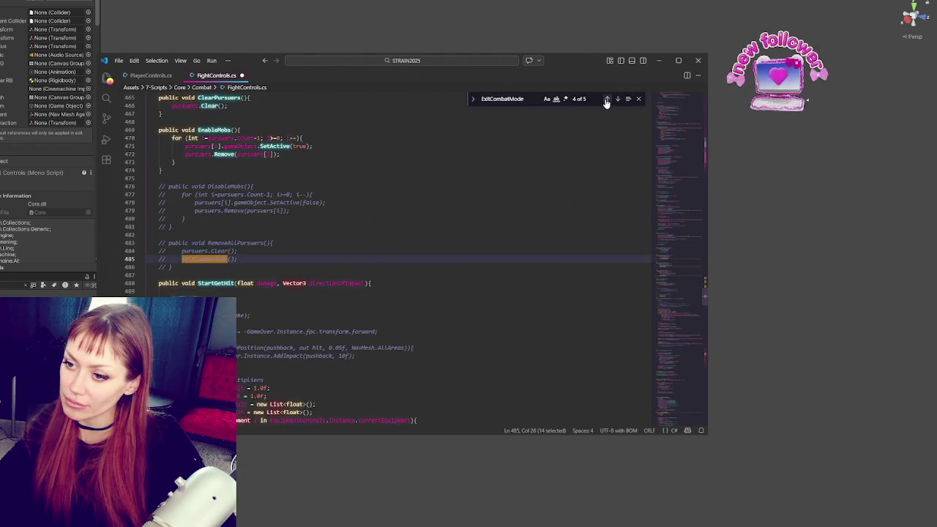
{"action": "left_click", "coordinate": [607, 99]}
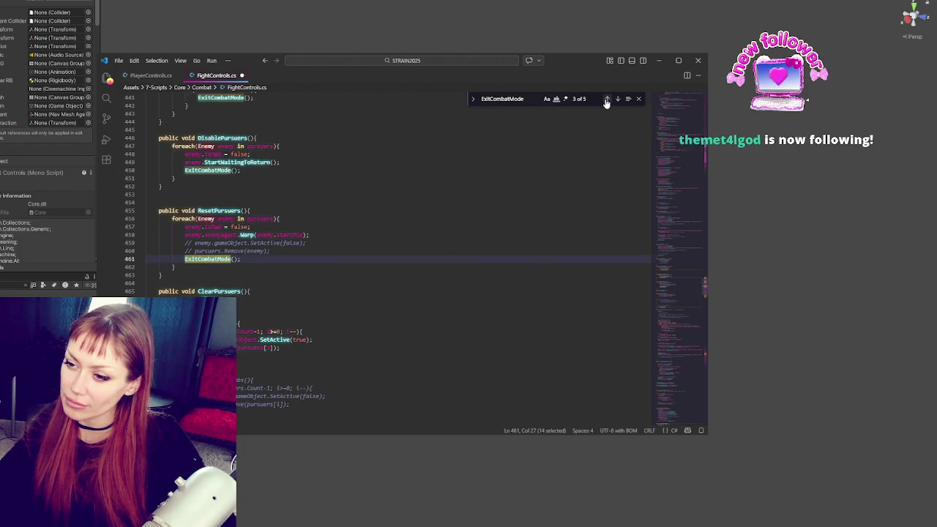
{"action": "left_click", "coordinate": [607, 99]}
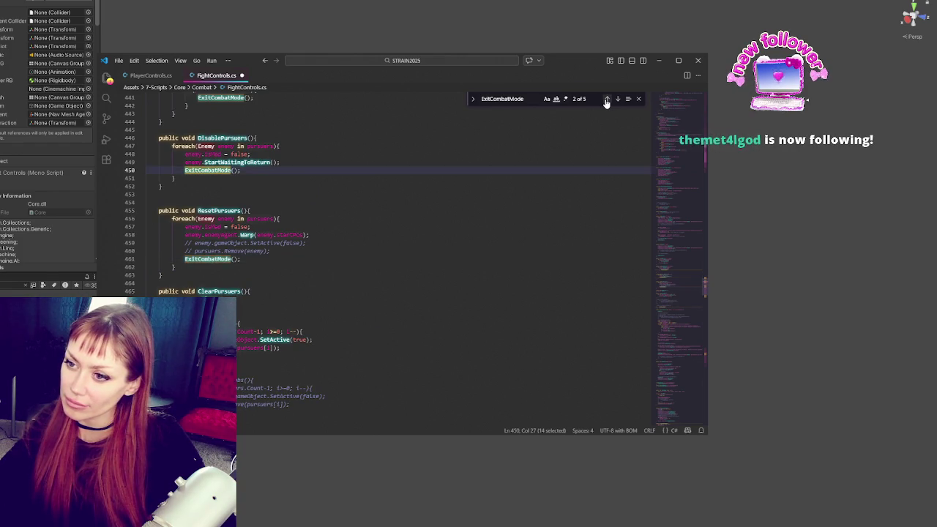
{"action": "left_click", "coordinate": [607, 100]}
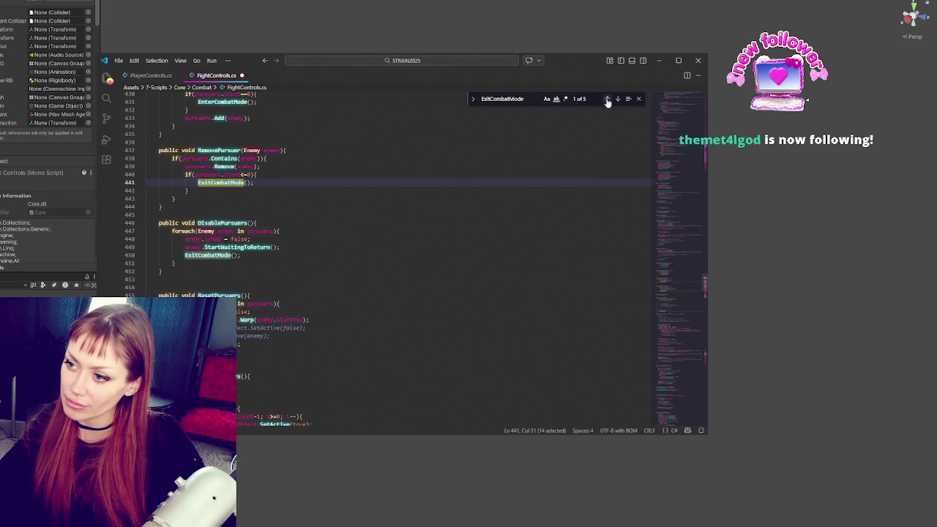
{"action": "left_click", "coordinate": [607, 99]}
{"action": "left_click", "coordinate": [606, 100]}
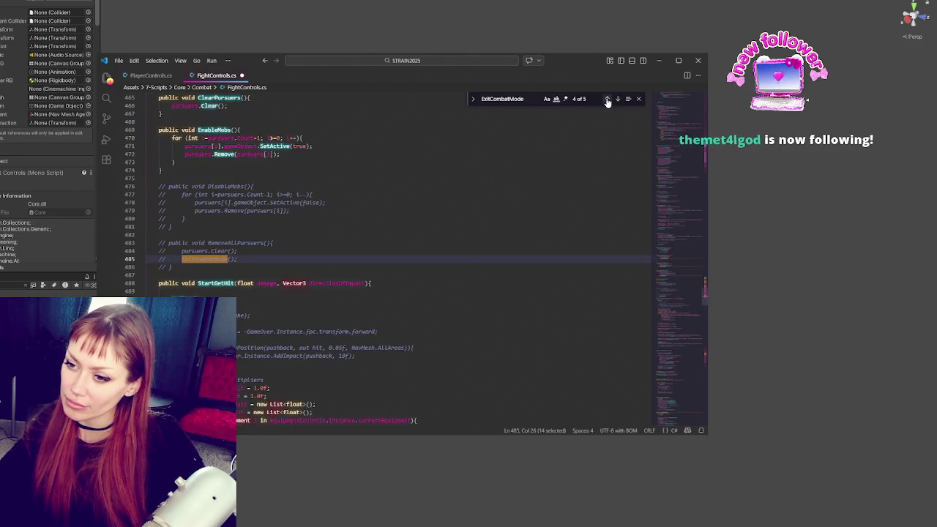
{"action": "left_click", "coordinate": [607, 100]}
- Search FightControls.cs for other ResetPursuers references
{"action": "double_click", "coordinate": [218, 210]}
{"action": "key", "text": "ctrl+f"}
{"action": "left_click", "coordinate": [606, 100]}
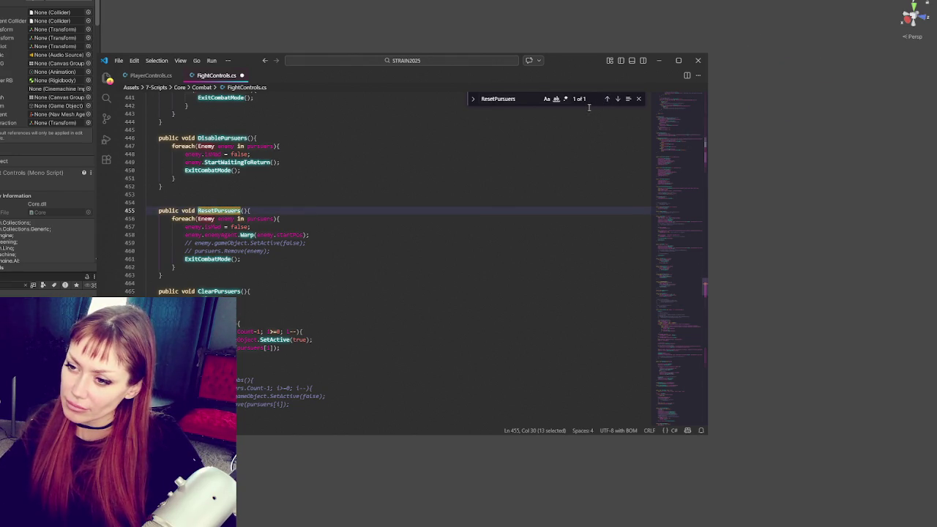
- Save the edited script with Ctrl+S and switch back to Unity
{"action": "key", "text": "ctrl+s"}
{"action": "key", "text": "alt+Tab"}
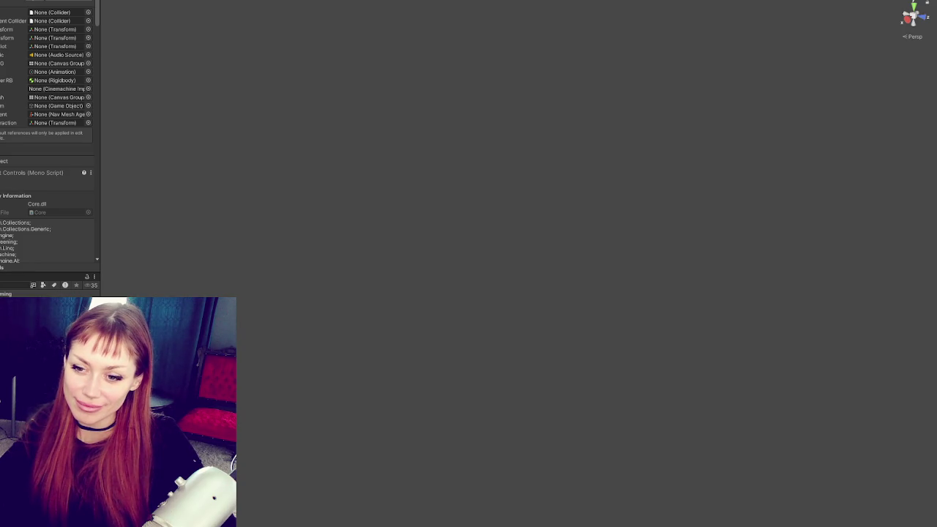
- Check the Unity console message counts, then return to ResetPursuers in FightControls.cs
{"action": "key", "text": "ctrl+shift+c"}
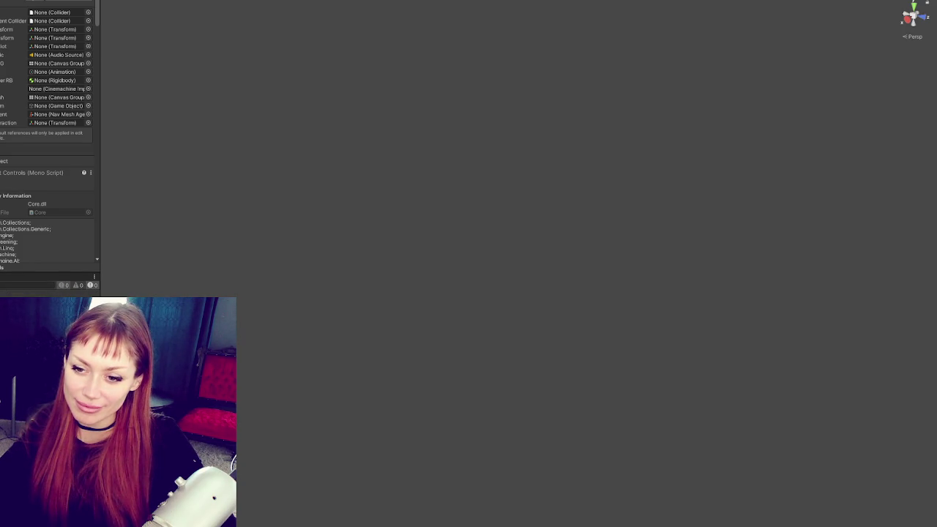
{"action": "key", "text": "alt+Tab"}
{"action": "left_click", "coordinate": [244, 210]}
{"action": "type", "text": "2"}
{"action": "key", "text": "BackSpace"}
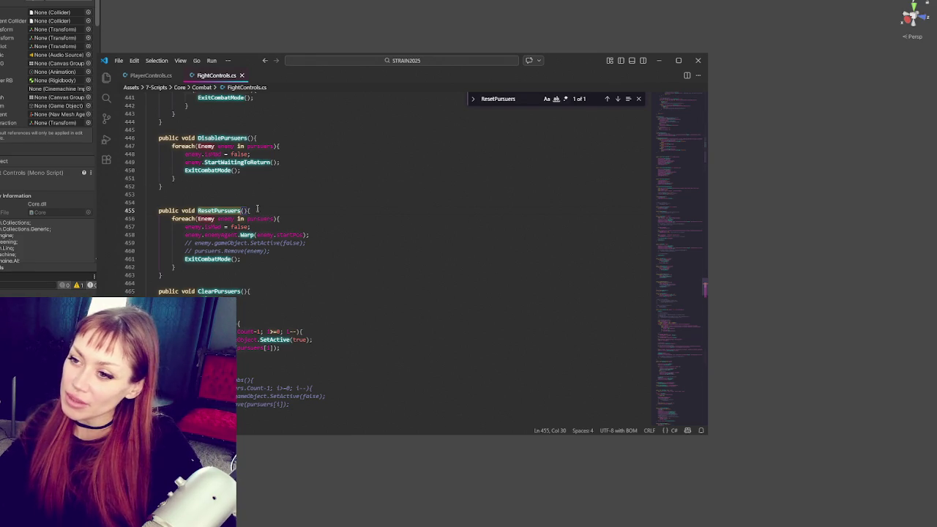
- Search FightControls.cs for FightingIdleAnim and cycle through its matches
{"action": "left_click", "coordinate": [150, 76]}
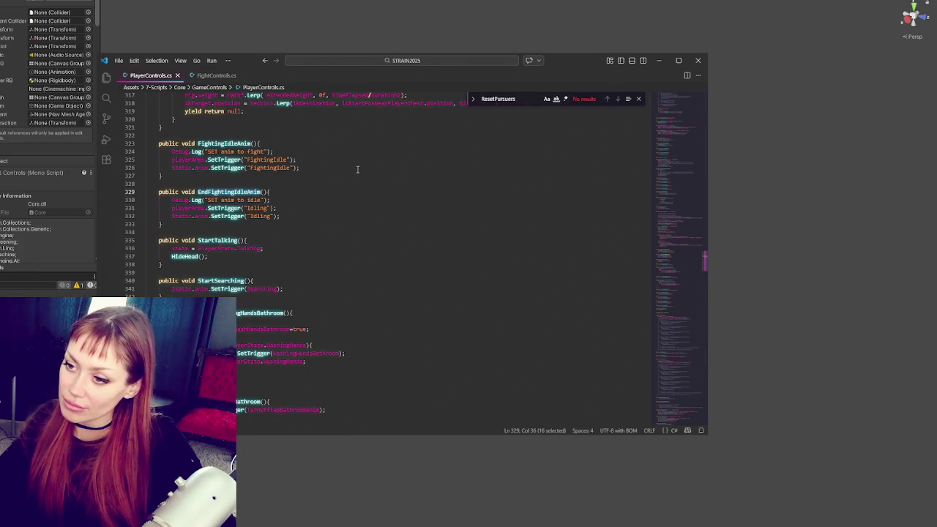
{"action": "left_click", "coordinate": [215, 75]}
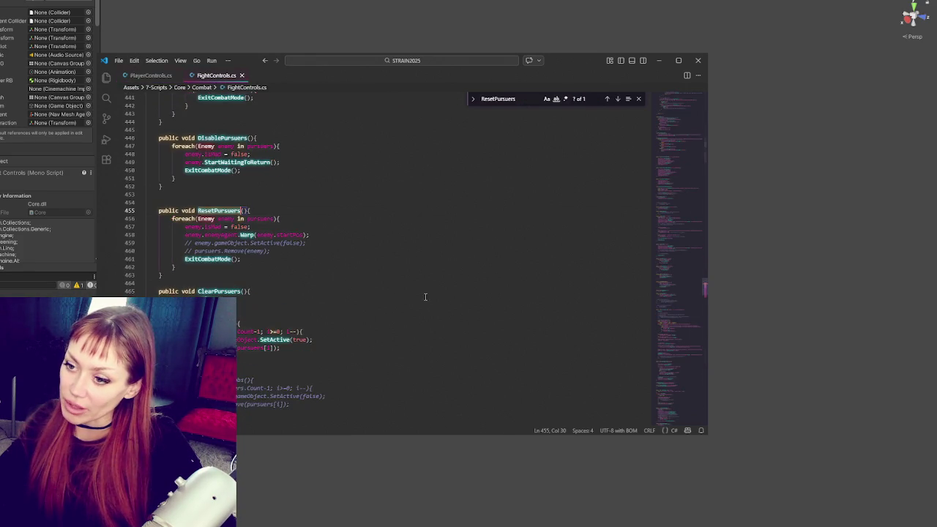
{"action": "left_click", "coordinate": [144, 76]}
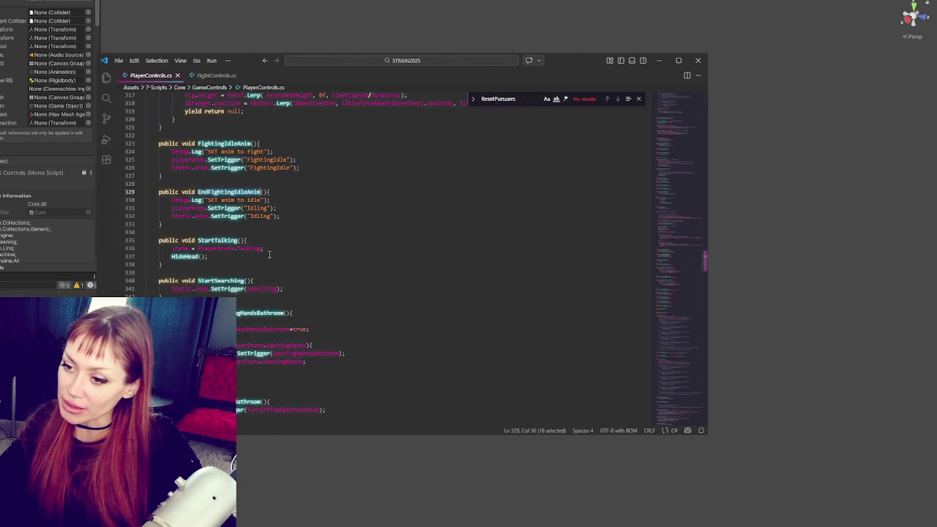
{"action": "key", "text": "ctrl+f"}
{"action": "left_click", "coordinate": [215, 75]}
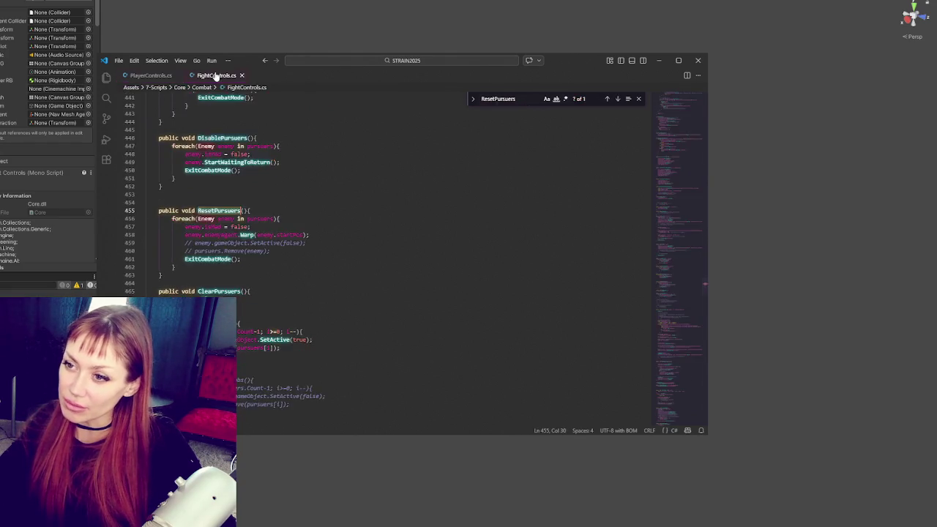
{"action": "key", "text": "Return"}
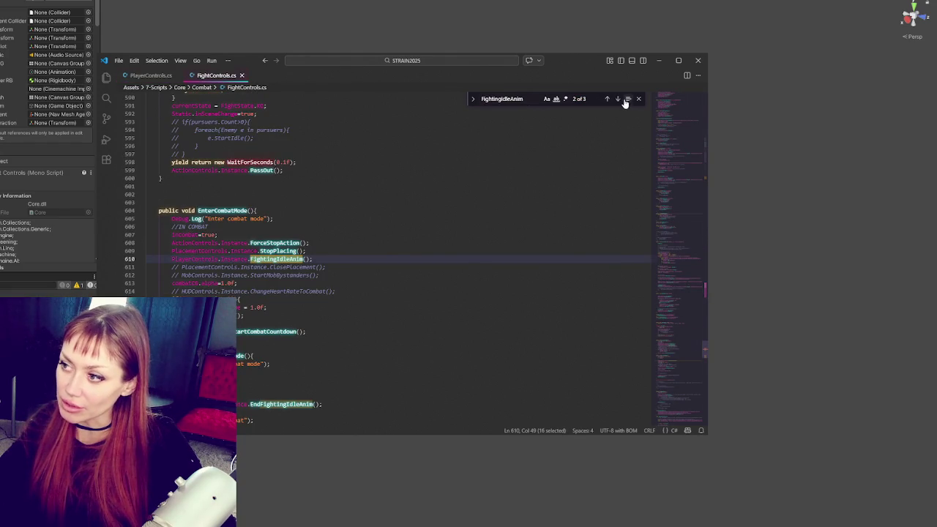
{"action": "left_click", "coordinate": [619, 99]}
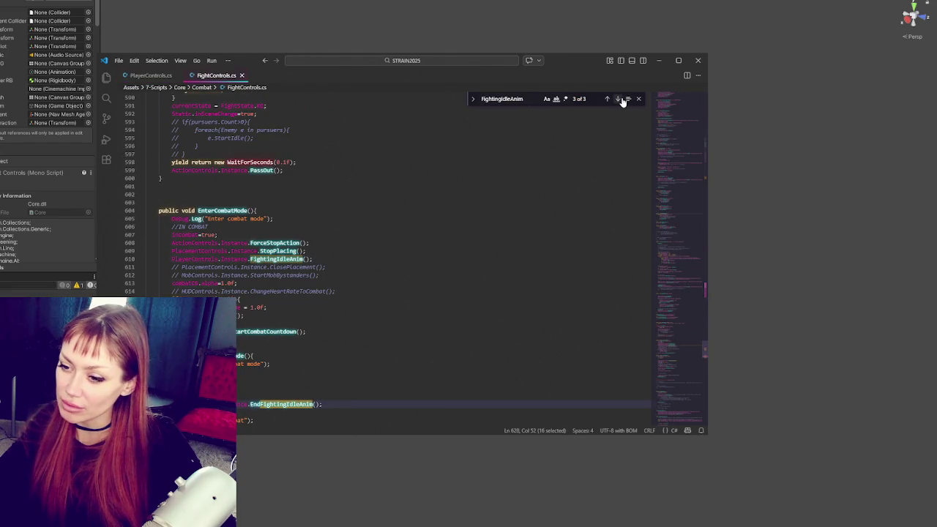
{"action": "left_click", "coordinate": [620, 99]}
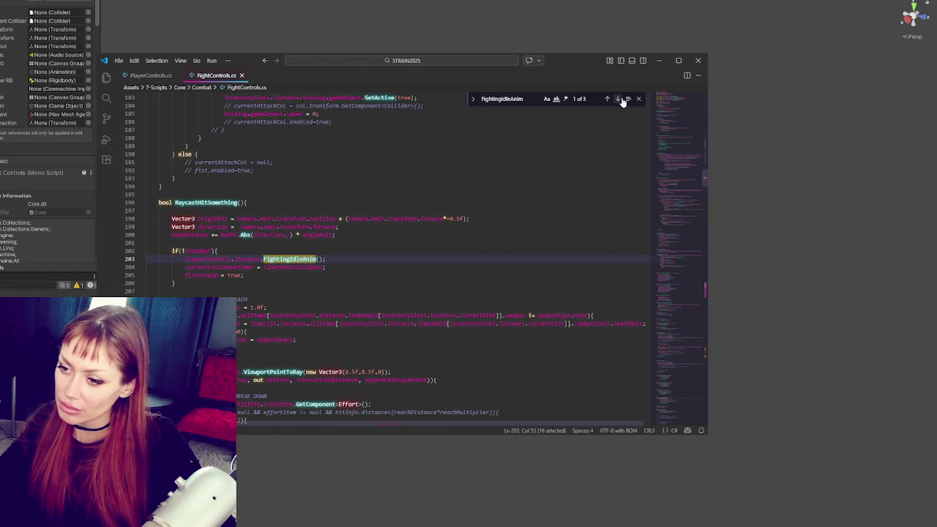
- Follow currentFistsDownTimer to the TurnOffFistTimer definition
{"action": "double_click", "coordinate": [216, 268]}
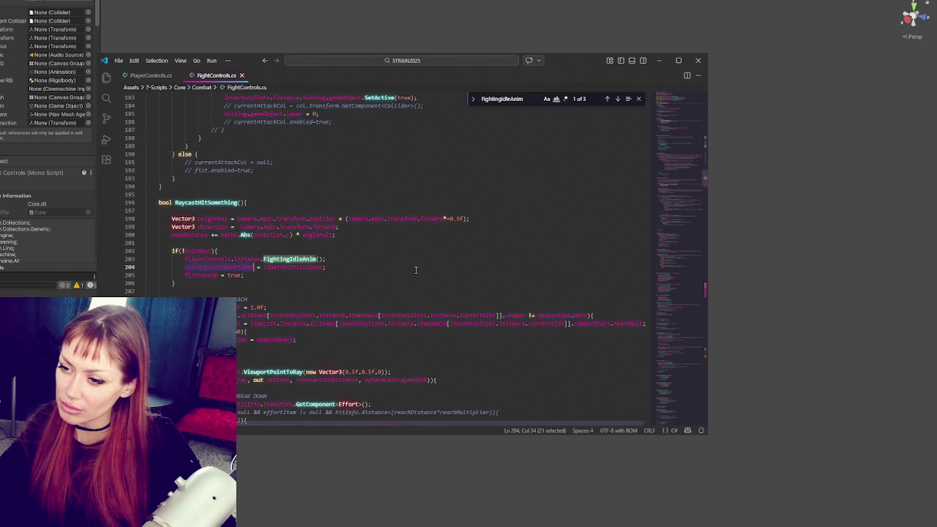
{"action": "key", "text": "ctrl+f"}
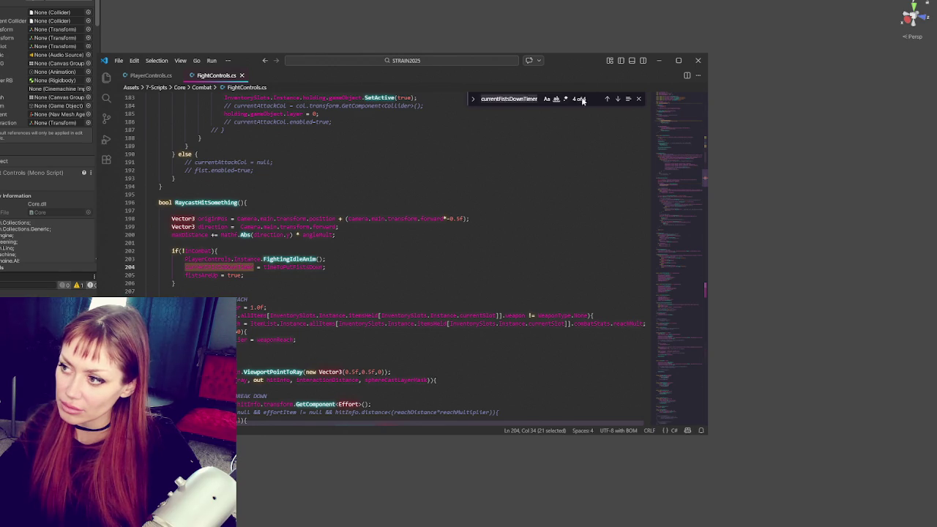
{"action": "left_click", "coordinate": [607, 99]}
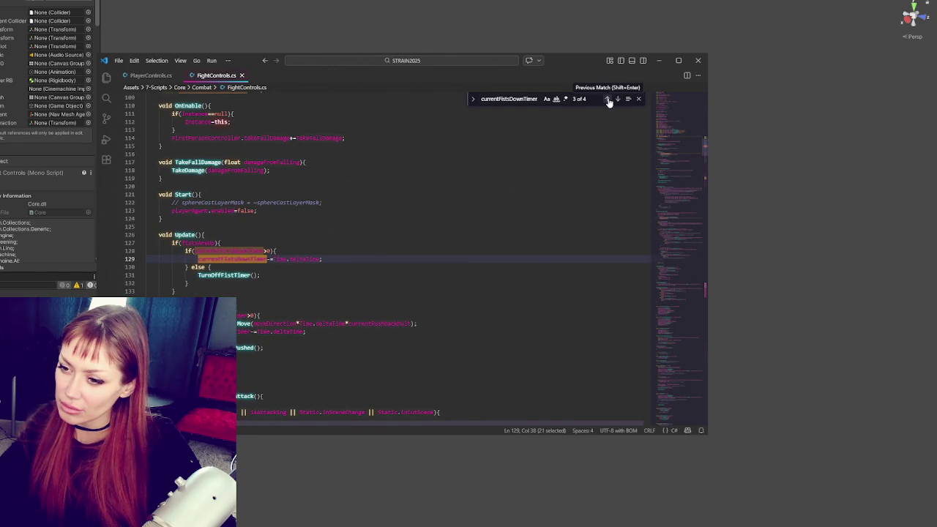
{"action": "double_click", "coordinate": [224, 274]}
{"action": "key", "text": "ctrl+f"}
{"action": "left_click", "coordinate": [617, 98]}
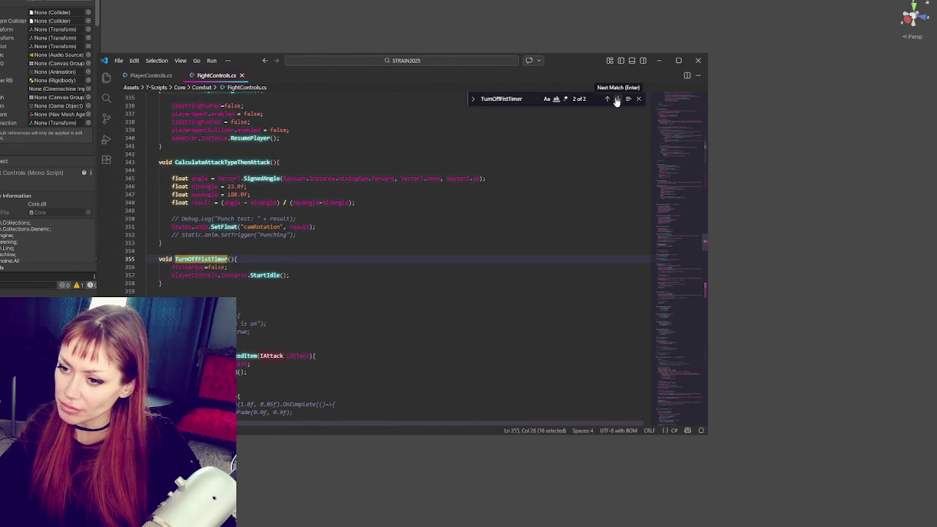
- Add Debug.Log("Should put fists down") inside TurnOffFistTimer and save
{"action": "left_click", "coordinate": [248, 260]}
{"action": "key", "text": "Return"}
{"action": "type", "text": "Debug.Log(\"Should put"}
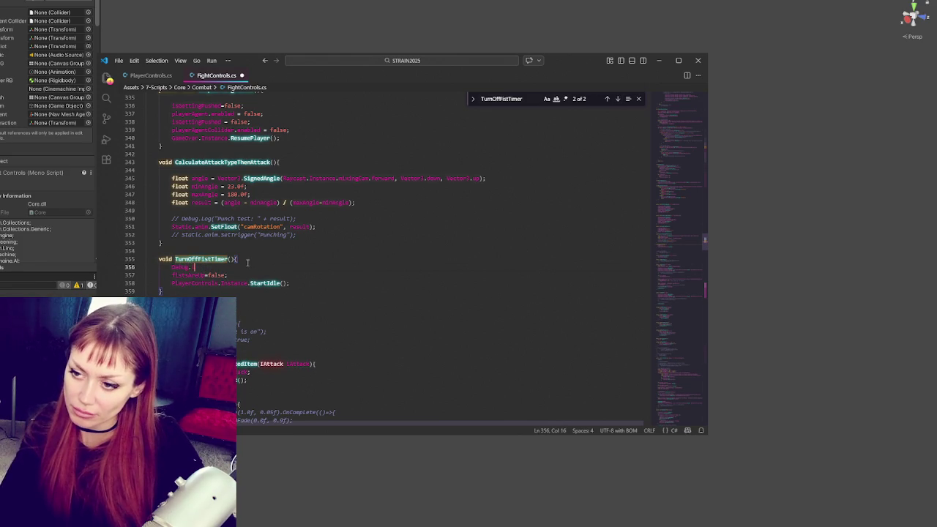
{"action": "type", "text": " fists "}
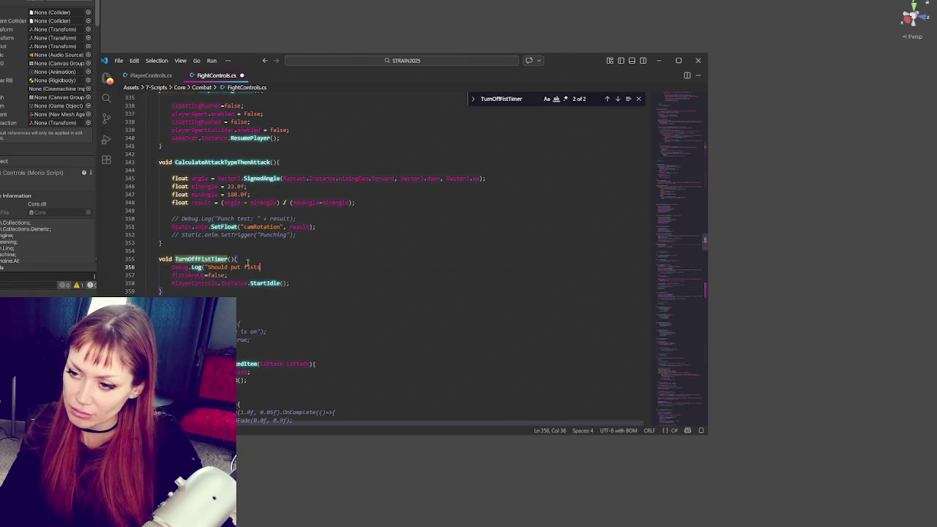
{"action": "type", "text": "down\");"}
{"action": "key", "text": "ctrl+s"}
- Add a Debug.Log("CountingDown") line at the top of Update and copy it
{"action": "left_click", "coordinate": [210, 259]}
{"action": "left_click", "coordinate": [607, 98]}
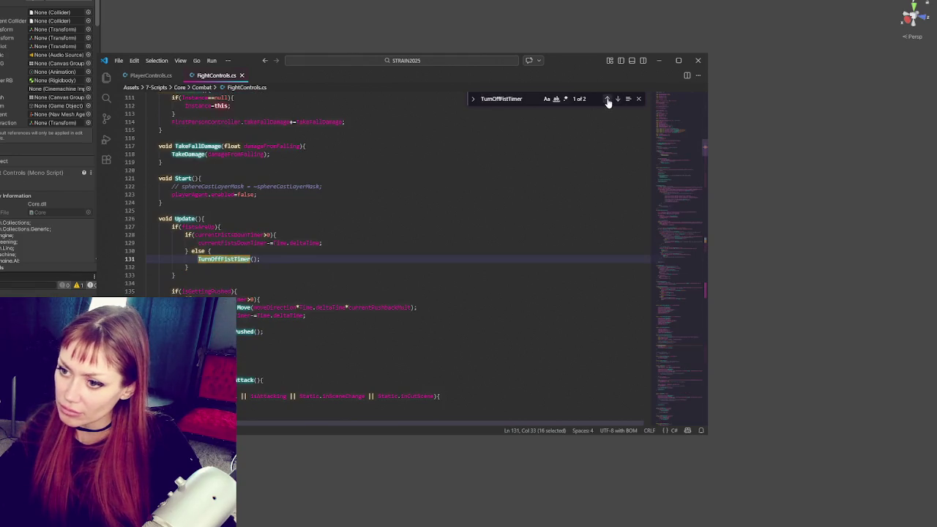
{"action": "left_click", "coordinate": [230, 243]}
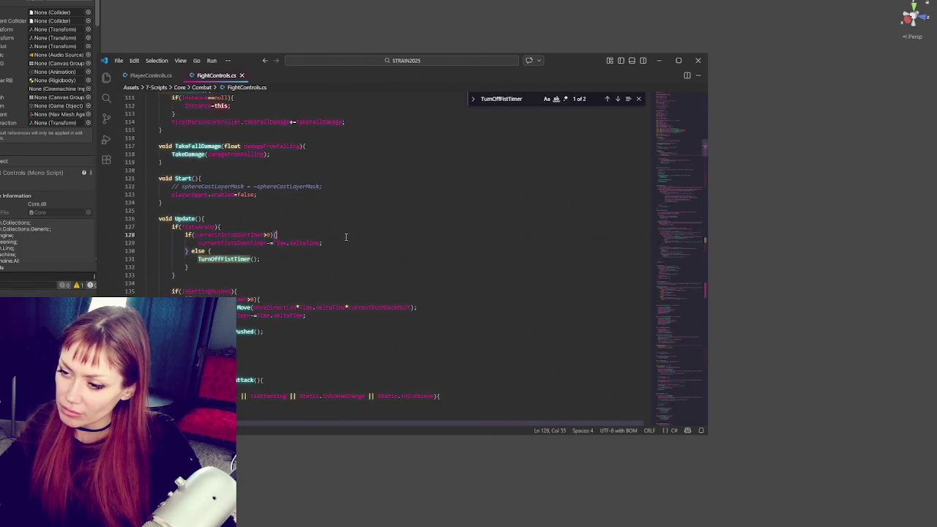
{"action": "left_click", "coordinate": [309, 221]}
{"action": "key", "text": "Return"}
{"action": "type", "text": "Debug."}
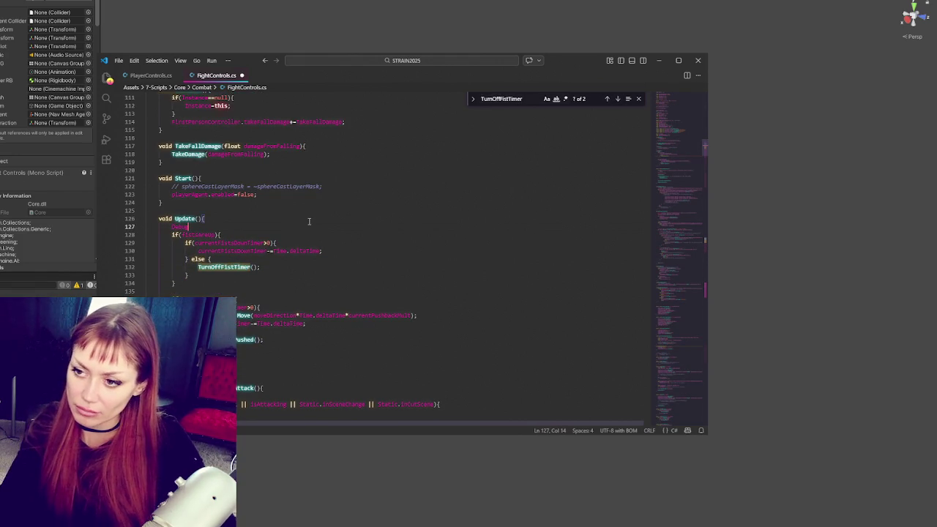
{"action": "type", "text": "Log(\"Counting"}
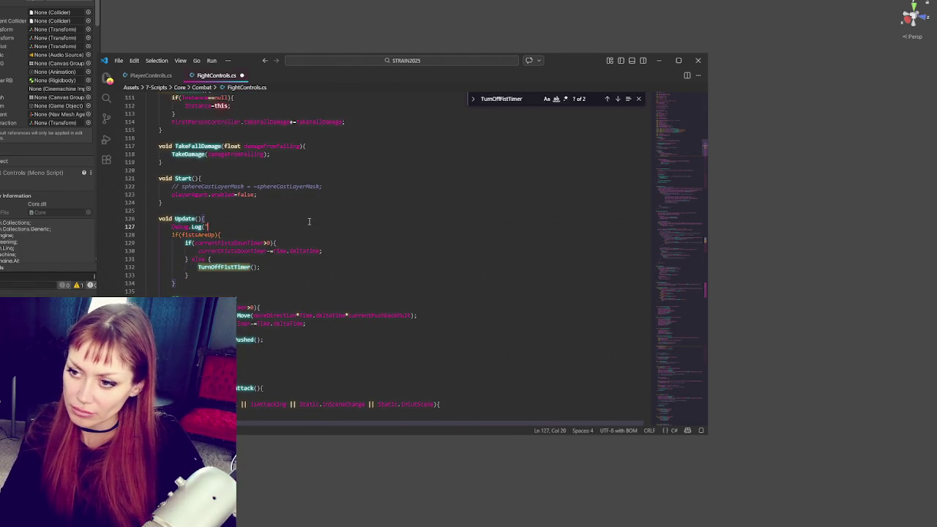
{"action": "type", "text": "Down\");"}
{"action": "key", "text": "shift+Up"}
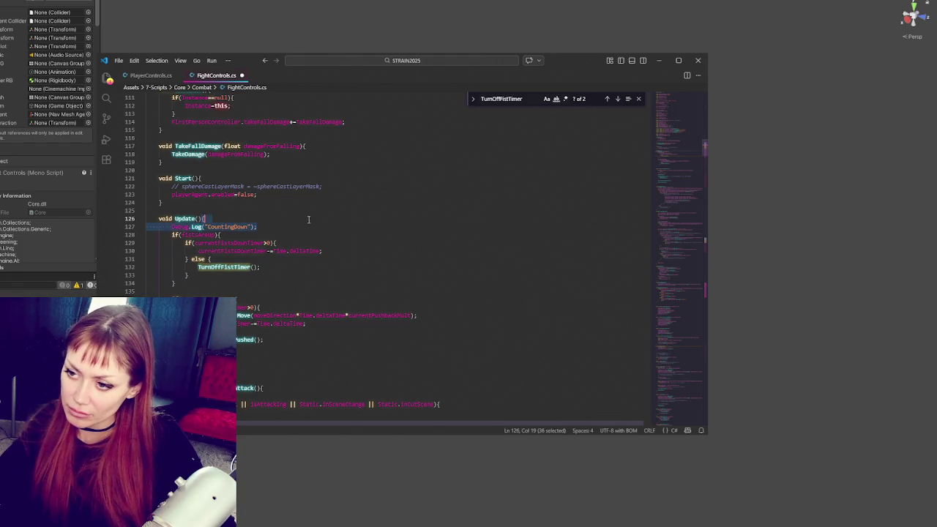
{"action": "key", "text": "ctrl+c"}
- Paste the log into the countdown and else branches, changing the else one to 'Stopped'
{"action": "left_click", "coordinate": [343, 249]}
{"action": "key", "text": "ctrl+v"}
{"action": "left_click", "coordinate": [282, 274]}
{"action": "key", "text": "Up"}
{"action": "key", "text": "ctrl+v"}
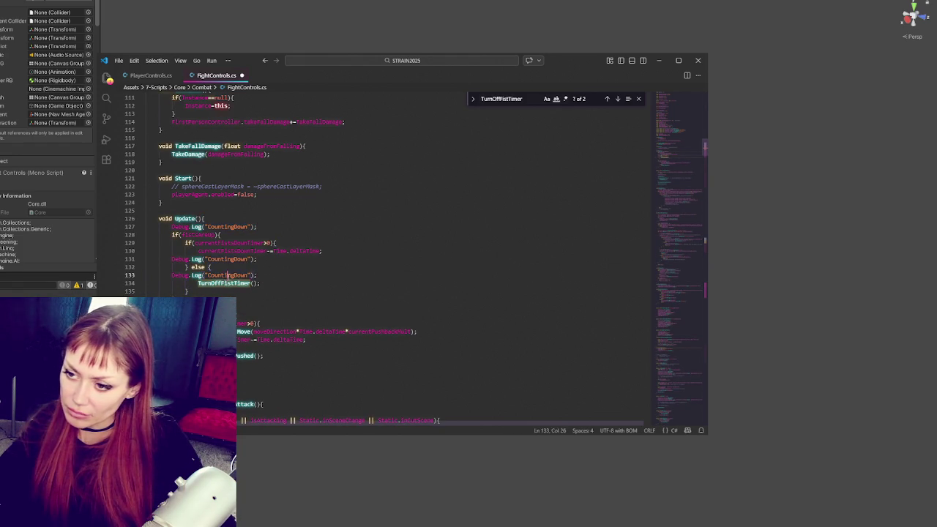
{"action": "double_click", "coordinate": [226, 275]}
{"action": "type", "text": "Stopped"}
- Indent the new logs, delete the top-of-Update log, and return to Unity
{"action": "left_click", "coordinate": [170, 259]}
{"action": "key", "text": "Tab"}
{"action": "key", "text": "Down"}
{"action": "key", "text": "Down"}
{"action": "key", "text": "Tab"}
{"action": "key", "text": "Tab"}
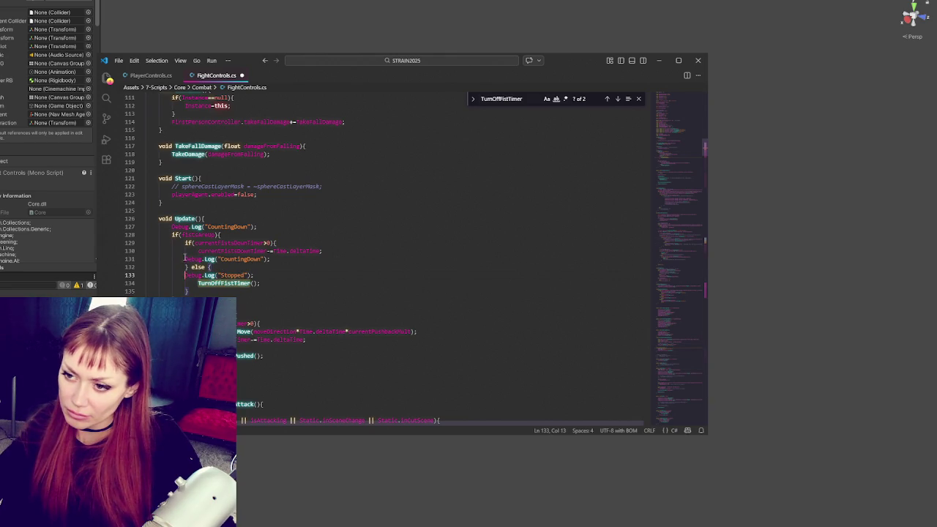
{"action": "key", "text": "Up"}
{"action": "key", "text": "Up"}
{"action": "key", "text": "Tab"}
{"action": "left_click", "coordinate": [281, 219]}
{"action": "left_click", "coordinate": [280, 227]}
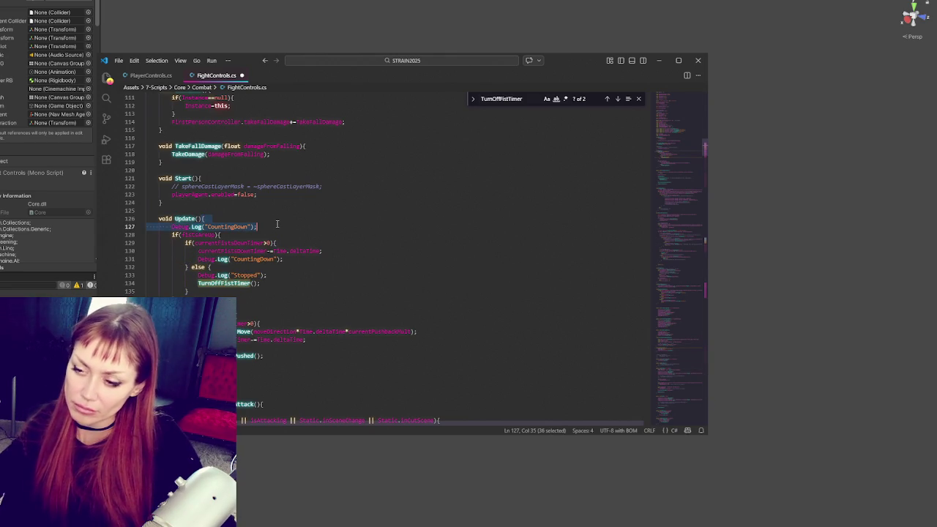
{"action": "key", "text": "BackSpace"}
{"action": "key", "text": "alt+Tab"}
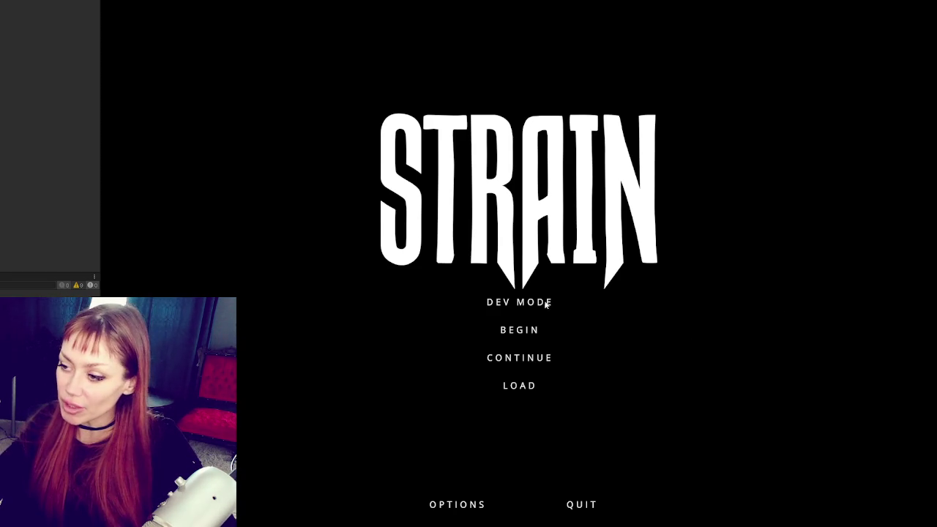
- Start the game in DEV MODE and bring up the in-game menu with Esc
{"action": "left_click", "coordinate": [525, 303]}
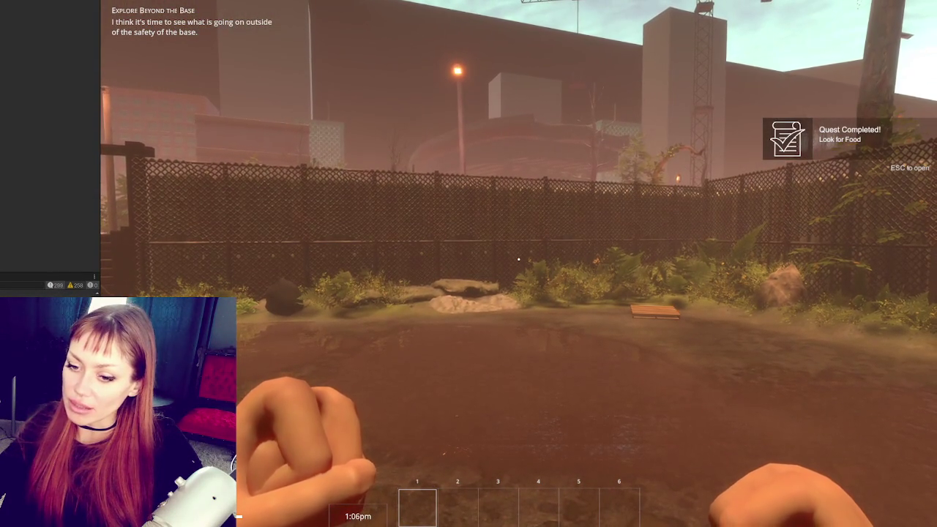
{"action": "key", "text": "Escape"}
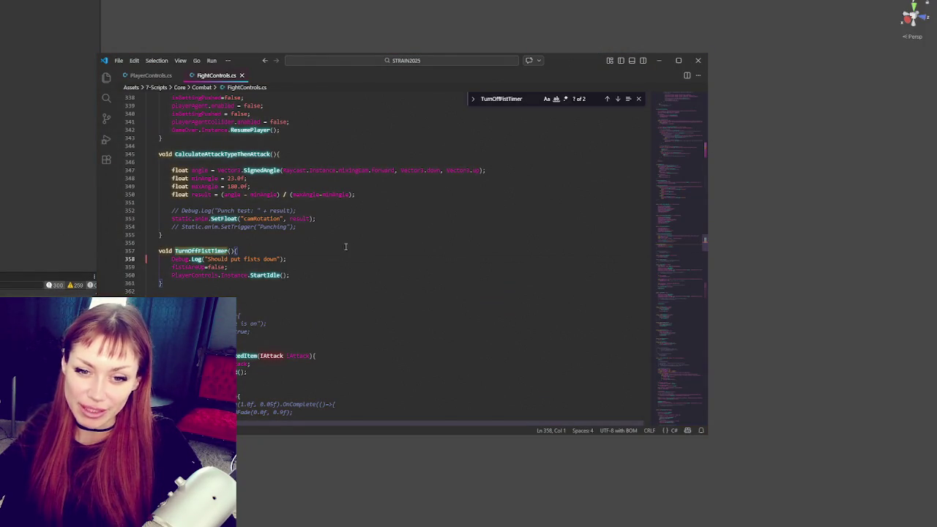
- Review TurnOffFistTimer's 'Should put fists down' log line and closing brace
{"action": "left_click", "coordinate": [329, 258]}
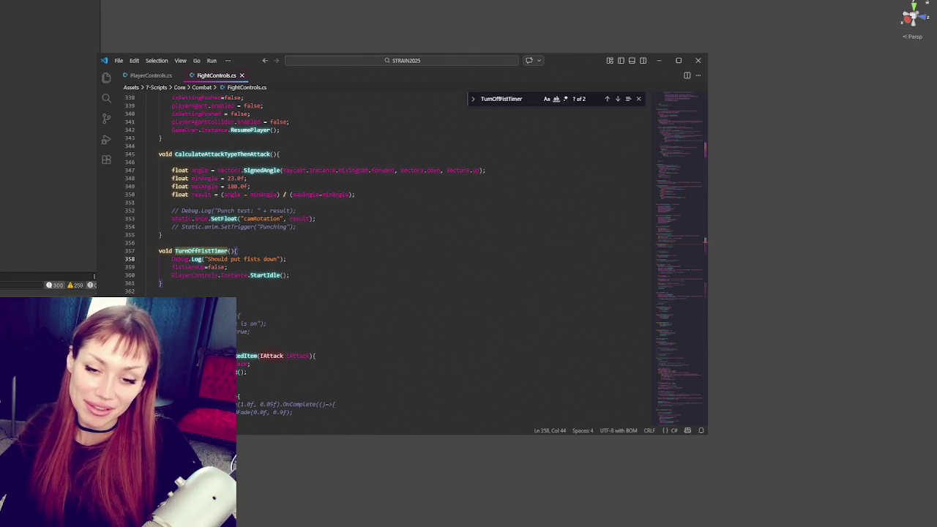
{"action": "left_click", "coordinate": [359, 282]}
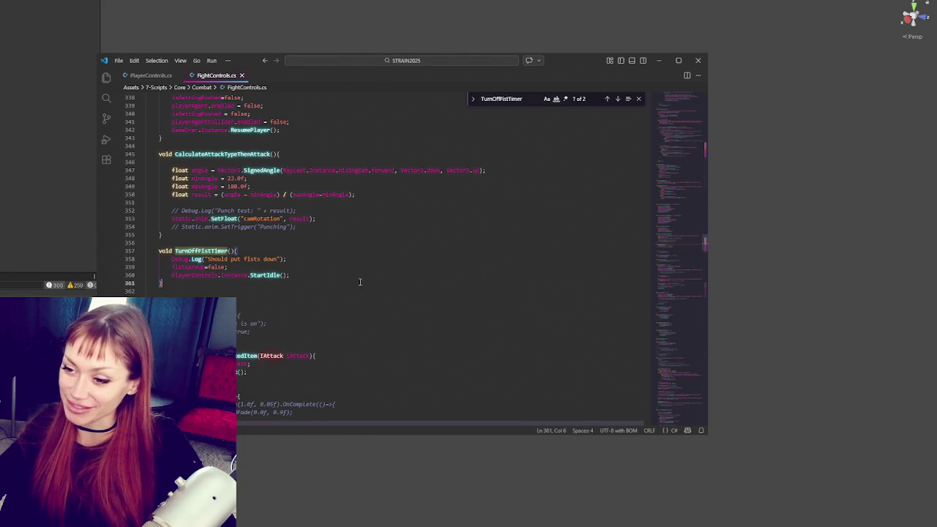
- Delete the two extra blank lines after TurnOffFistTimer
{"action": "scroll", "scroll_direction": "down", "scroll_amount": 3}
{"action": "left_click", "coordinate": [299, 200]}
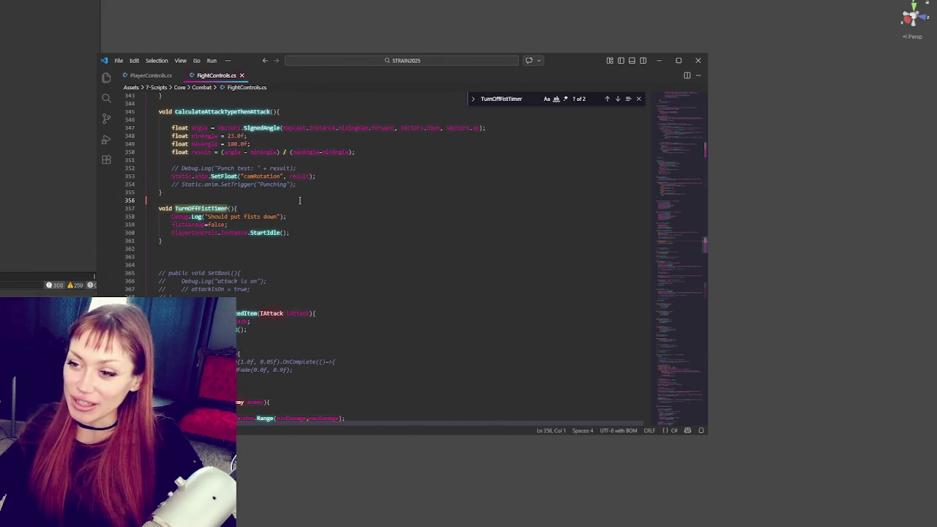
{"action": "left_click", "coordinate": [285, 251]}
{"action": "key", "text": "Delete"}
{"action": "key", "text": "Delete"}
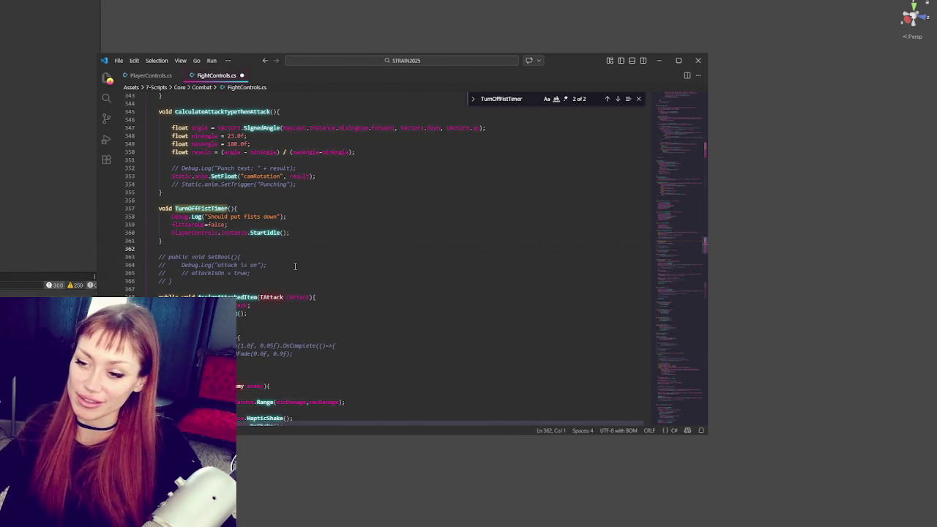
- Look through the damage calculation and HitNPC methods further down
{"action": "scroll", "scroll_direction": "down", "scroll_amount": 3}
{"action": "scroll", "scroll_direction": "down", "scroll_amount": 3}
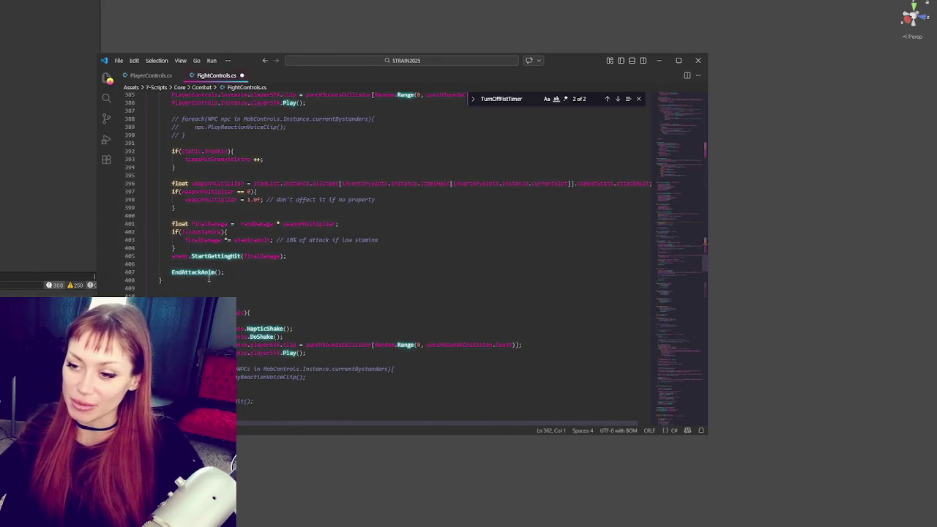
{"action": "left_click", "coordinate": [228, 295]}
{"action": "left_click", "coordinate": [228, 280]}
{"action": "scroll", "scroll_direction": "down", "scroll_amount": 3}
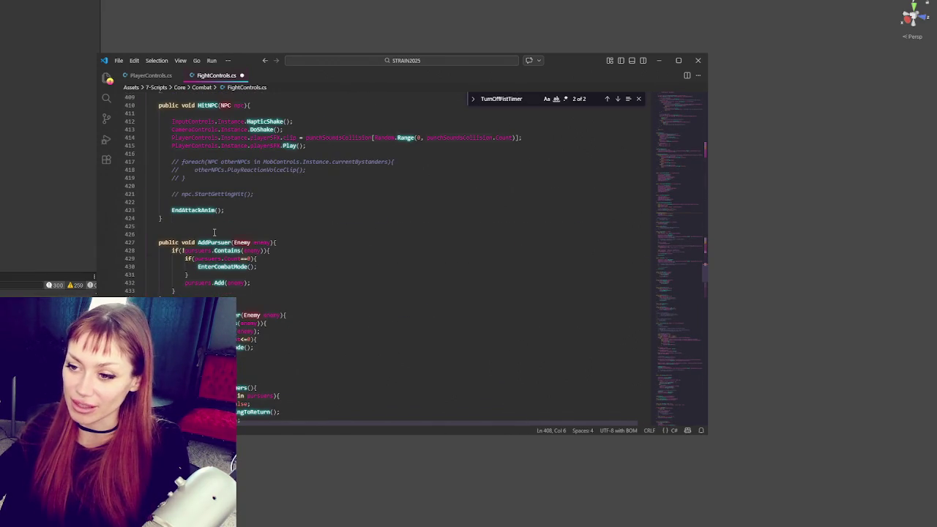
{"action": "scroll", "scroll_direction": "up", "scroll_amount": 3}
{"action": "left_click", "coordinate": [257, 211]}
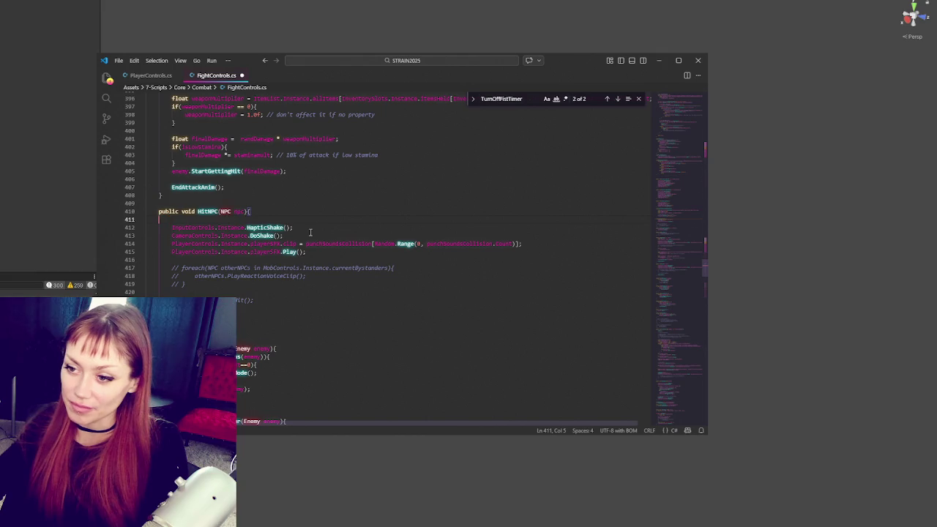
{"action": "scroll", "scroll_direction": "down", "scroll_amount": 3}
{"action": "scroll", "scroll_direction": "down", "scroll_amount": 3}
{"action": "scroll", "scroll_direction": "up", "scroll_amount": 3}
{"action": "scroll", "scroll_direction": "up", "scroll_amount": 3}
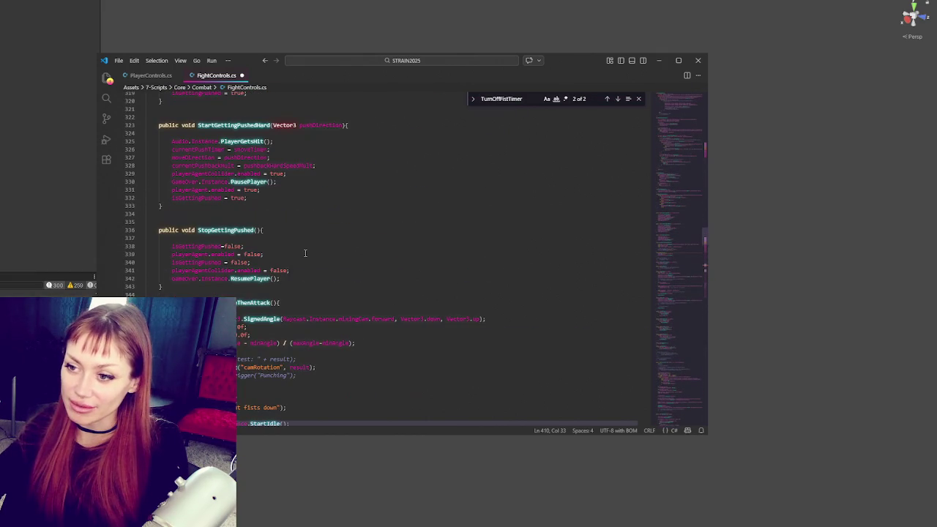
- Recheck TurnOffFistTimer's fistsAreUp and debug log lines
{"action": "left_click", "coordinate": [239, 307]}
{"action": "scroll", "scroll_direction": "down", "scroll_amount": 3}
{"action": "left_click", "coordinate": [291, 306]}
{"action": "left_click", "coordinate": [201, 264]}
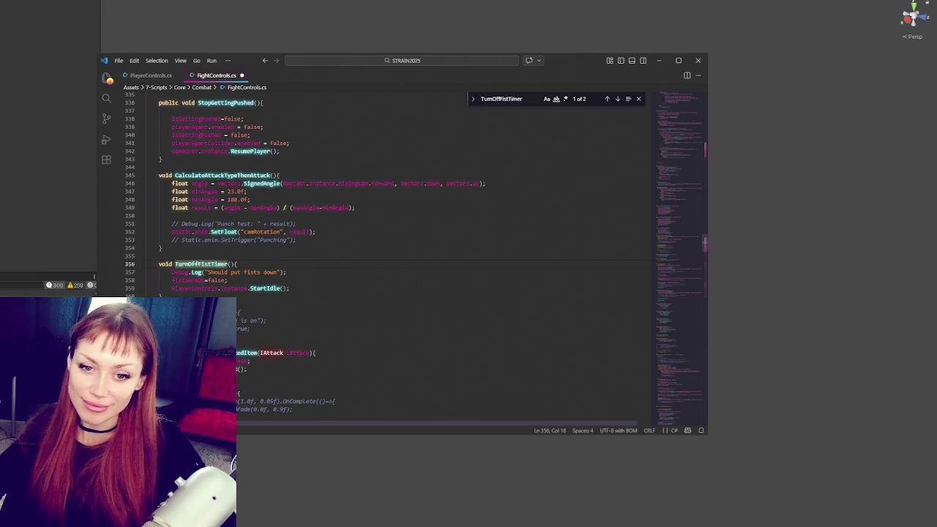
{"action": "left_click", "coordinate": [315, 281]}
{"action": "left_click", "coordinate": [292, 271]}
- Review the StartGettingPushed and hit-detection code above, then open PlayerControls.cs
{"action": "scroll", "scroll_direction": "up", "scroll_amount": 3}
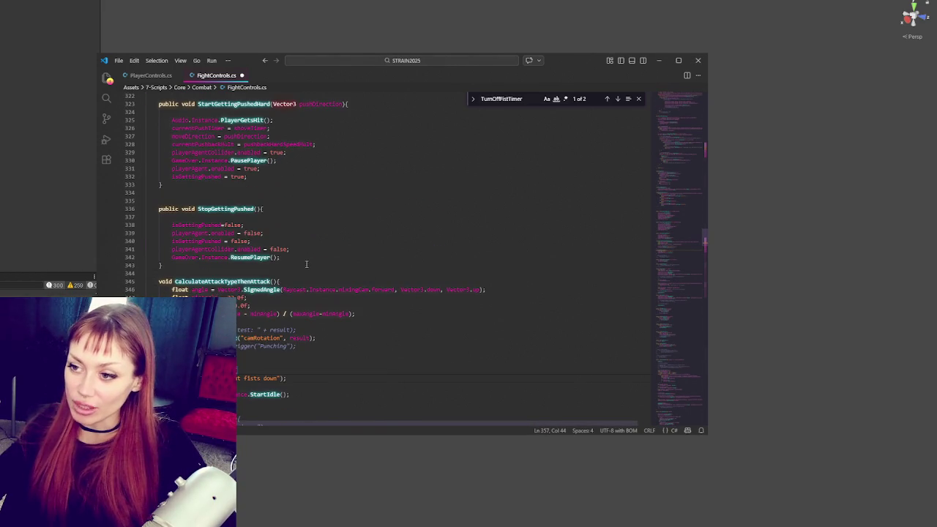
{"action": "left_click", "coordinate": [212, 193]}
{"action": "scroll", "scroll_direction": "up", "scroll_amount": 3}
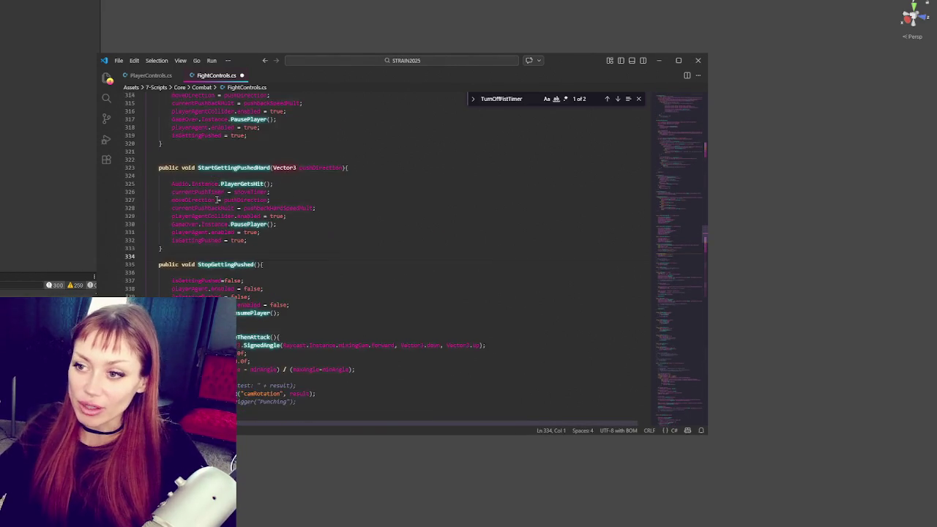
{"action": "left_click", "coordinate": [183, 107]}
{"action": "scroll", "scroll_direction": "up", "scroll_amount": 3}
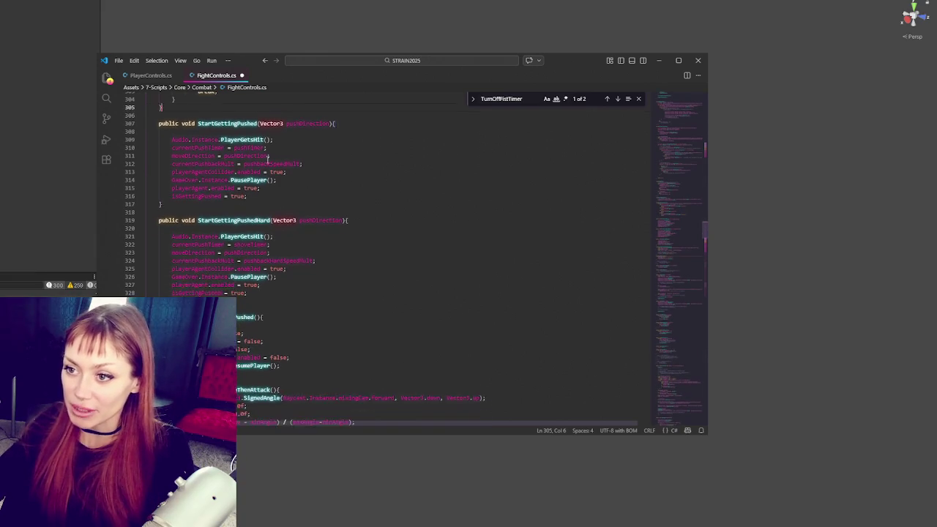
{"action": "scroll", "scroll_direction": "up", "scroll_amount": 3}
{"action": "left_click", "coordinate": [224, 170]}
{"action": "scroll", "scroll_direction": "up", "scroll_amount": 3}
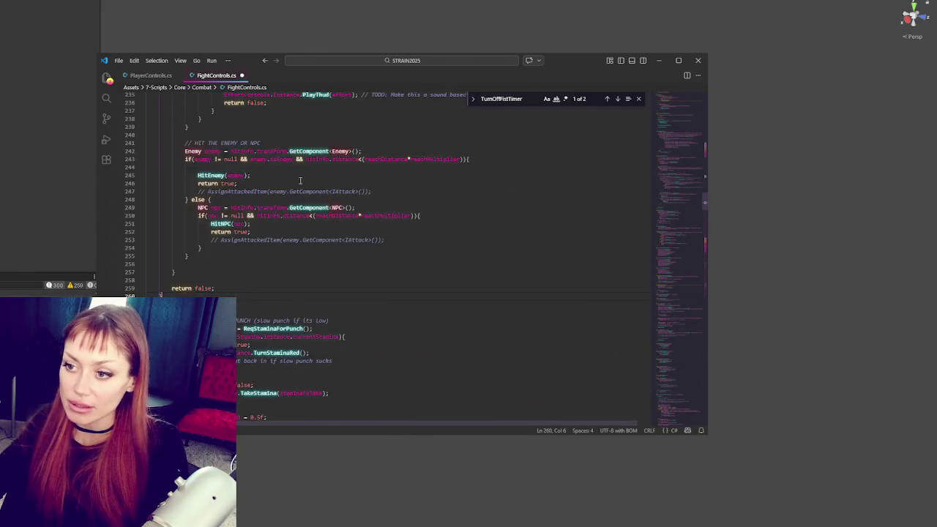
{"action": "scroll", "scroll_direction": "up", "scroll_amount": 3}
{"action": "scroll", "scroll_direction": "down", "scroll_amount": 3}
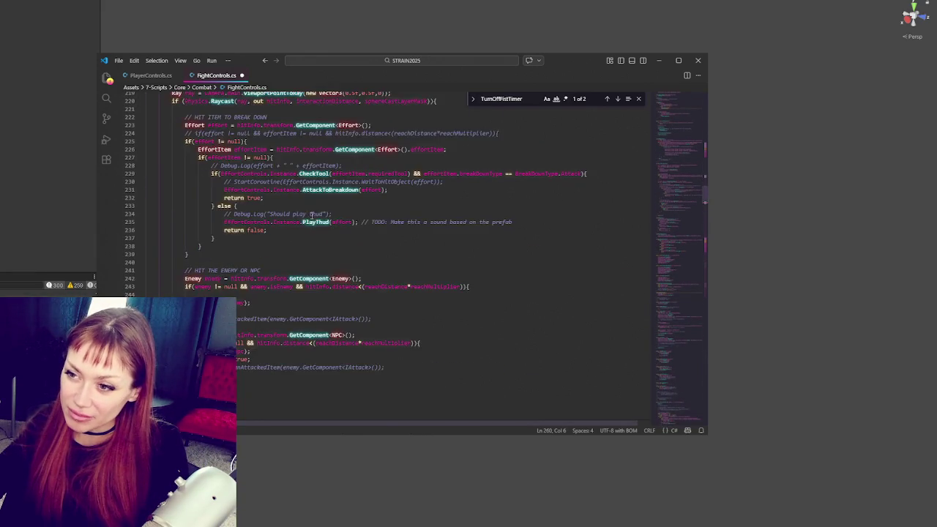
{"action": "left_click", "coordinate": [151, 75]}
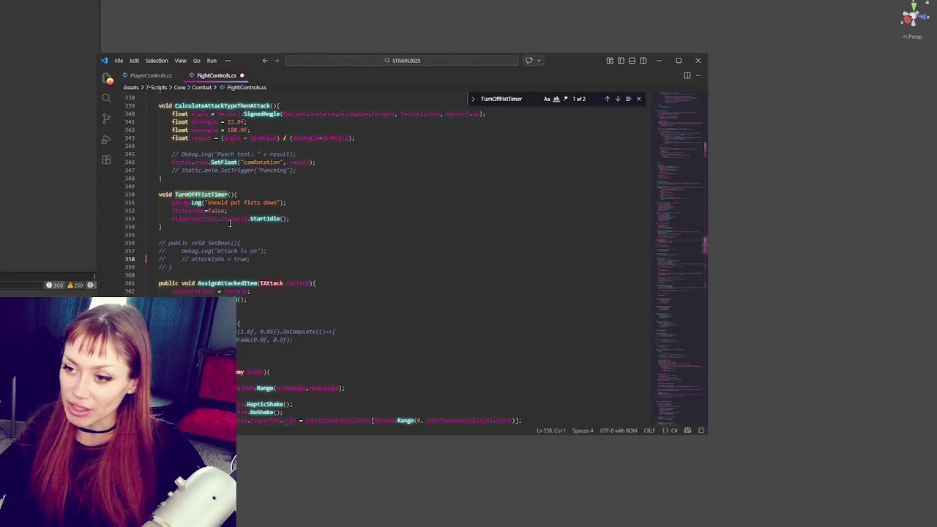
- Change line 352 to 'fistsAreUp = false;' and look up StartIdle in PlayerControls.cs
{"action": "double_click", "coordinate": [260, 218]}
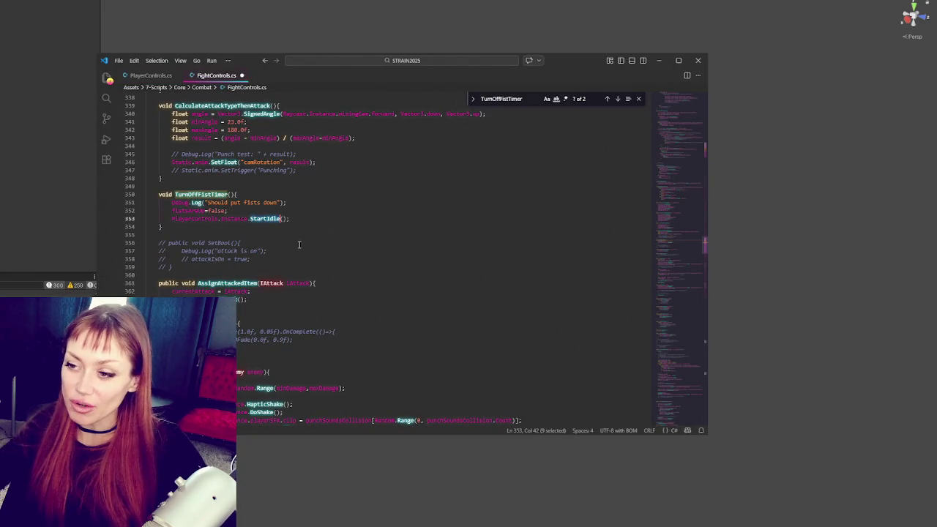
{"action": "left_click", "coordinate": [207, 211]}
{"action": "key", "text": "Right"}
{"action": "left_click", "coordinate": [271, 218]}
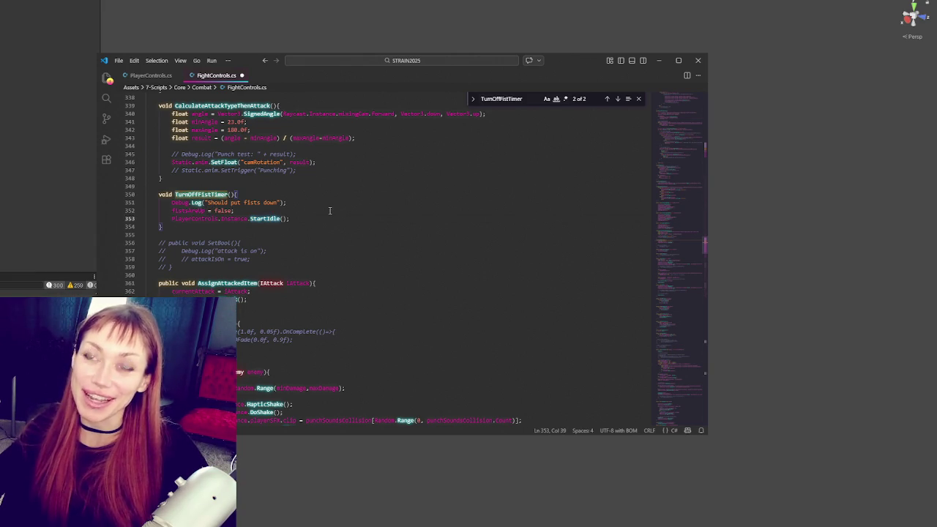
{"action": "left_click", "coordinate": [325, 213]}
{"action": "double_click", "coordinate": [263, 219]}
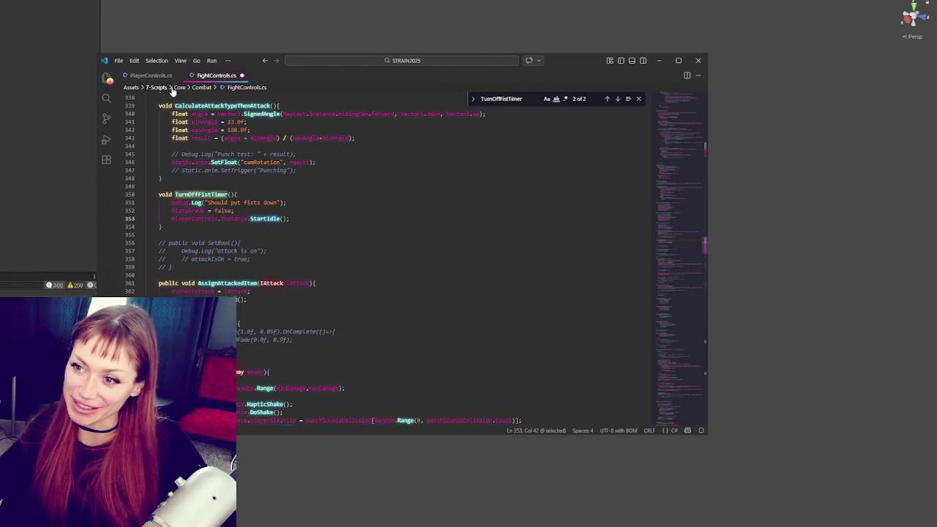
{"action": "left_click", "coordinate": [147, 76]}
- Find StartIdle in PlayerControls.cs and insert a blank line after its closing brace
{"action": "key", "text": "ctrl+f"}
{"action": "key", "text": "ctrl+v"}
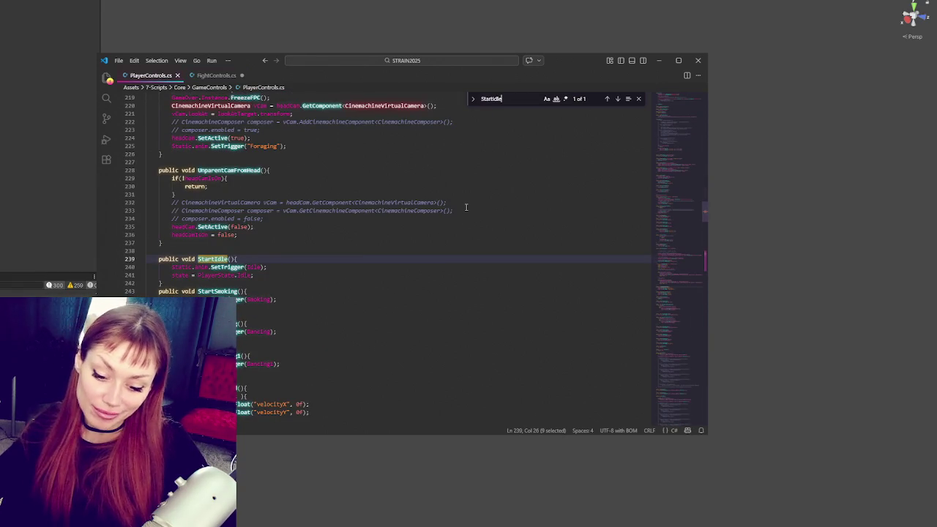
{"action": "left_click", "coordinate": [218, 75]}
{"action": "left_click", "coordinate": [146, 76]}
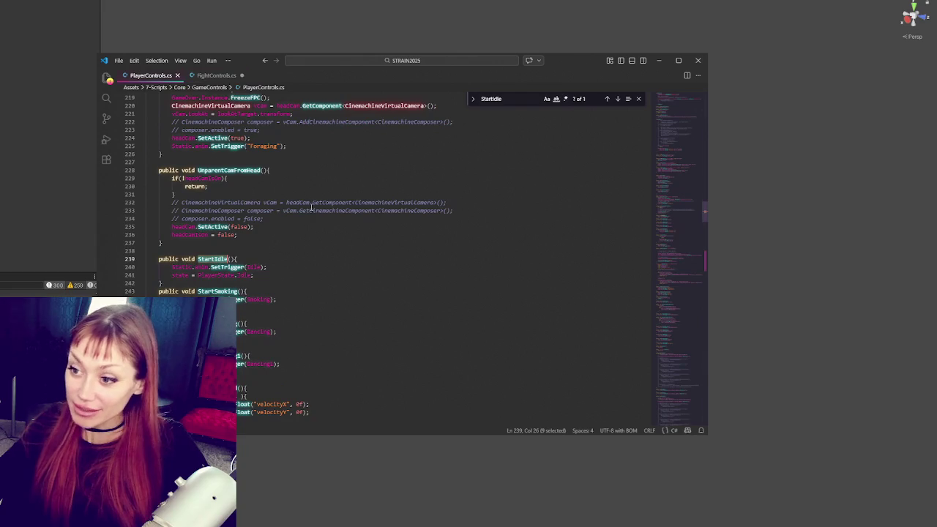
{"action": "left_click", "coordinate": [294, 268]}
{"action": "left_click", "coordinate": [292, 284]}
{"action": "key", "text": "Return"}
{"action": "left_click", "coordinate": [300, 242]}
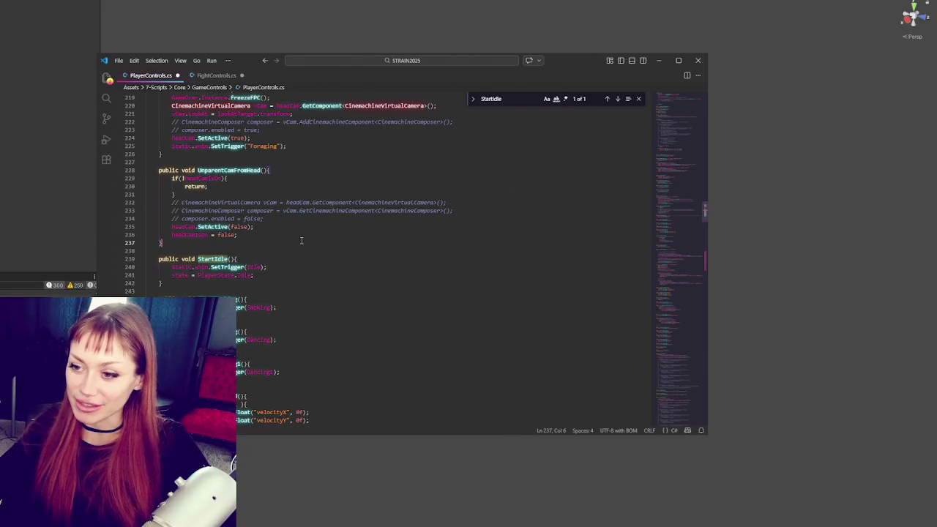
{"action": "scroll", "scroll_direction": "down", "scroll_amount": 3}
{"action": "left_click", "coordinate": [238, 373]}
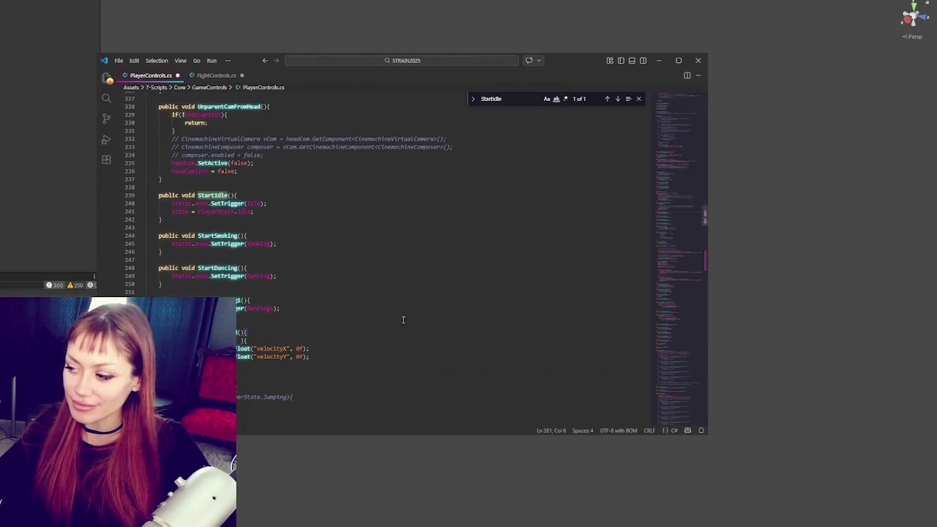
{"action": "scroll", "scroll_direction": "up", "scroll_amount": 3}
{"action": "left_click", "coordinate": [319, 289]}
{"action": "left_click", "coordinate": [330, 311]}
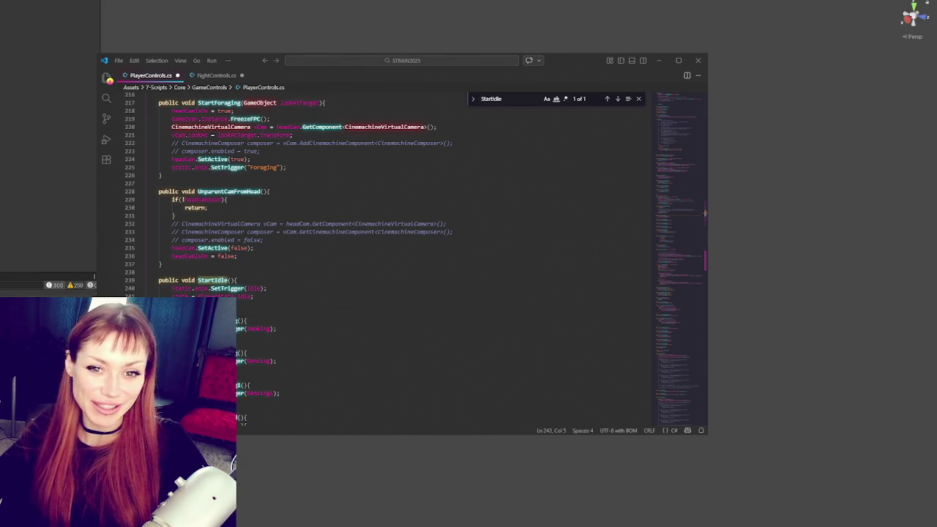
- Delete the stray empty line at the end of SwitchOffHeadCam
{"action": "left_click", "coordinate": [267, 255]}
{"action": "key", "text": "Up"}
{"action": "key", "text": "Up"}
{"action": "key", "text": "Up"}
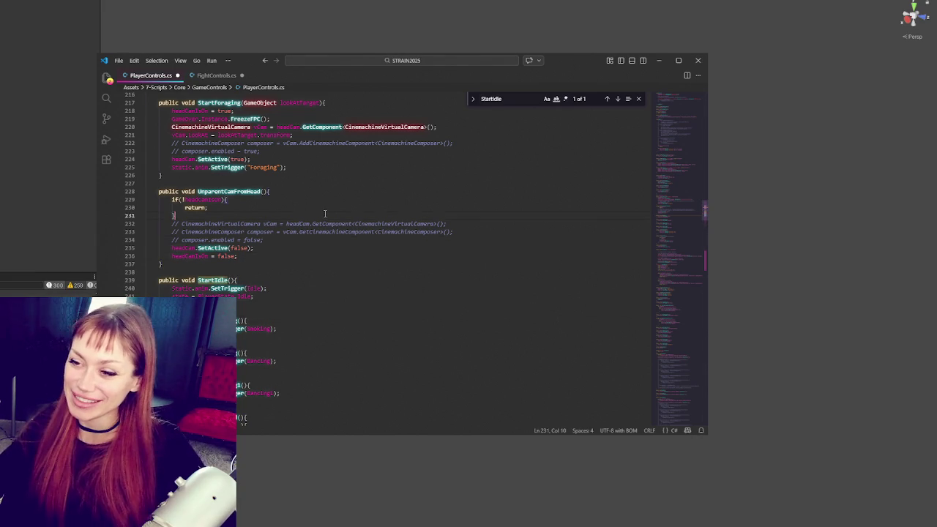
{"action": "scroll", "scroll_direction": "up", "scroll_amount": 3}
{"action": "scroll", "scroll_direction": "down", "scroll_amount": 3}
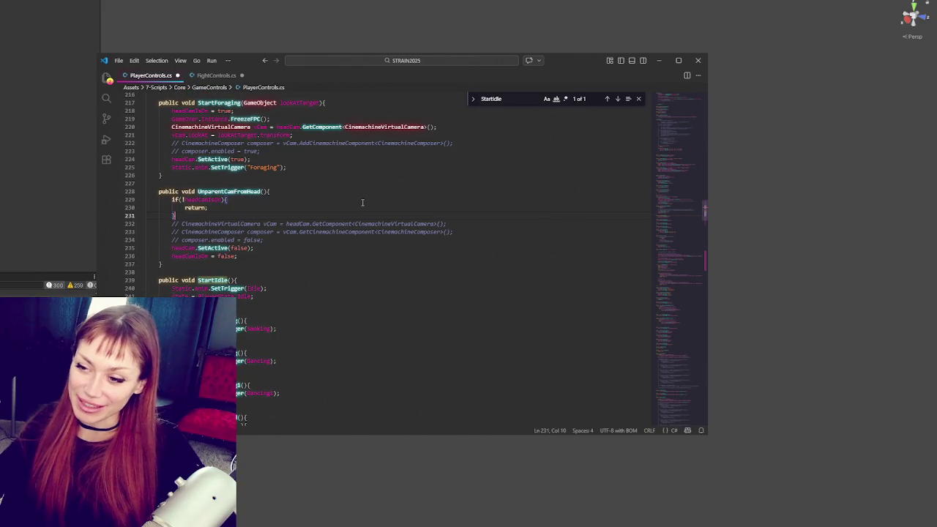
{"action": "scroll", "scroll_direction": "down", "scroll_amount": 3}
{"action": "left_click", "coordinate": [280, 190]}
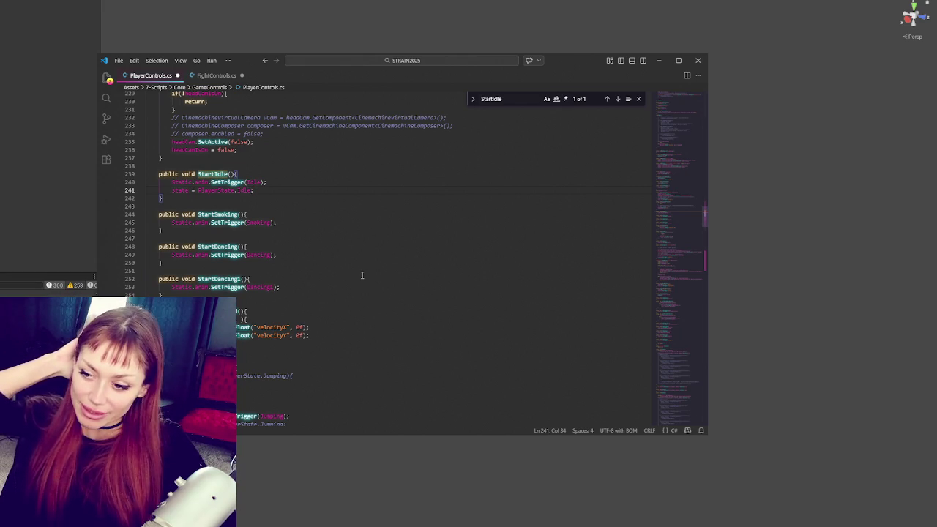
{"action": "scroll", "scroll_direction": "up", "scroll_amount": 3}
{"action": "scroll", "scroll_direction": "up", "scroll_amount": 3}
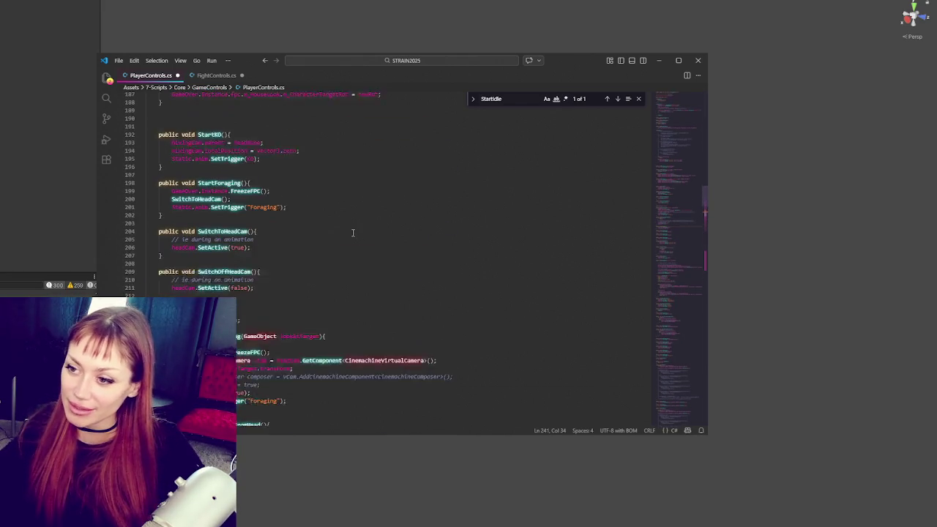
{"action": "scroll", "scroll_direction": "down", "scroll_amount": 3}
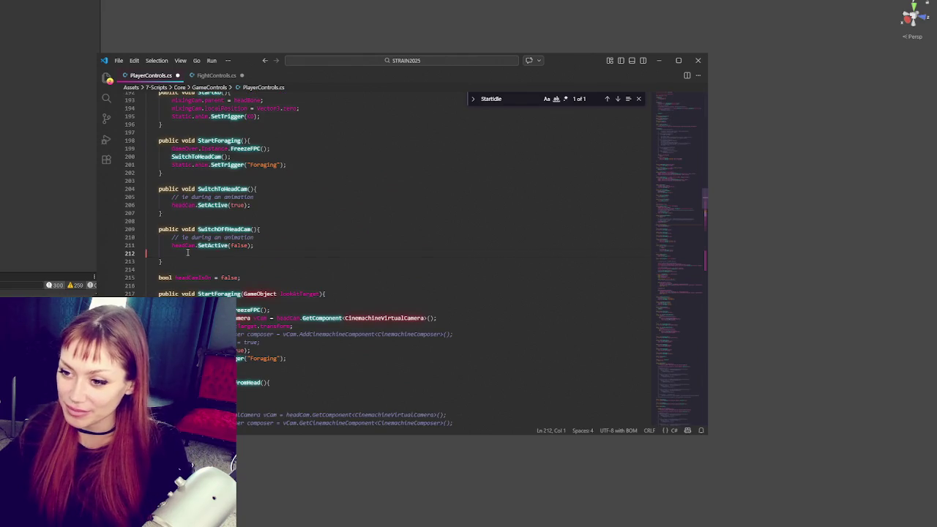
{"action": "left_click", "coordinate": [290, 257]}
{"action": "key", "text": "ctrl+shift+k"}
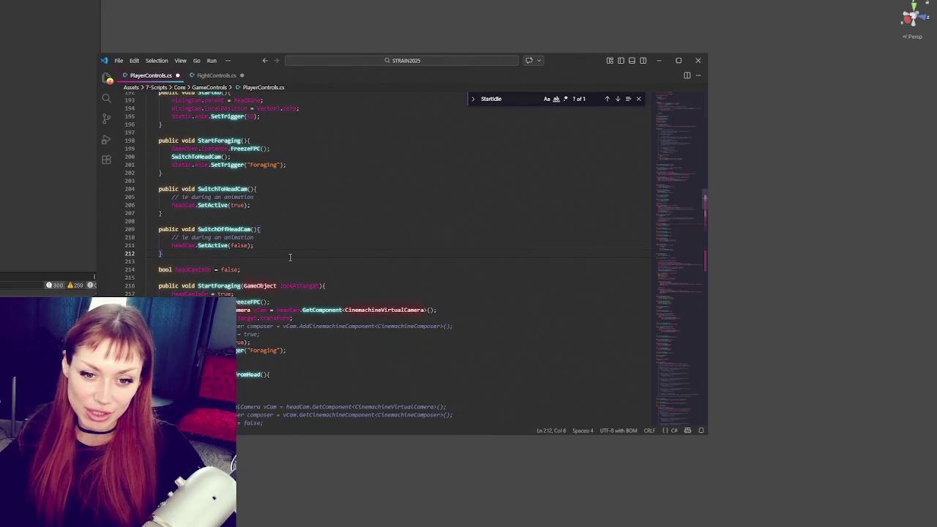
{"action": "scroll", "scroll_direction": "up", "scroll_amount": 3}
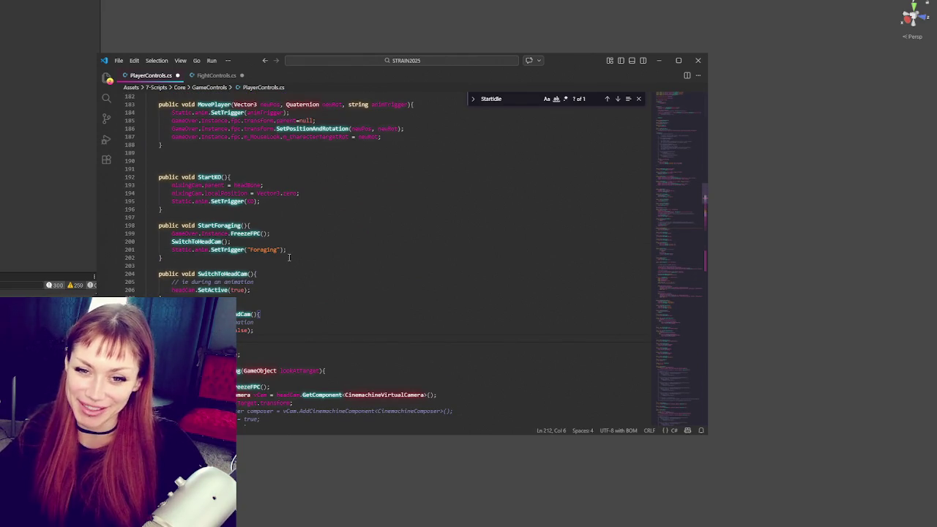
{"action": "scroll", "scroll_direction": "up", "scroll_amount": 3}
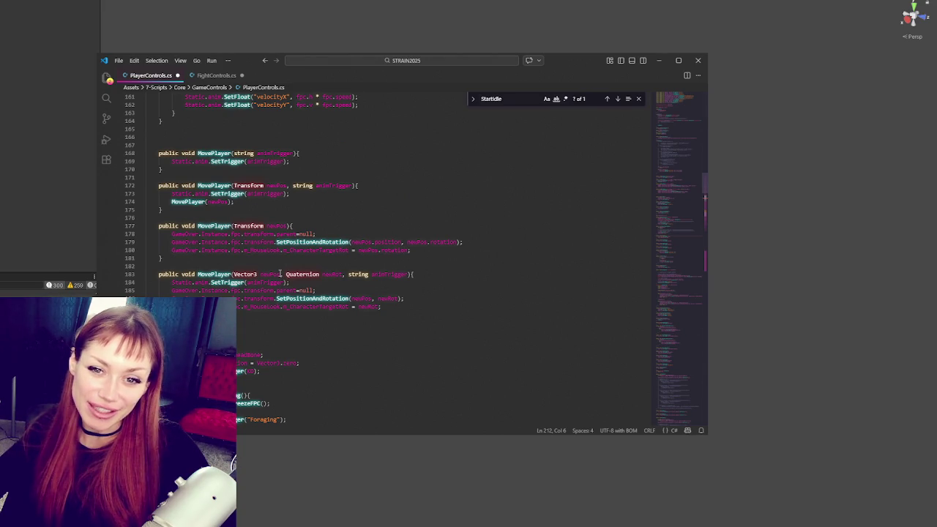
- Delete the extra blank lines after MovePlayer, above StartKO
{"action": "left_click", "coordinate": [260, 333]}
{"action": "key", "text": "BackSpace"}
{"action": "key", "text": "BackSpace"}
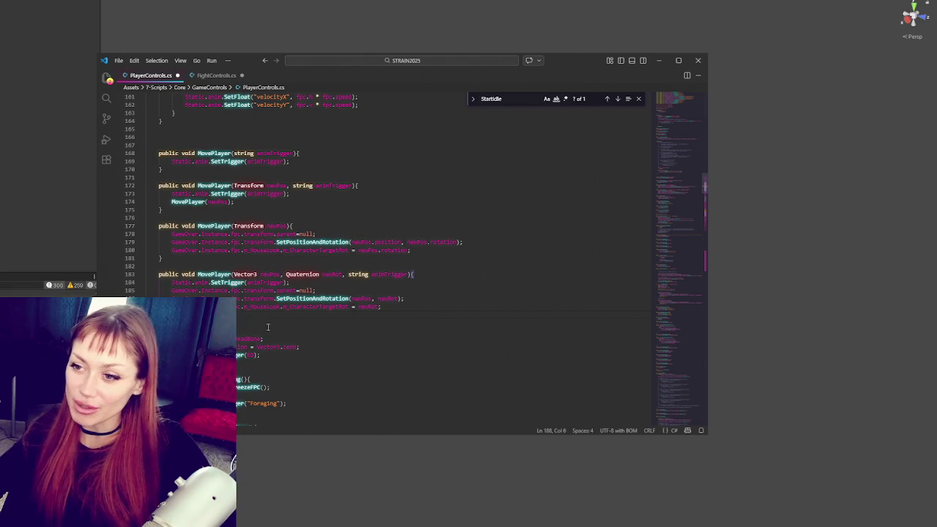
{"action": "scroll", "scroll_direction": "down", "scroll_amount": 3}
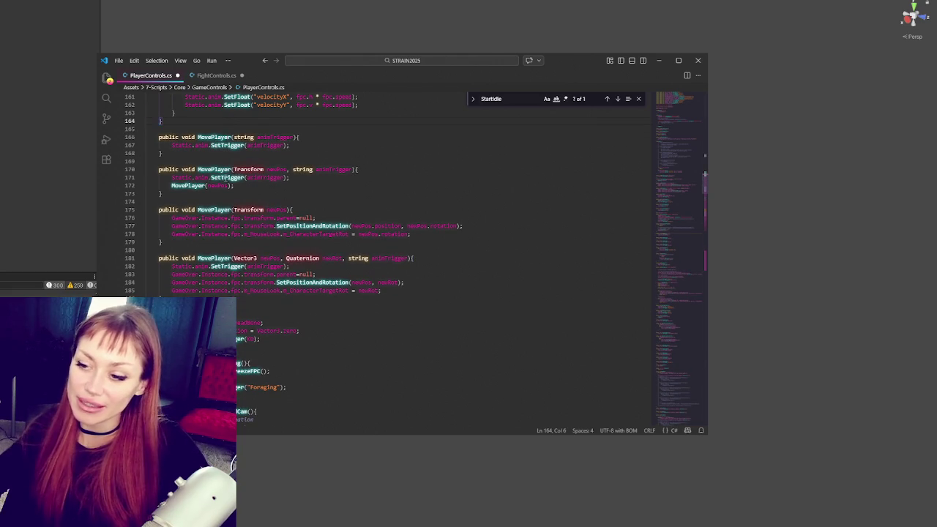
{"action": "scroll", "scroll_direction": "down", "scroll_amount": 3}
{"action": "scroll", "scroll_direction": "down", "scroll_amount": 3}
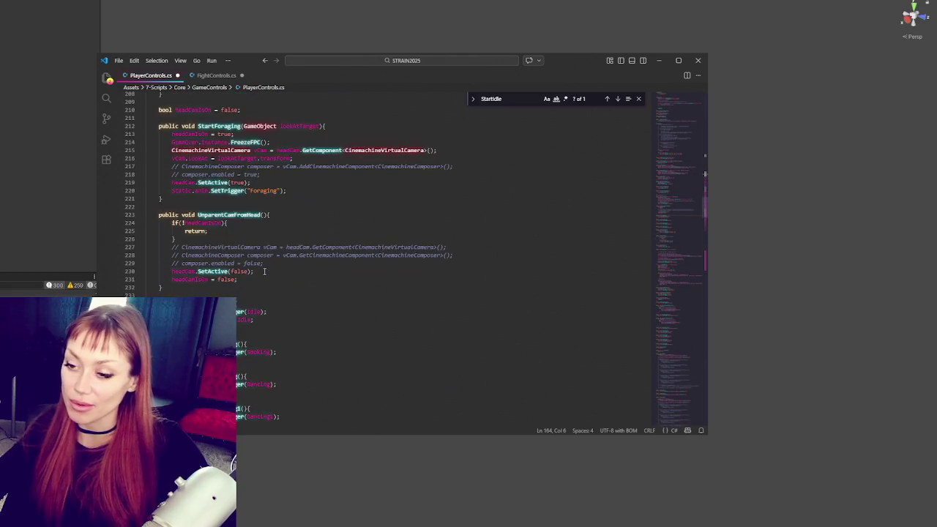
{"action": "scroll", "scroll_direction": "down", "scroll_amount": 3}
- Remove the empty lines in GrabbingAnim and LerpRigWeight, then read through the rest of the script
{"action": "left_click", "coordinate": [239, 218]}
{"action": "key", "text": "BackSpace"}
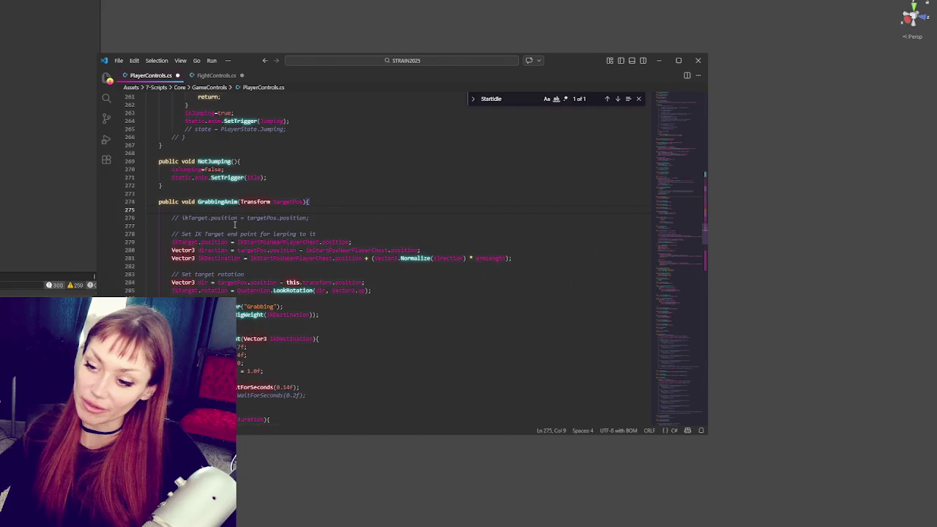
{"action": "scroll", "scroll_direction": "down", "scroll_amount": 3}
{"action": "key", "text": "BackSpace"}
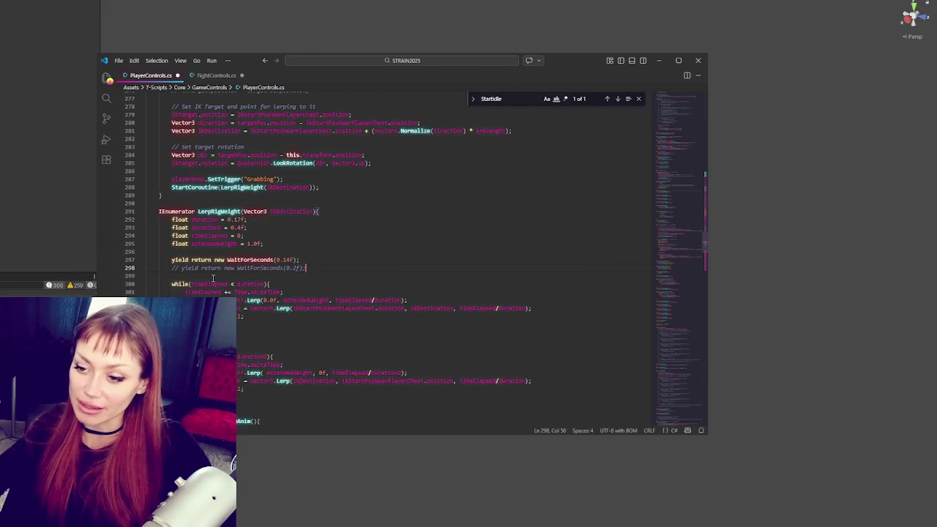
{"action": "scroll", "scroll_direction": "down", "scroll_amount": 3}
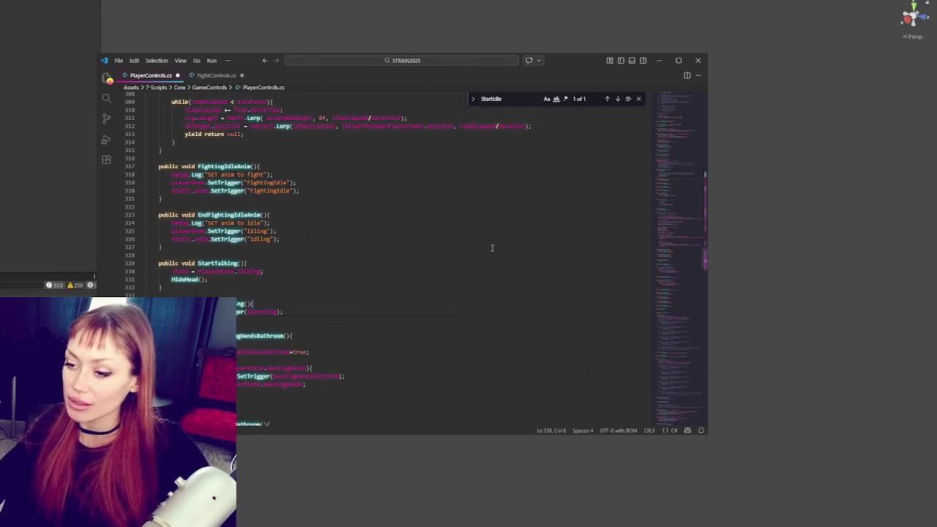
{"action": "scroll", "scroll_direction": "down", "scroll_amount": 3}
{"action": "scroll", "scroll_direction": "down", "scroll_amount": 3}
{"action": "left_click", "coordinate": [364, 308]}
{"action": "scroll", "scroll_direction": "down", "scroll_amount": 3}
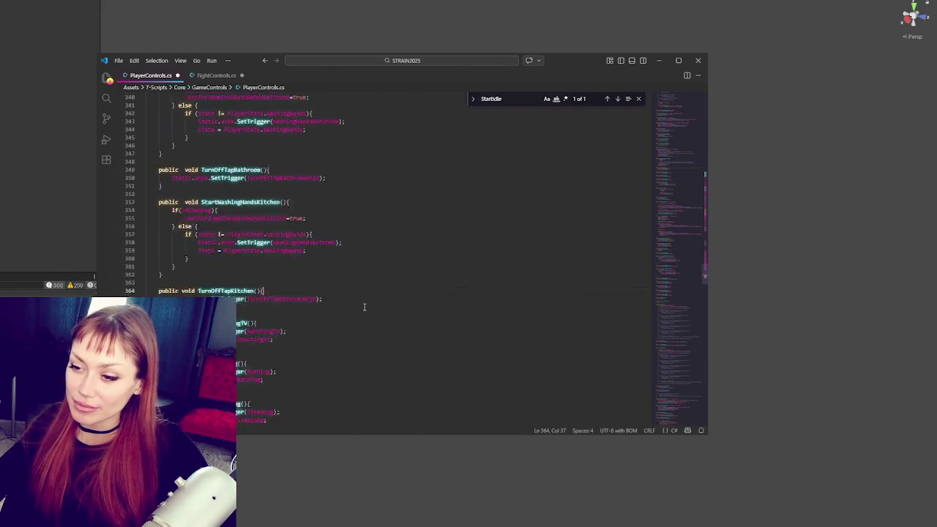
{"action": "scroll", "scroll_direction": "down", "scroll_amount": 3}
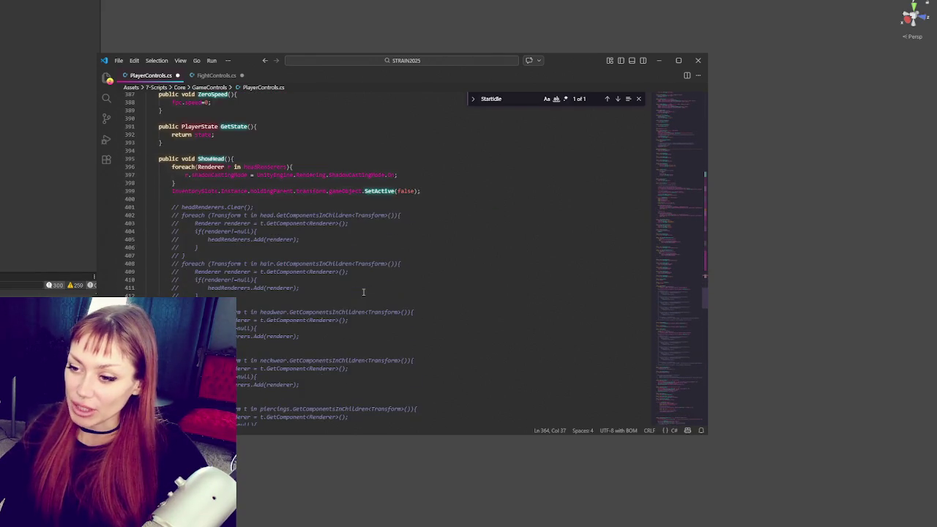
{"action": "scroll", "scroll_direction": "down", "scroll_amount": 3}
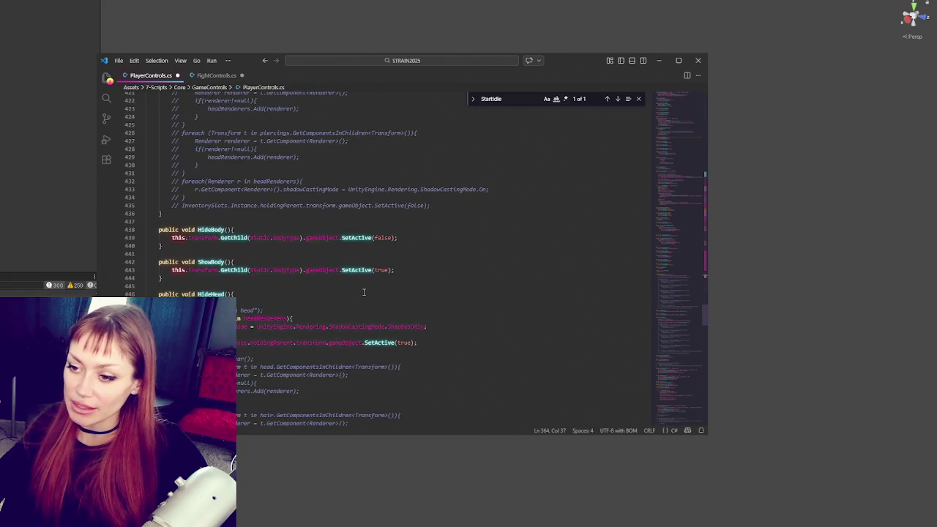
{"action": "scroll", "scroll_direction": "down", "scroll_amount": 3}
{"action": "scroll", "scroll_direction": "down", "scroll_amount": 3}
{"action": "left_click_drag", "start_coordinate": [680, 349], "coordinate": [672, 378]}
- Compare StartIdle in PlayerControls.cs with its call in FightControls.cs, then switch away from VS Code
{"action": "left_click", "coordinate": [607, 98]}
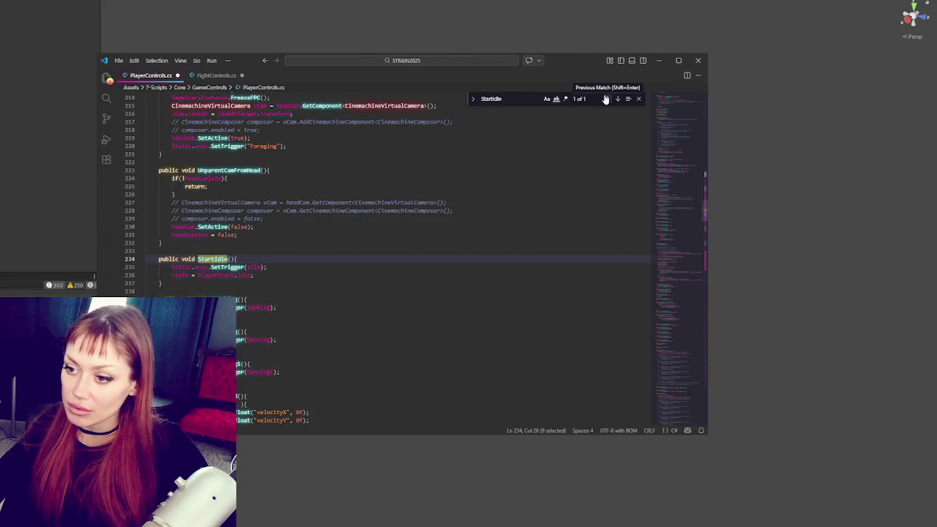
{"action": "left_click", "coordinate": [220, 75]}
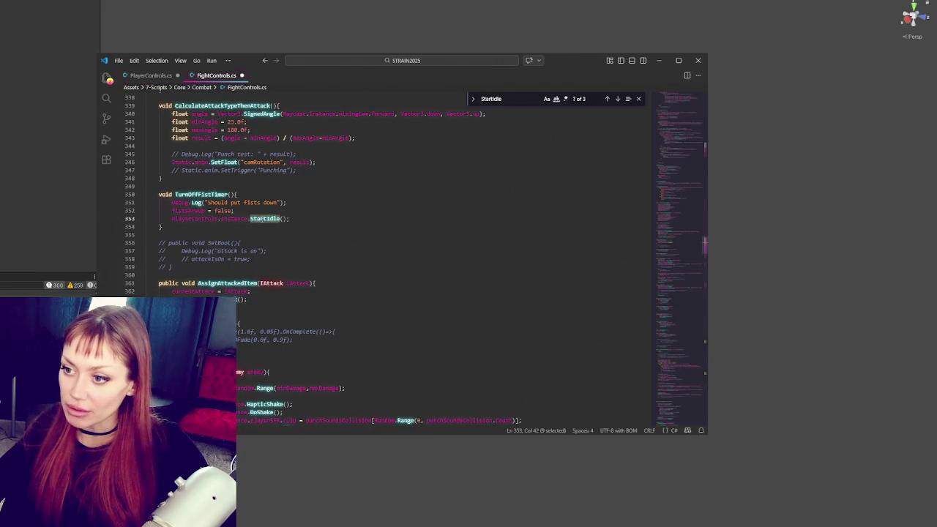
{"action": "left_click", "coordinate": [150, 76]}
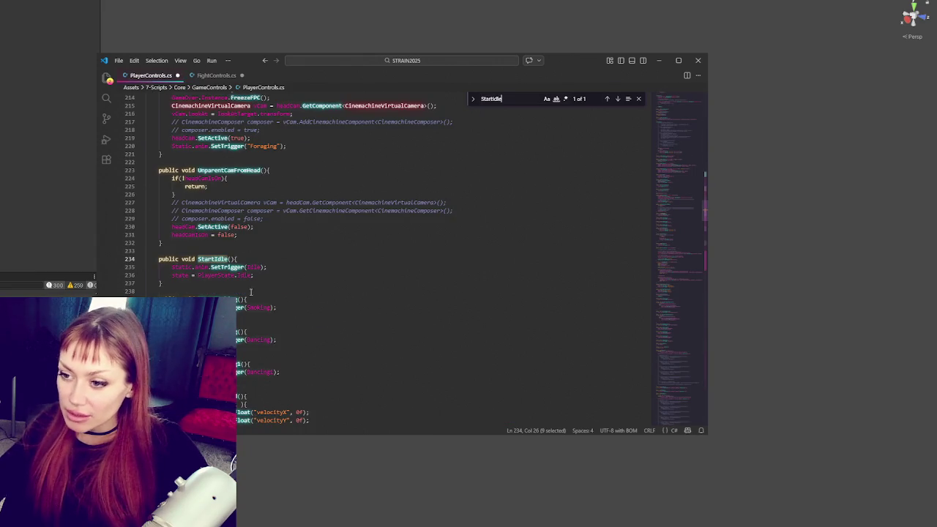
{"action": "left_click", "coordinate": [282, 267]}
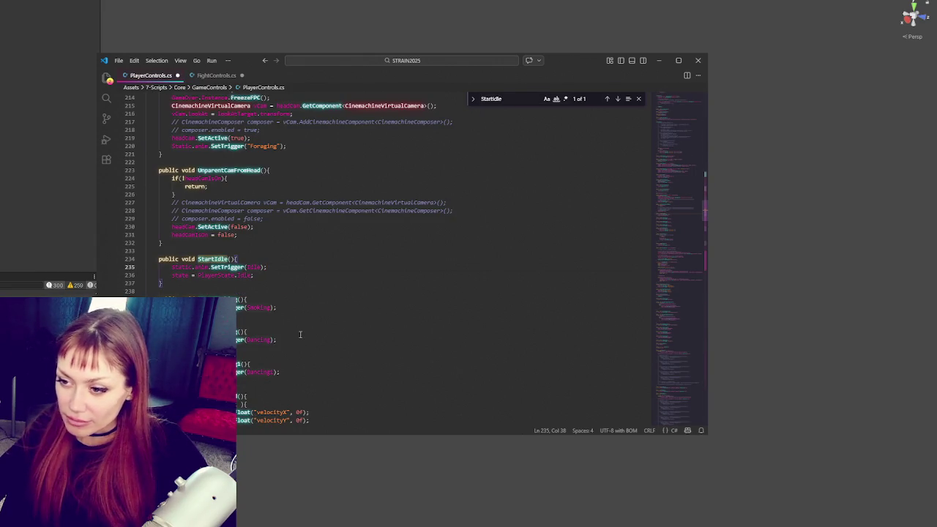
{"action": "left_click", "coordinate": [256, 276]}
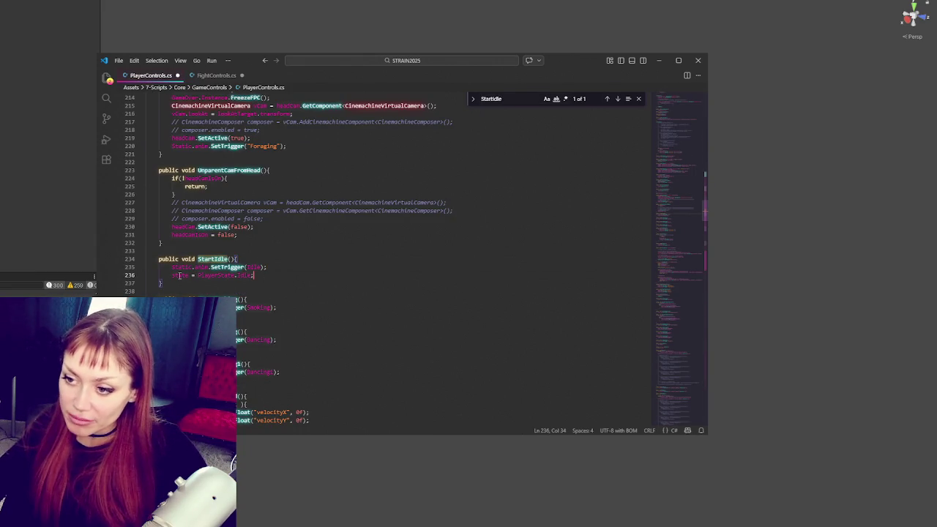
{"action": "key", "text": "F3"}
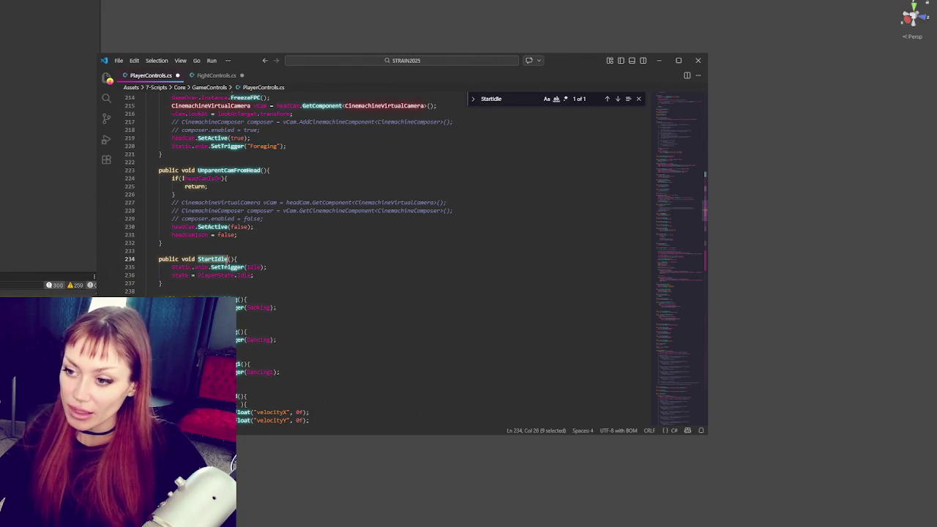
{"action": "double_click", "coordinate": [221, 275]}
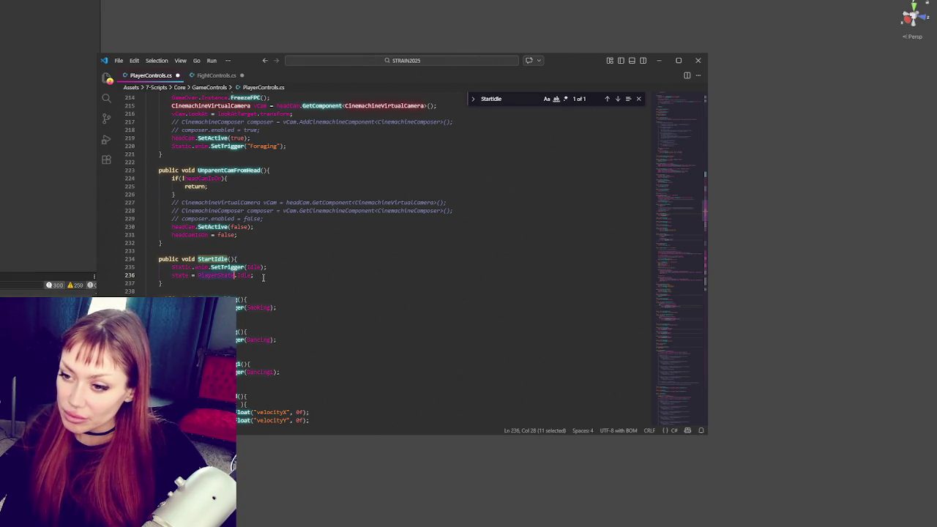
{"action": "left_click", "coordinate": [216, 76]}
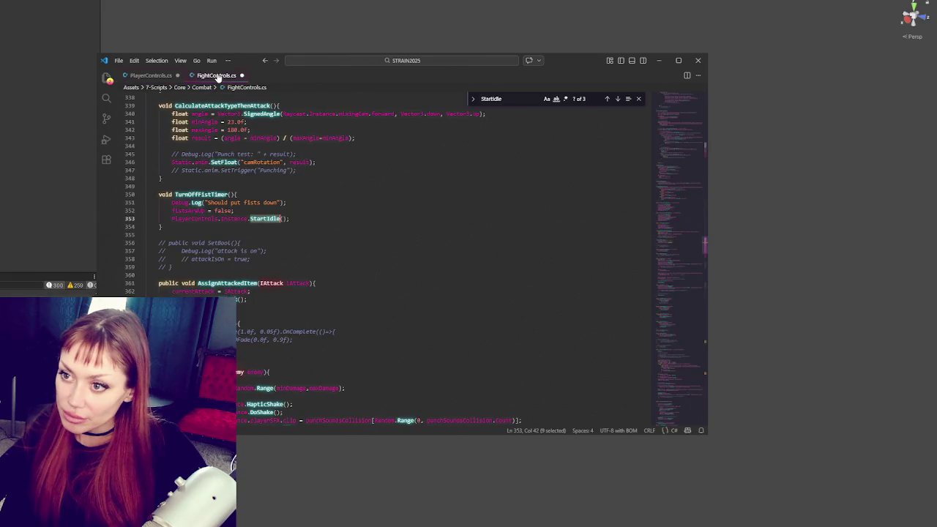
{"action": "key", "text": "alt+Tab"}
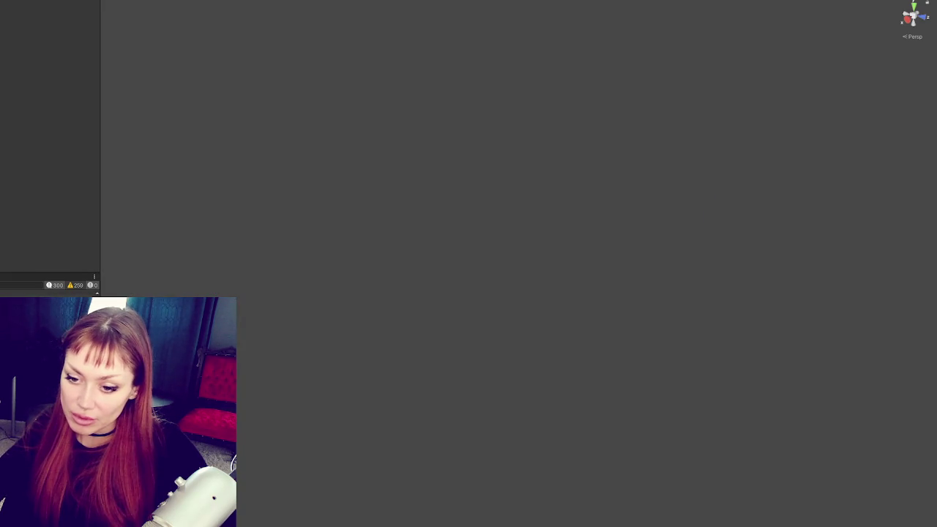
- Search PlayerControls.cs for 'fists' and grab the EndFightingIdleAnim method name
{"action": "key", "text": "alt+Tab"}
{"action": "scroll", "scroll_direction": "up", "scroll_amount": 3}
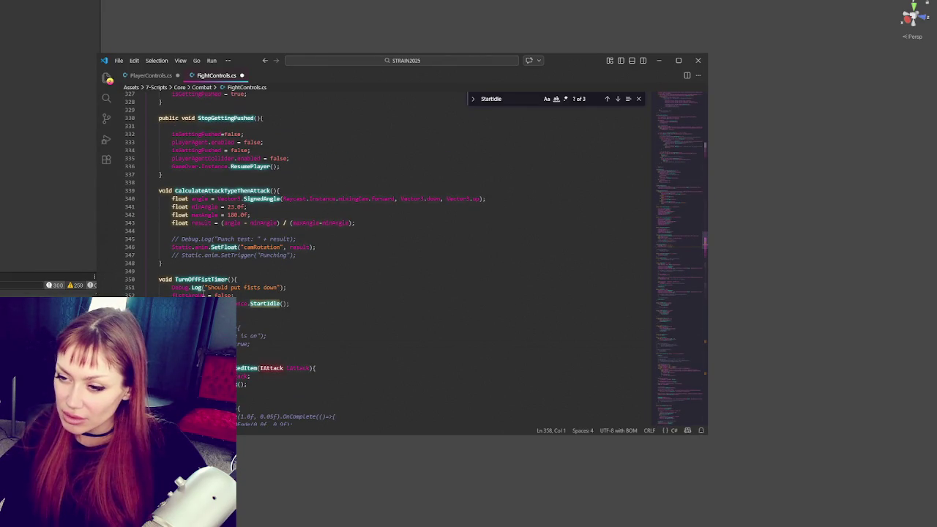
{"action": "double_click", "coordinate": [224, 295]}
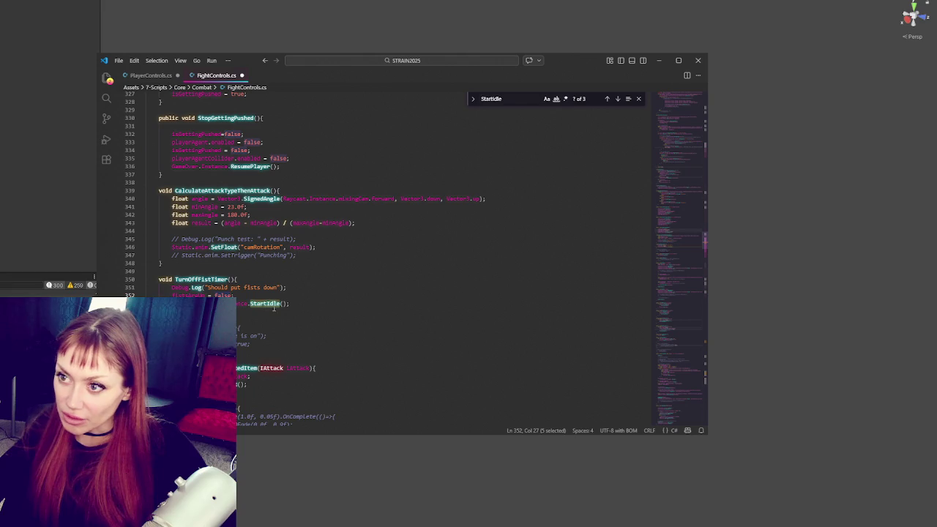
{"action": "left_click", "coordinate": [150, 76]}
{"action": "left_click", "coordinate": [261, 234]}
{"action": "key", "text": "ctrl+f"}
{"action": "type", "text": "fists"}
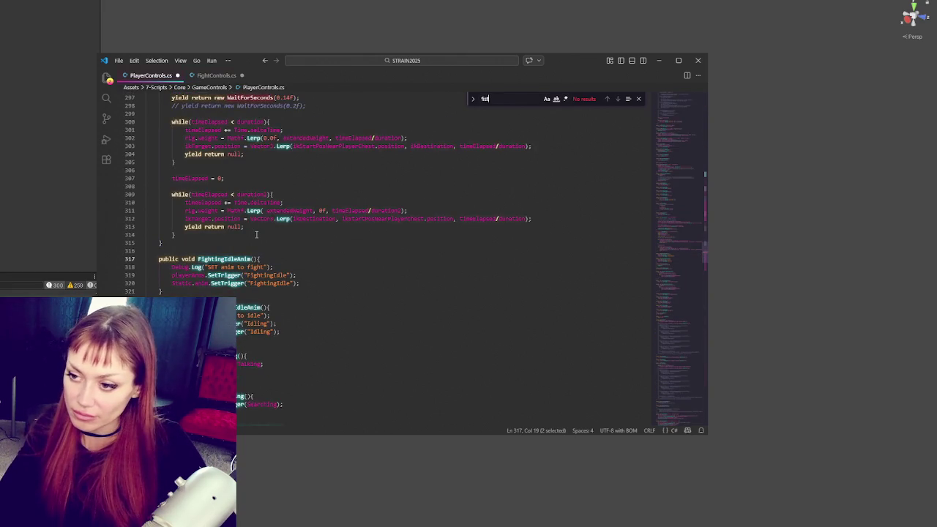
{"action": "double_click", "coordinate": [249, 307]}
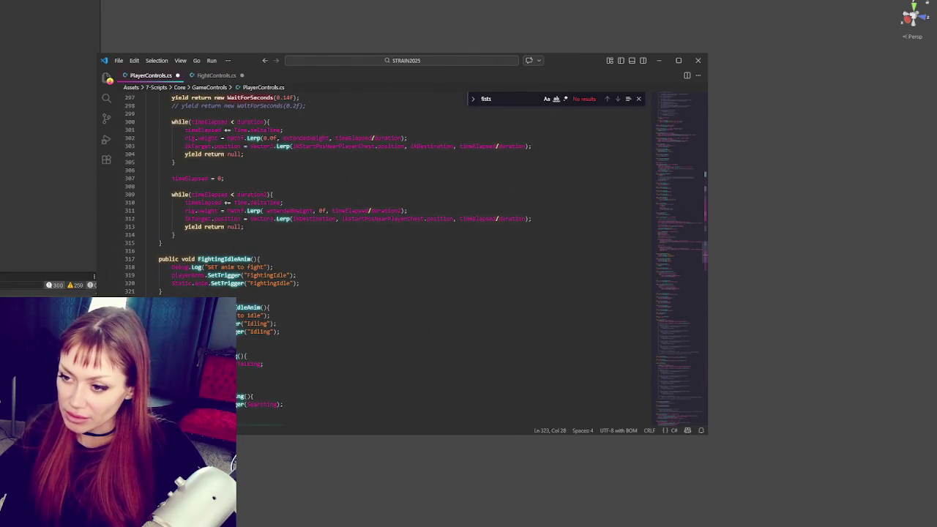
- Add PlayerControls.Instance.EndFightingIdleAnim(); just above StartIdle() in TurnOffFistTimer
{"action": "left_click", "coordinate": [216, 75]}
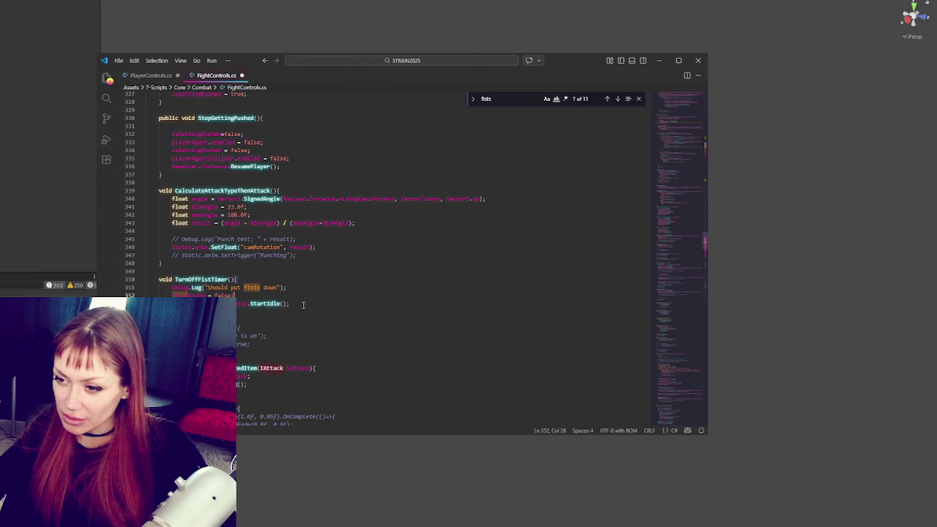
{"action": "key", "text": "Return"}
{"action": "key", "text": "ctrl+v"}
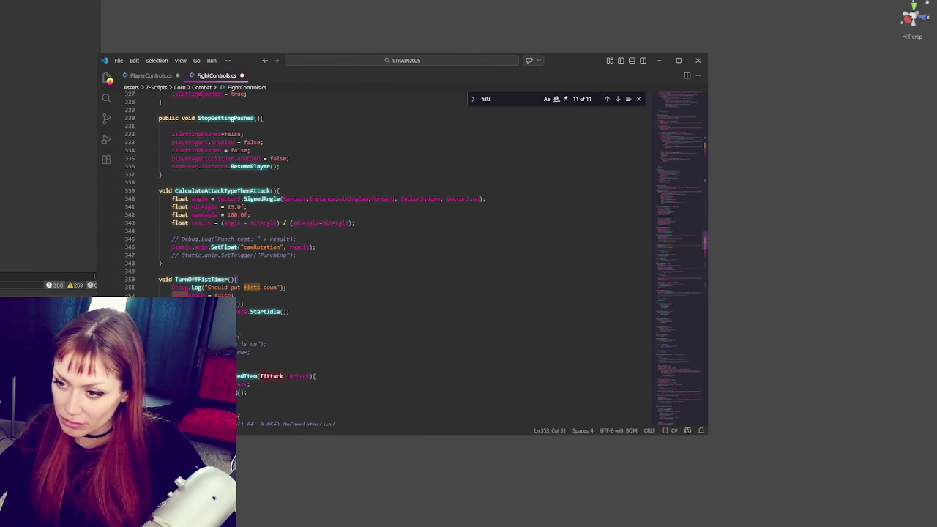
{"action": "left_click_drag", "start_coordinate": [172, 311], "coordinate": [251, 311]}
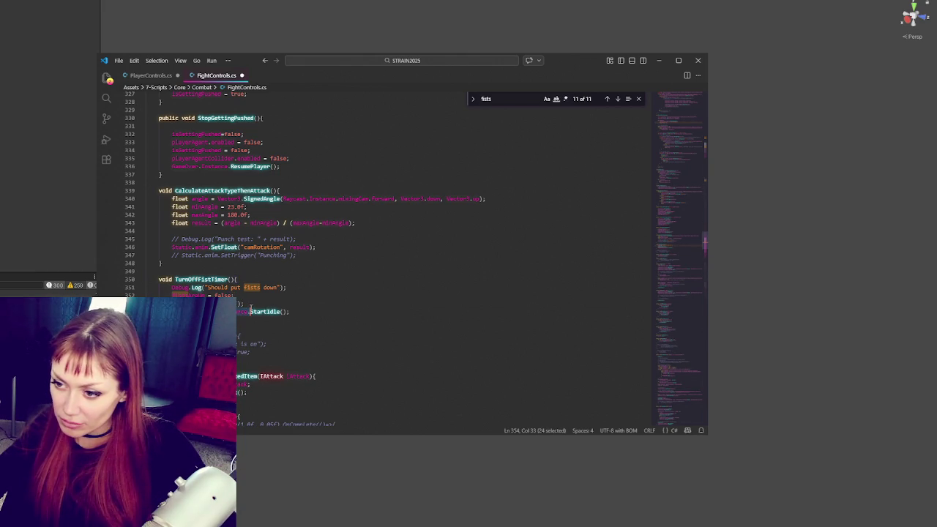
{"action": "key", "text": "ctrl+v"}
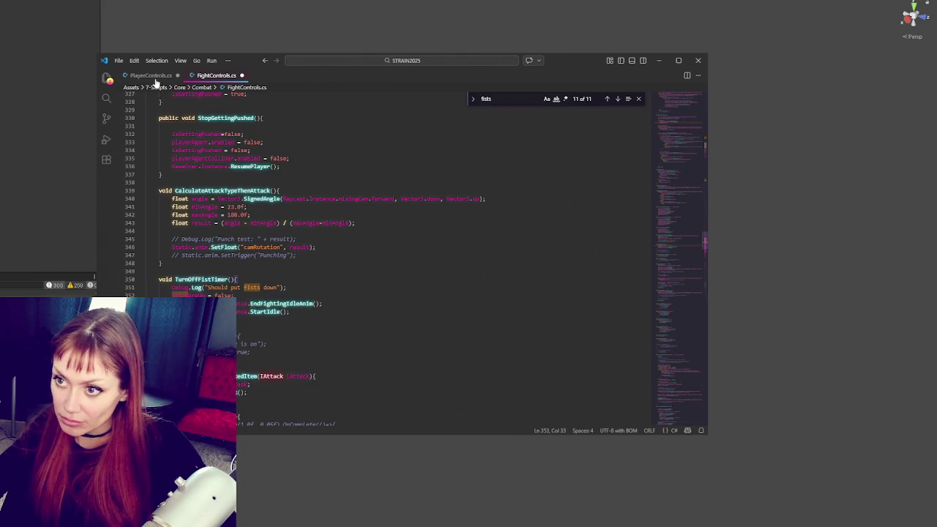
{"action": "left_click", "coordinate": [155, 78]}
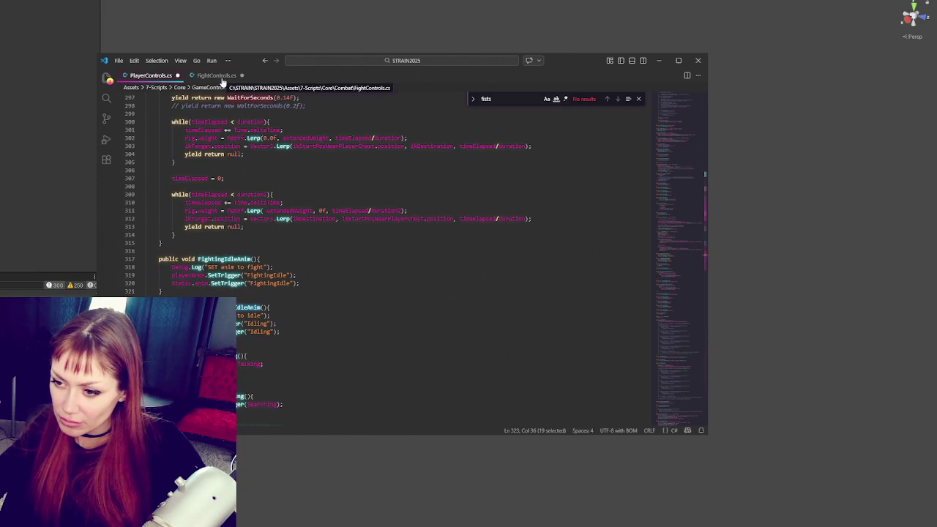
{"action": "left_click", "coordinate": [219, 76]}
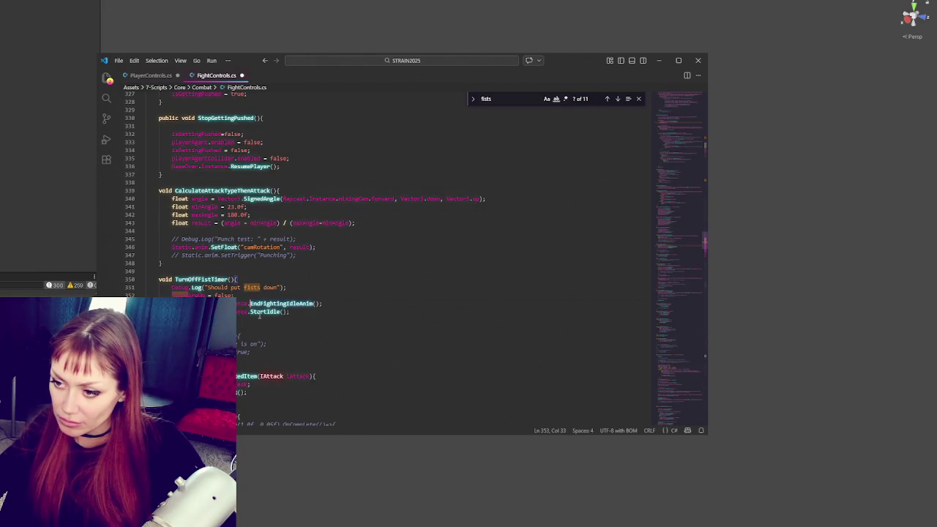
- Search PlayerControls.cs for 'fists' to locate the EndFightingIdleAnim method
{"action": "left_click", "coordinate": [263, 311]}
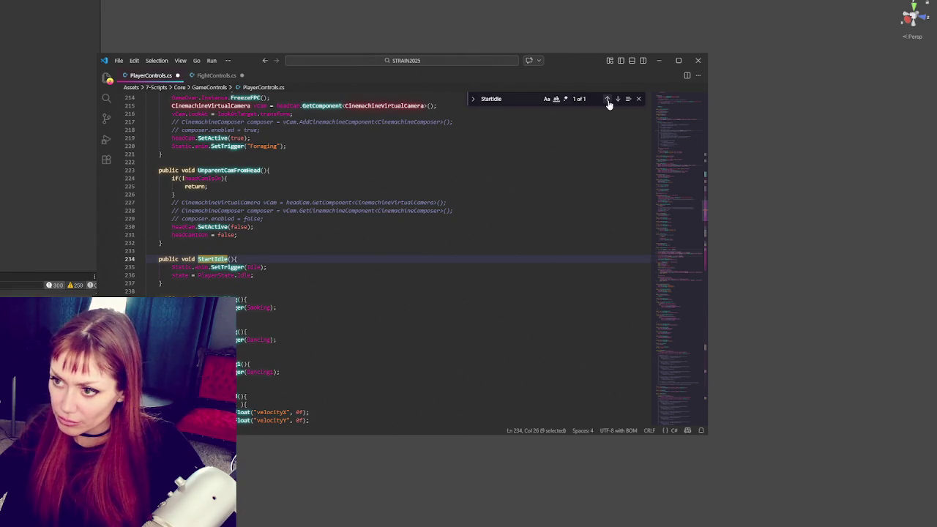
{"action": "scroll", "scroll_direction": "up", "scroll_amount": 3}
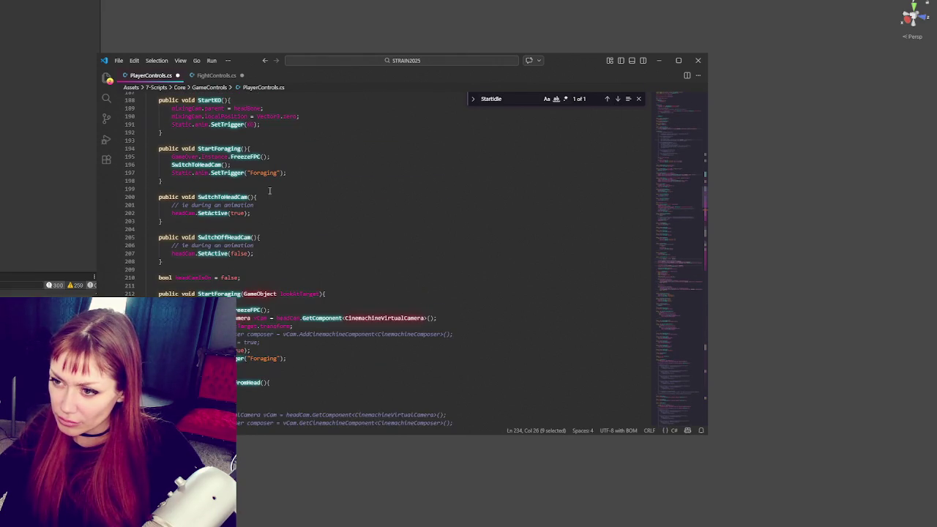
{"action": "scroll", "scroll_direction": "up", "scroll_amount": 3}
{"action": "scroll", "scroll_direction": "down", "scroll_amount": 3}
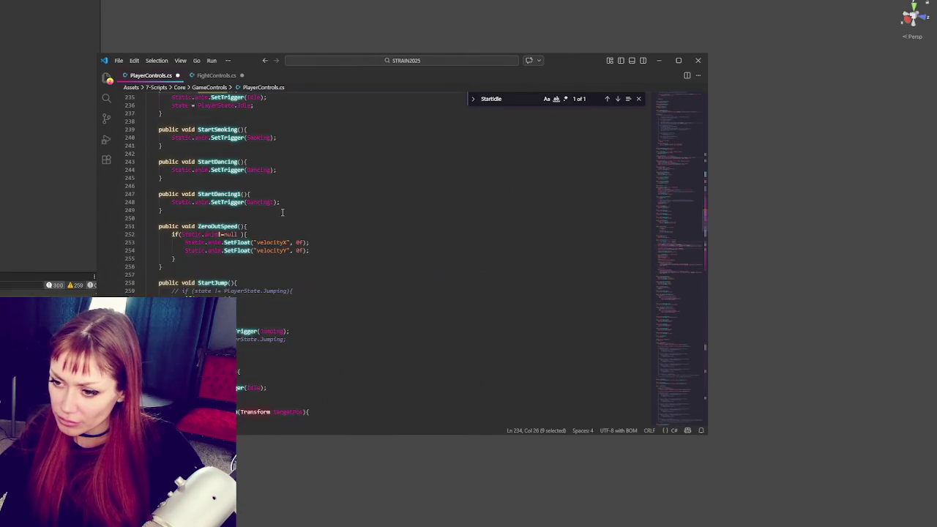
{"action": "scroll", "scroll_direction": "down", "scroll_amount": 3}
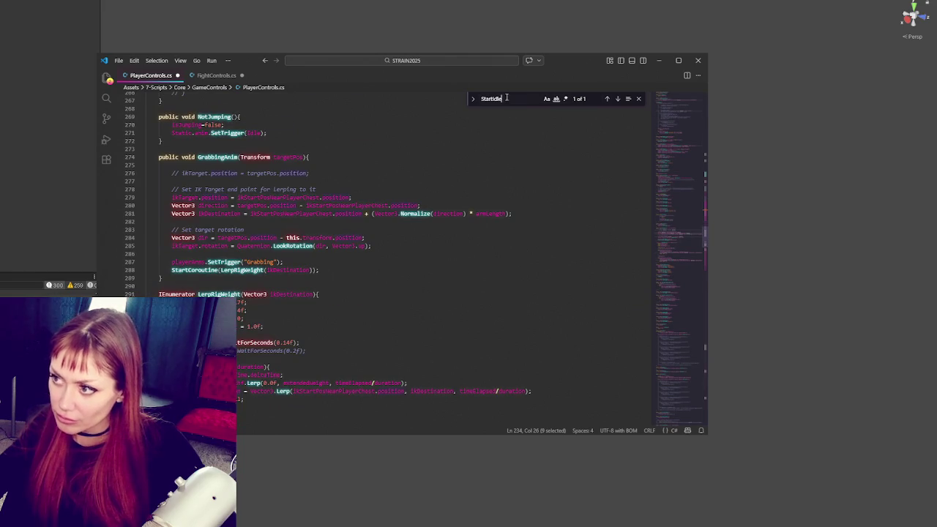
{"action": "key", "text": "ctrl+a"}
{"action": "type", "text": "FightingIdl"}
{"action": "key", "text": "ctrl+a"}
{"action": "type", "text": "fsits"}
{"action": "key", "text": "BackSpace"}
{"action": "key", "text": "BackSpace"}
{"action": "key", "text": "BackSpace"}
{"action": "type", "text": "ists"}
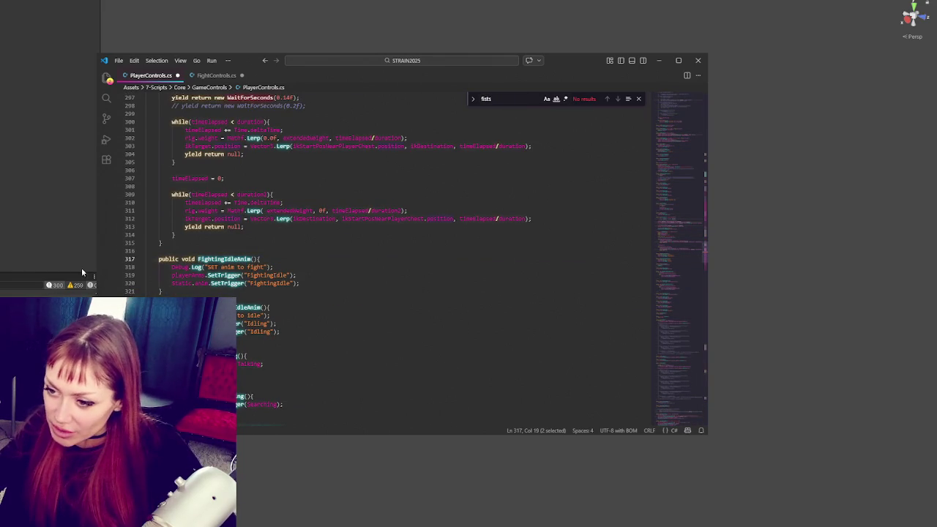
- Select the entire EndFightingIdleAnim method and comment it out with Ctrl+/
{"action": "left_click", "coordinate": [269, 316]}
{"action": "scroll", "scroll_direction": "down", "scroll_amount": 3}
{"action": "double_click", "coordinate": [242, 238]}
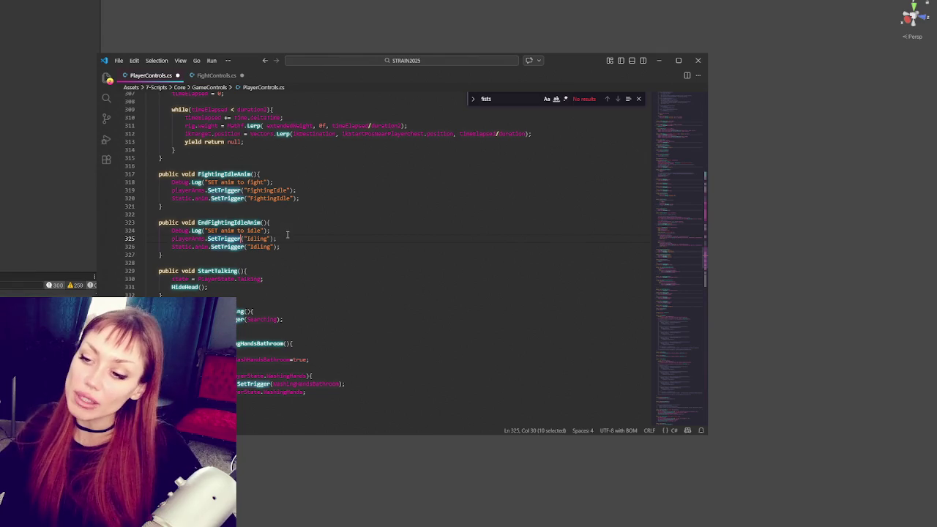
{"action": "left_click_drag", "start_coordinate": [293, 238], "coordinate": [298, 234]}
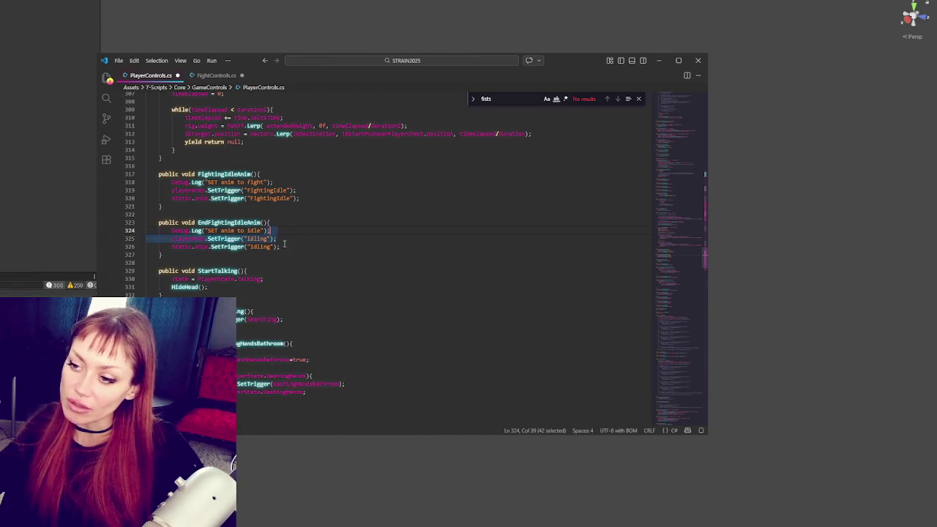
{"action": "left_click_drag", "start_coordinate": [150, 213], "coordinate": [233, 256]}
{"action": "key", "text": "ctrl+slash"}
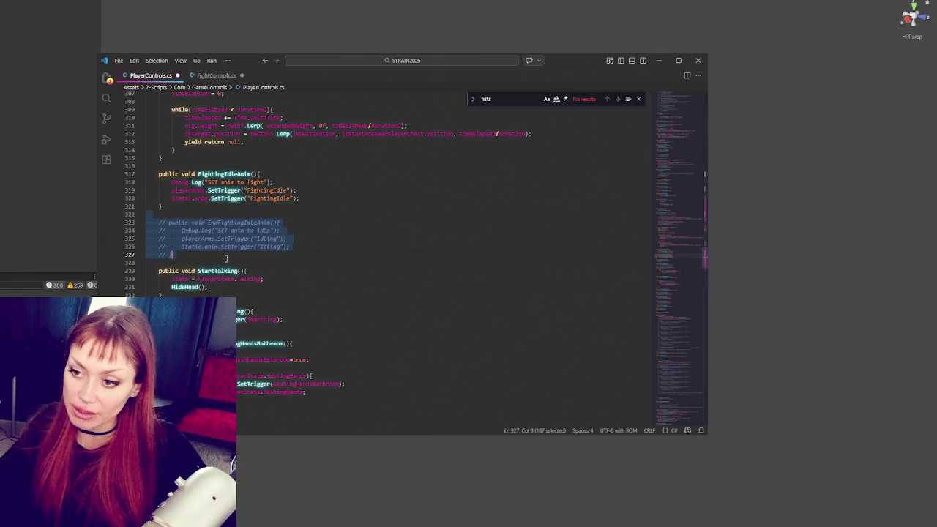
{"action": "key", "text": "ctrl+f"}
{"action": "type", "text": "start"}
{"action": "type", "text": "Idling"}
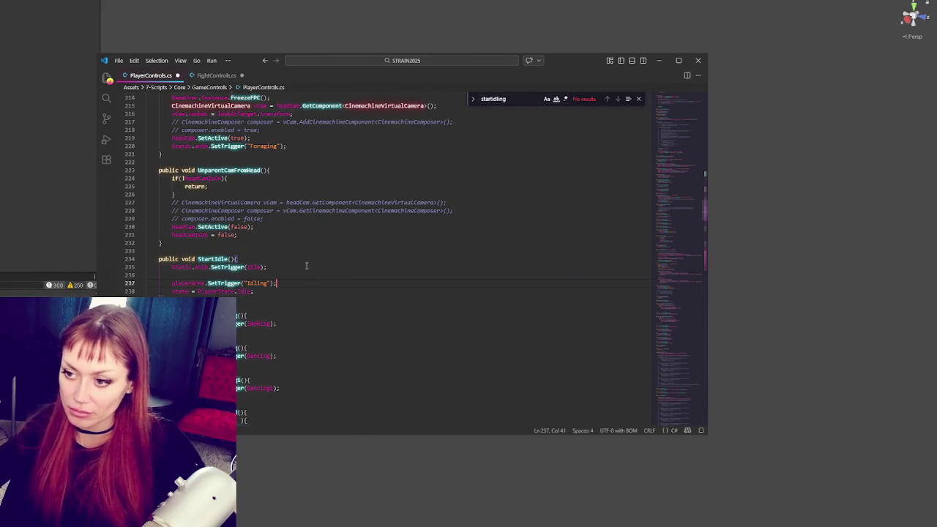
{"action": "left_click", "coordinate": [220, 76]}
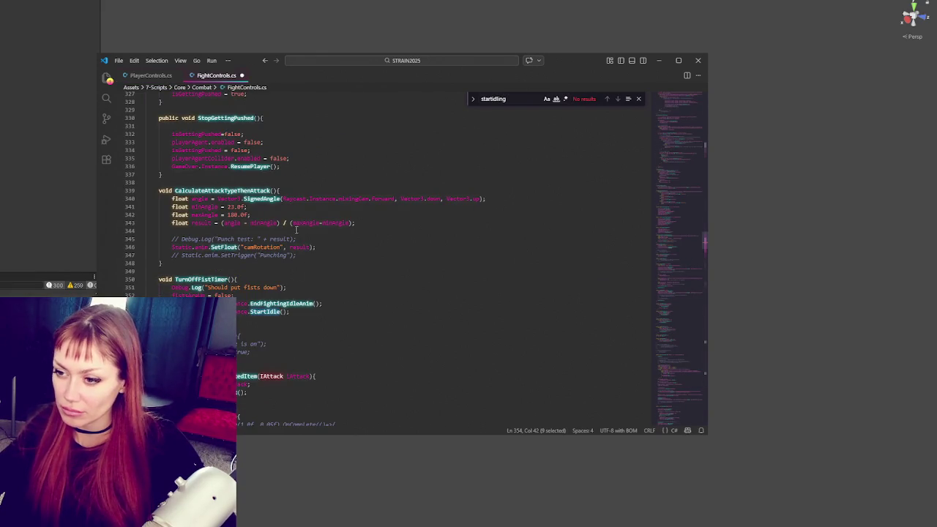
- Delete the fists-down debug log line in TurnOffFistTimer
{"action": "left_click", "coordinate": [334, 303]}
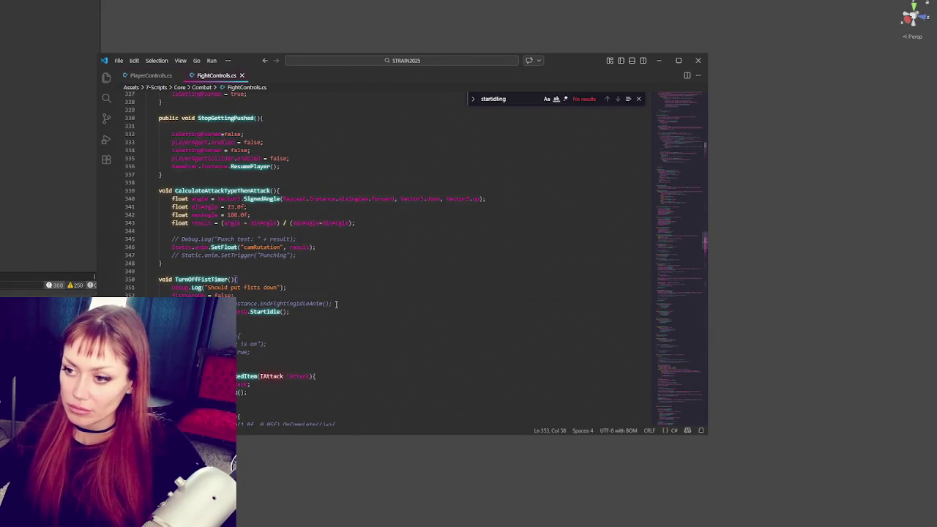
{"action": "scroll", "scroll_direction": "up", "scroll_amount": 3}
{"action": "scroll", "scroll_direction": "down", "scroll_amount": 3}
{"action": "left_click_drag", "start_coordinate": [293, 244], "coordinate": [300, 237]}
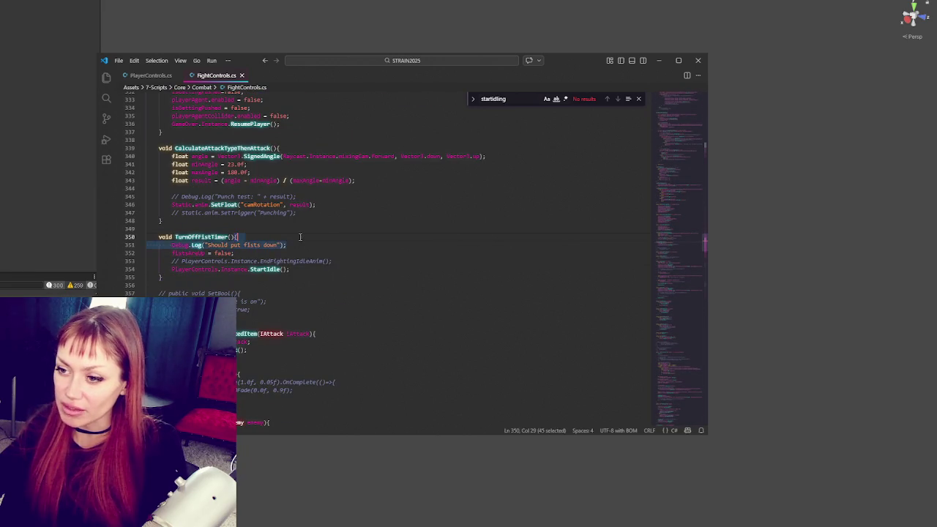
{"action": "key", "text": "ctrl+shift+k"}
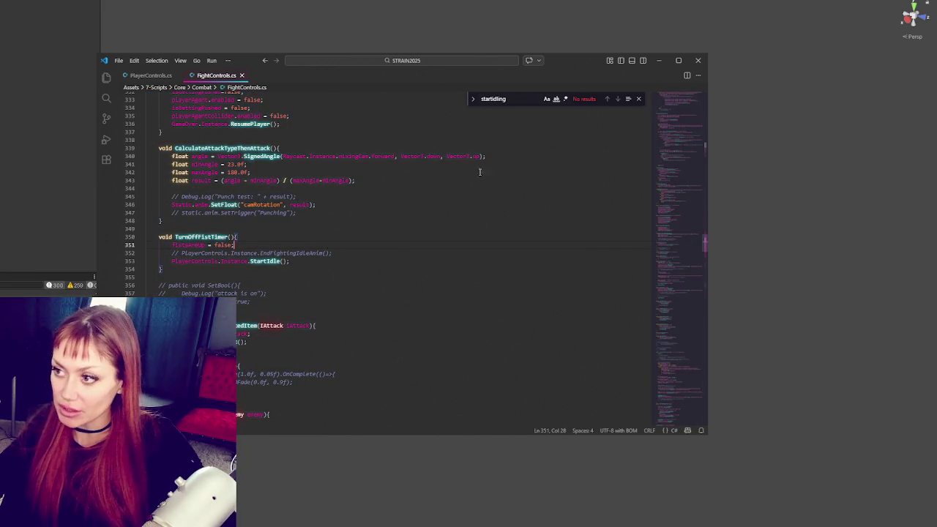
- Delete the Stopped and CountingDown debug lines in Update, then switch to Unity to recompile
{"action": "scroll", "scroll_direction": "up", "scroll_amount": 3}
{"action": "scroll", "scroll_direction": "down", "scroll_amount": 3}
{"action": "left_click_drag", "start_coordinate": [291, 212], "coordinate": [324, 185]}
{"action": "key", "text": "BackSpace"}
{"action": "key", "text": "BackSpace"}
{"action": "scroll", "scroll_direction": "up", "scroll_amount": 3}
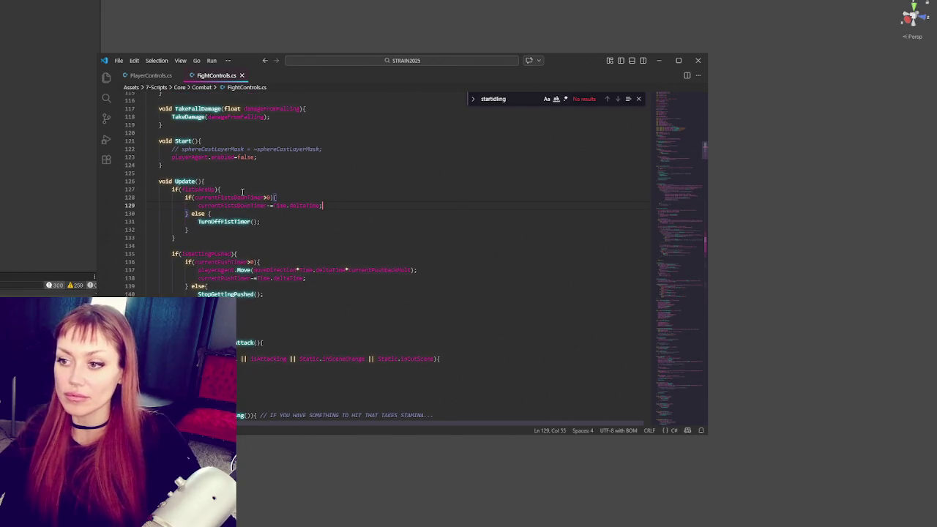
{"action": "left_click", "coordinate": [64, 214]}
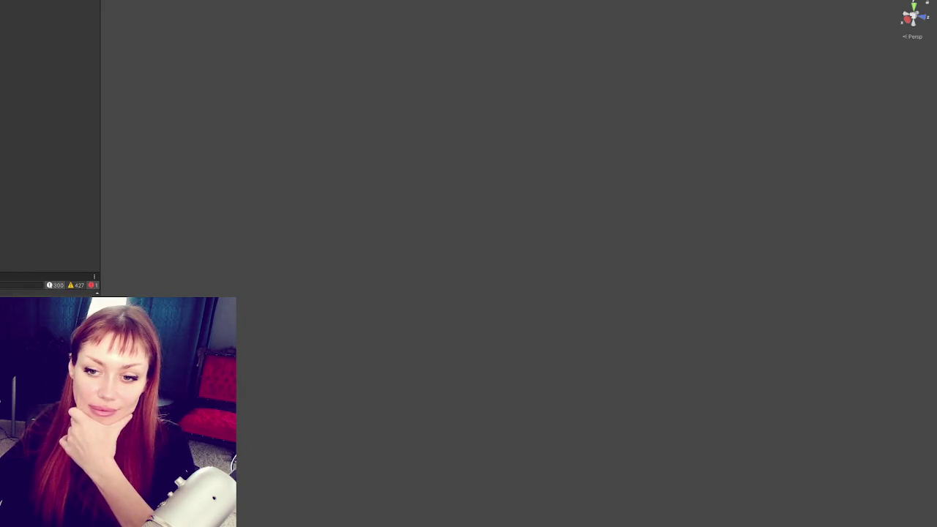
- Jump from Unity's CS1061 error to line 617 of FightControls.cs in VS Code
{"action": "key", "text": "alt+Tab"}
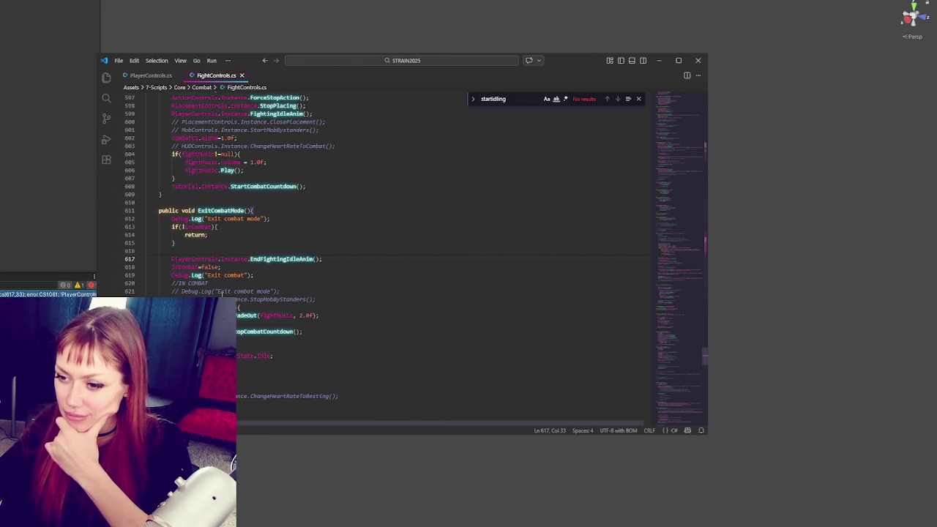
- Comment out EndFightingIdleAnim on line 617 and add PlayerControls.Instance.StartIdle() below it
{"action": "scroll", "scroll_direction": "down", "scroll_amount": 3}
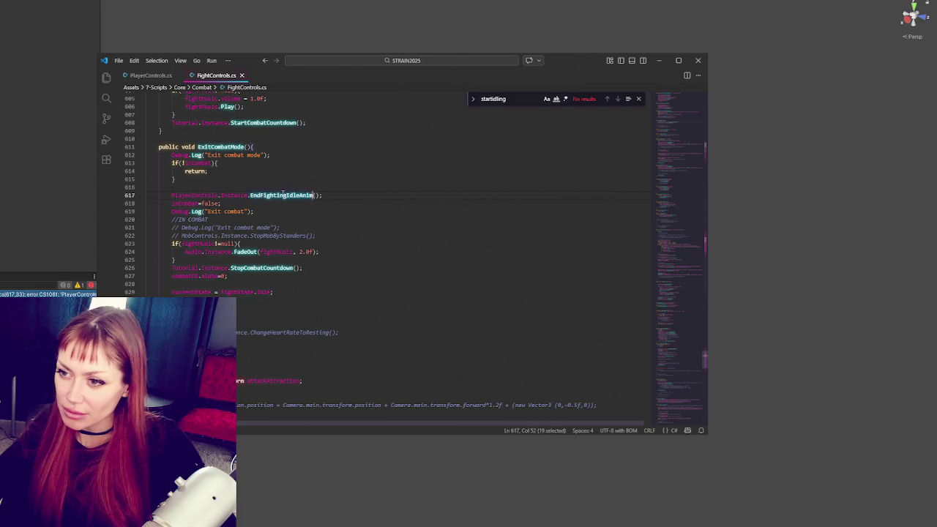
{"action": "type", "text": "Start"}
{"action": "double_click", "coordinate": [284, 195]}
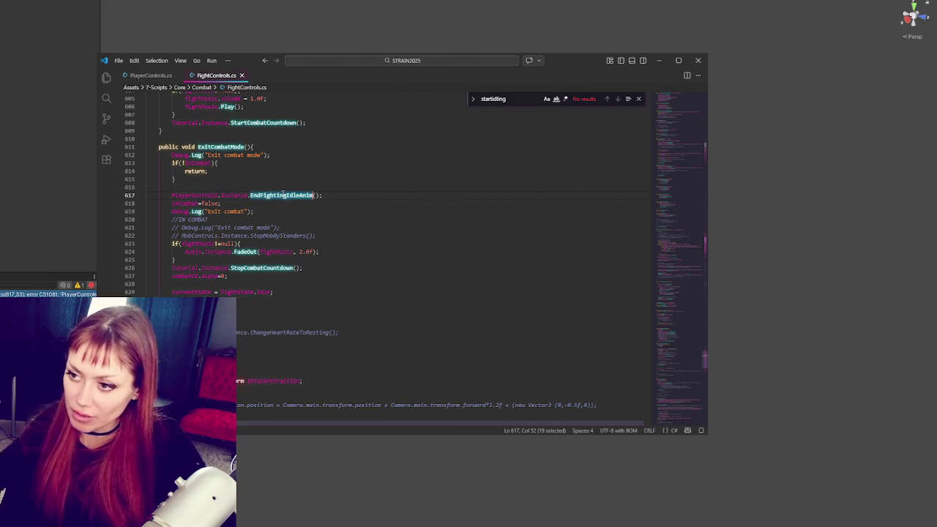
{"action": "left_click", "coordinate": [327, 196]}
{"action": "key", "text": "ctrl+slash"}
{"action": "key", "text": "Return"}
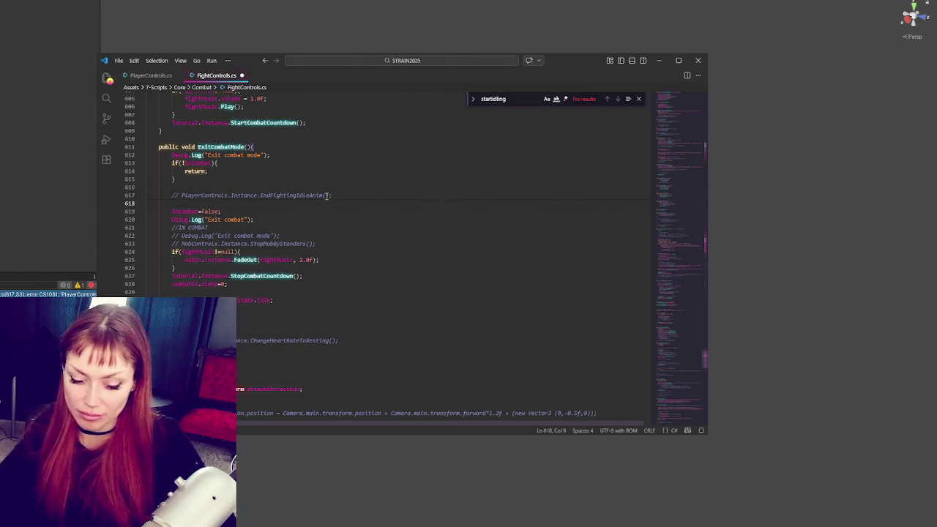
{"action": "left_click_drag", "start_coordinate": [182, 196], "coordinate": [250, 196]}
{"action": "key", "text": "ctrl+c"}
{"action": "left_click", "coordinate": [249, 204]}
{"action": "key", "text": "ctrl+v"}
{"action": "type", "text": "StartIdle()"}
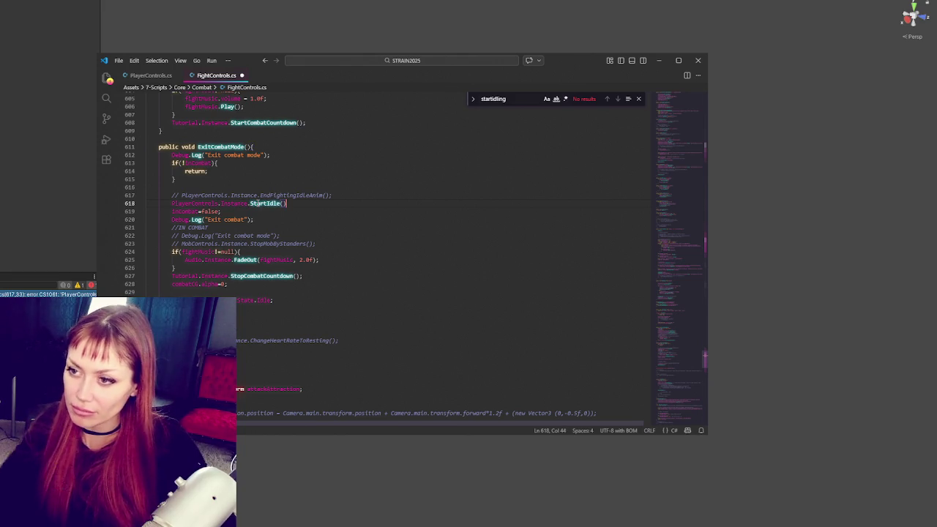
{"action": "left_click", "coordinate": [150, 76]}
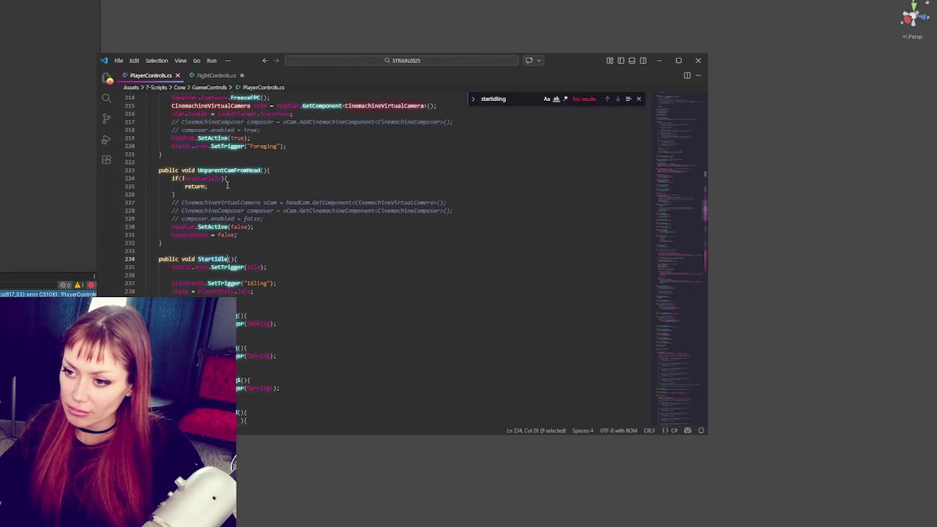
{"action": "left_click", "coordinate": [216, 75]}
{"action": "key", "text": "alt+Tab"}
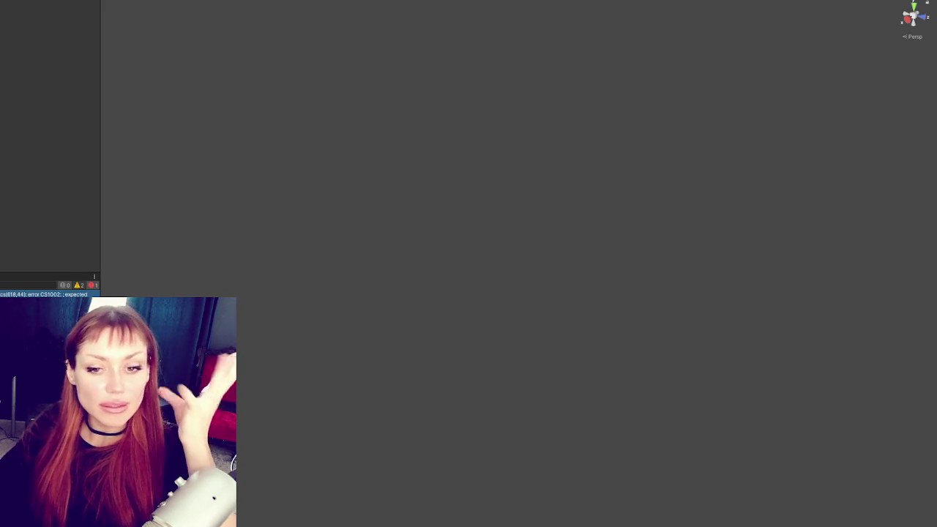
- Add the missing semicolon on line 618 of FightControls.cs, save, and return to Unity
{"action": "double_click", "coordinate": [27, 292]}
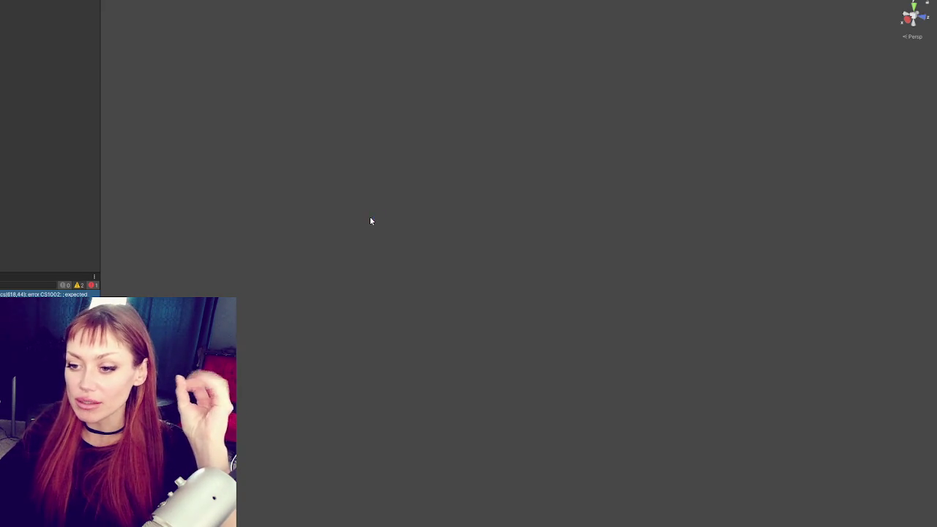
{"action": "type", "text": ";"}
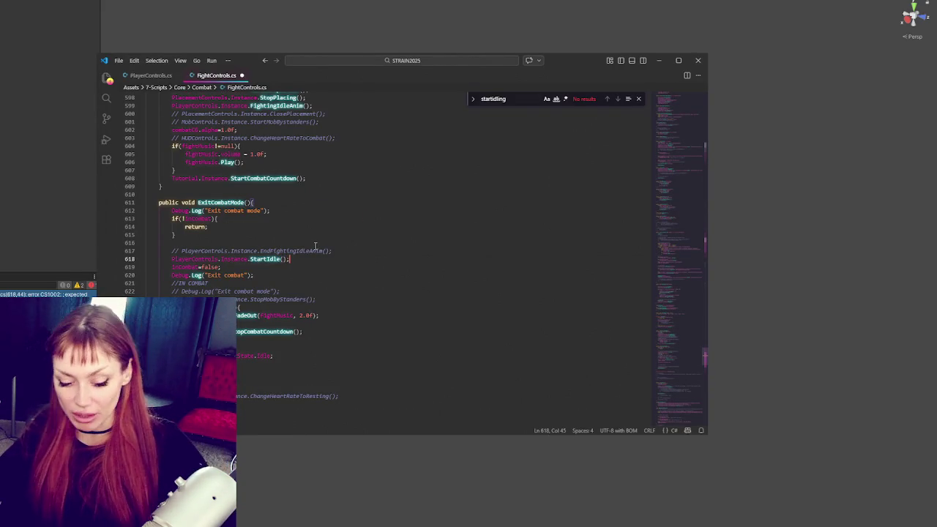
{"action": "key", "text": "ctrl+s"}
{"action": "key", "text": "alt+Tab"}
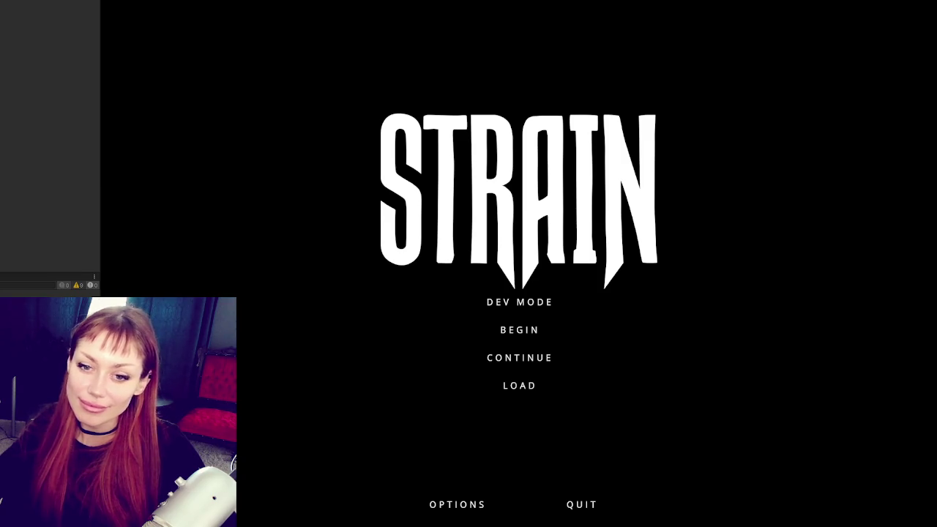
- Launch DEV MODE, throw a punch, pause with Esc, and reopen PlayerControls.cs in VS Code
{"action": "left_click", "coordinate": [511, 300]}
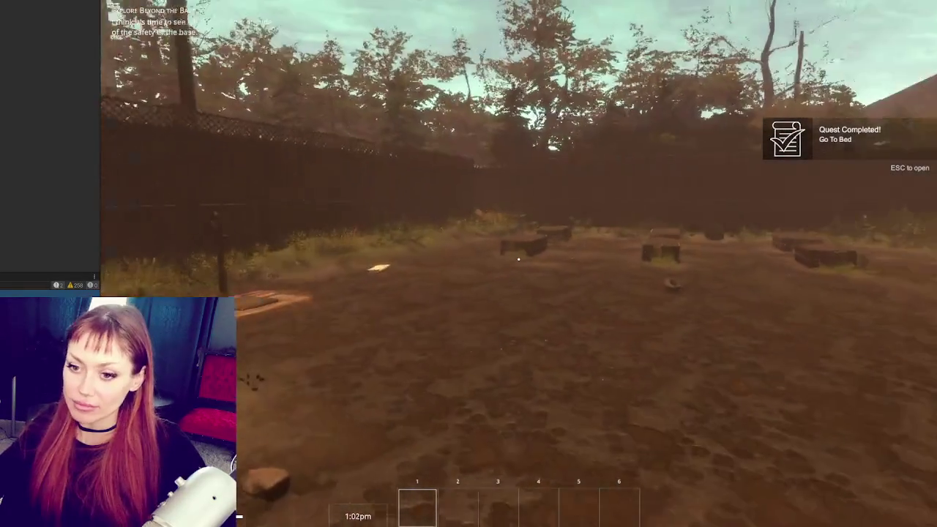
{"action": "left_click", "coordinate": [518, 259]}
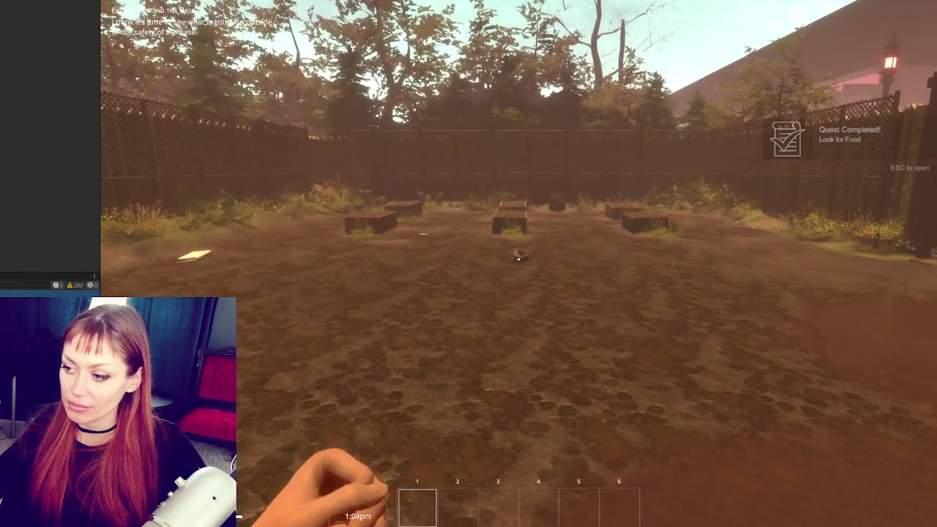
{"action": "key", "text": "Escape"}
{"action": "key", "text": "alt+Tab"}
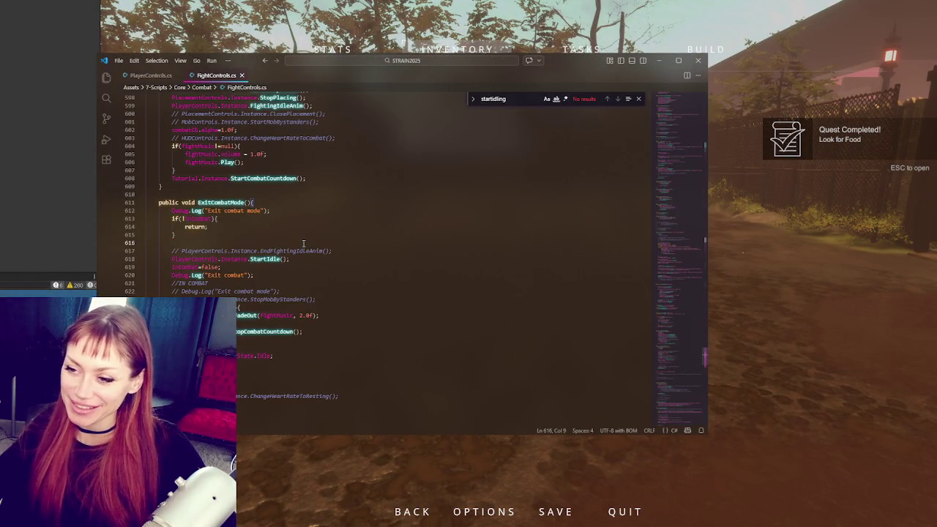
{"action": "left_click", "coordinate": [151, 75]}
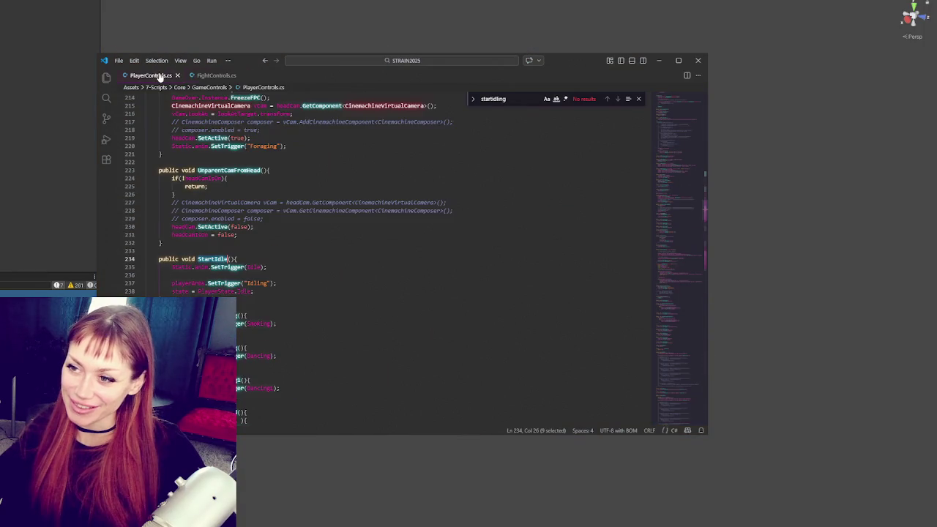
- Switch script tabs, place the caret at the end of line 630, and scroll toward FightingIdleAnim
{"action": "left_click", "coordinate": [216, 75]}
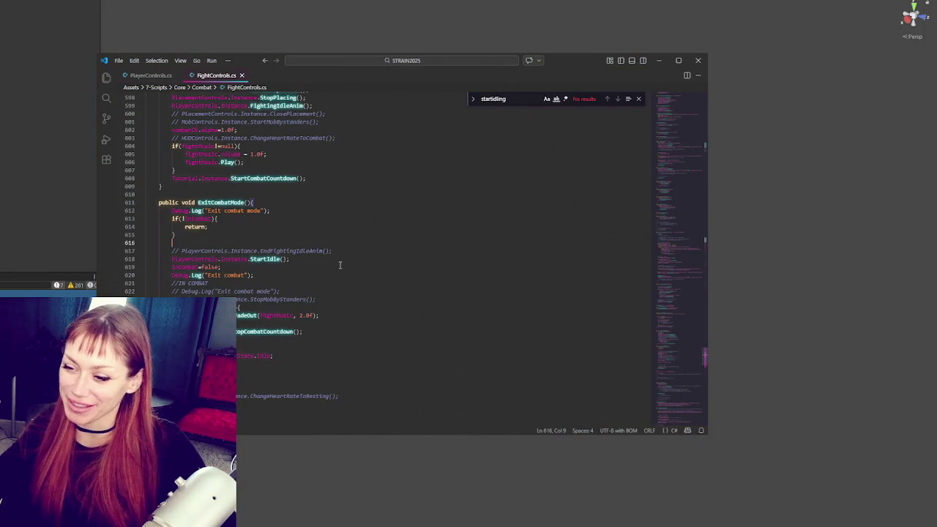
{"action": "left_click", "coordinate": [355, 360]}
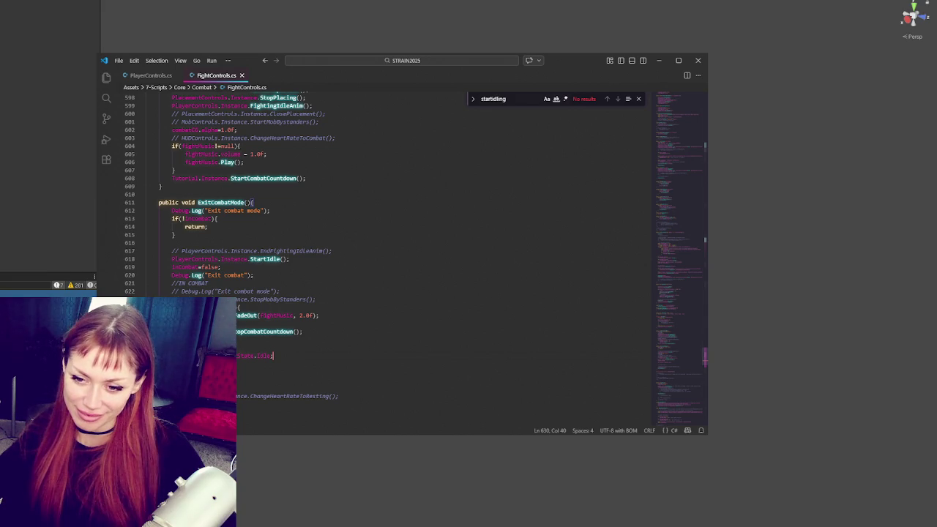
{"action": "key", "text": "alt+Tab"}
{"action": "key", "text": "alt+Tab"}
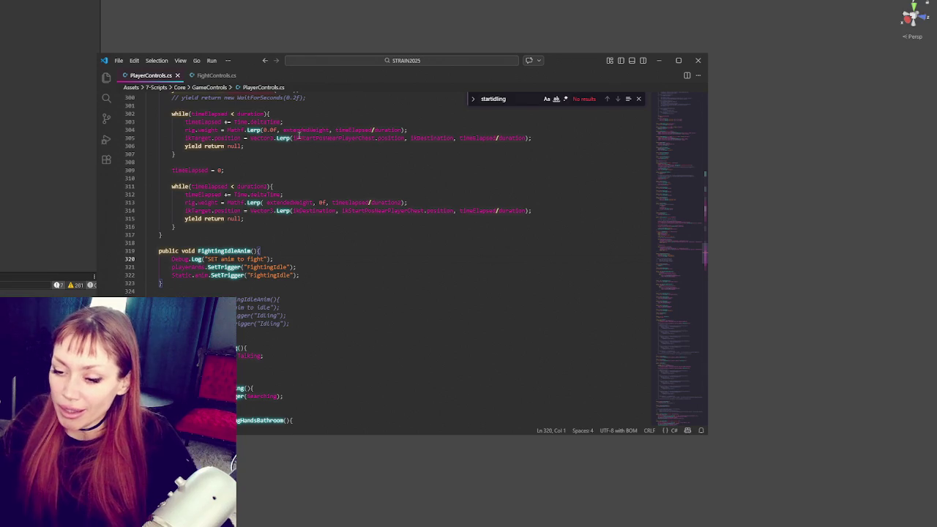
{"action": "scroll", "scroll_direction": "down", "scroll_amount": 3}
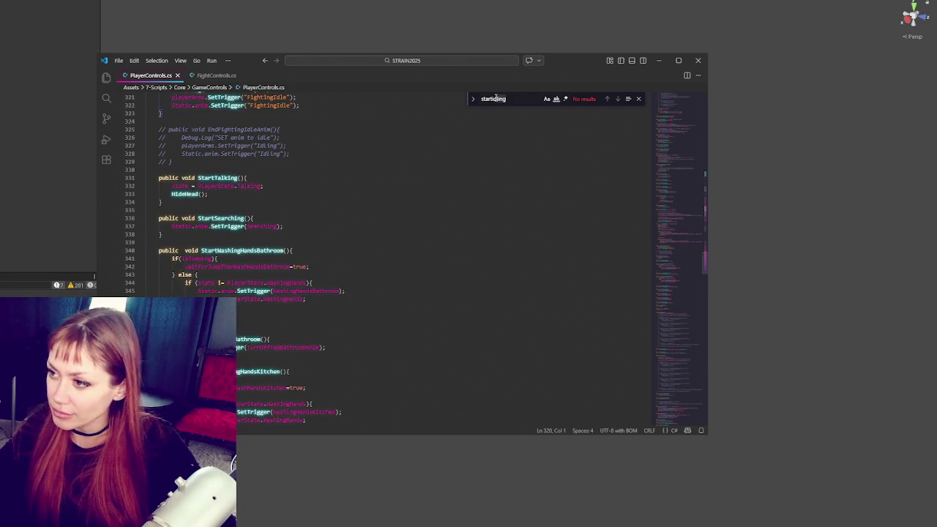
- Narrow the search to StartIdle, insert Debug.Log("Test"); inside it, and return to Unity
{"action": "key", "text": "BackSpace"}
{"action": "key", "text": "BackSpace"}
{"action": "key", "text": "BackSpace"}
{"action": "left_click", "coordinate": [264, 255]}
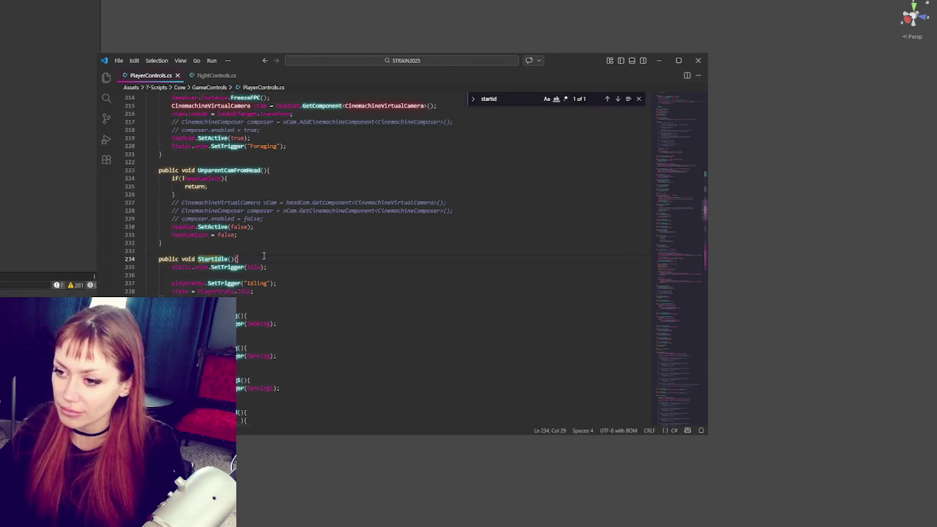
{"action": "key", "text": "Return"}
{"action": "type", "text": "Debug.Log(\"Test"}
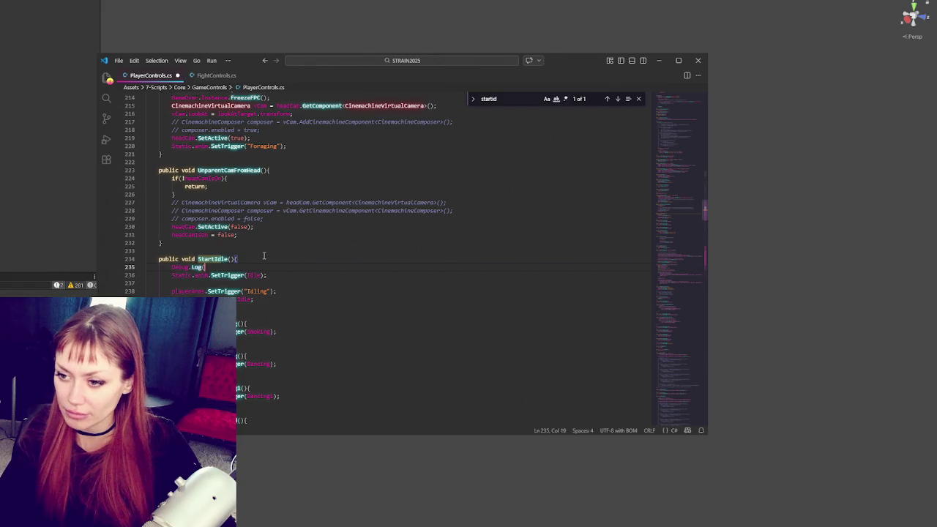
{"action": "type", "text": "\");"}
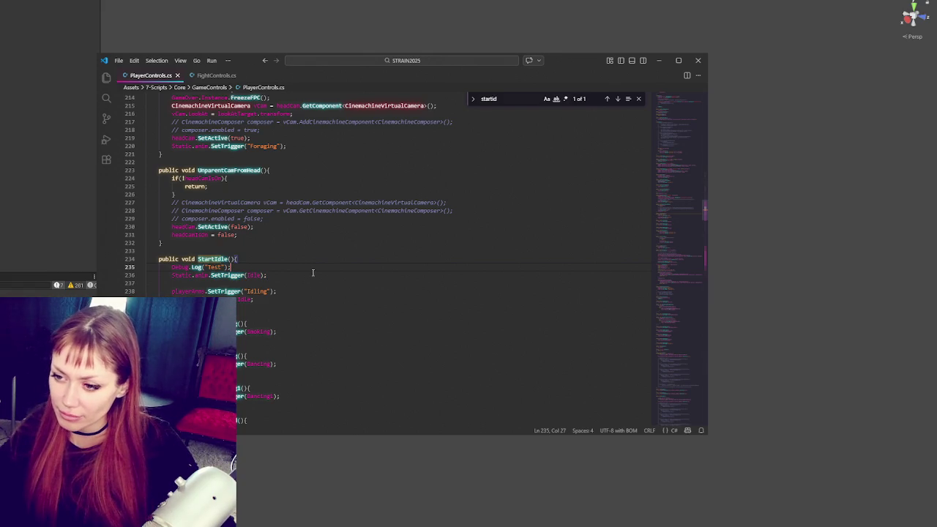
{"action": "left_click", "coordinate": [366, 282]}
{"action": "left_click_drag", "start_coordinate": [671, 212], "coordinate": [666, 184]}
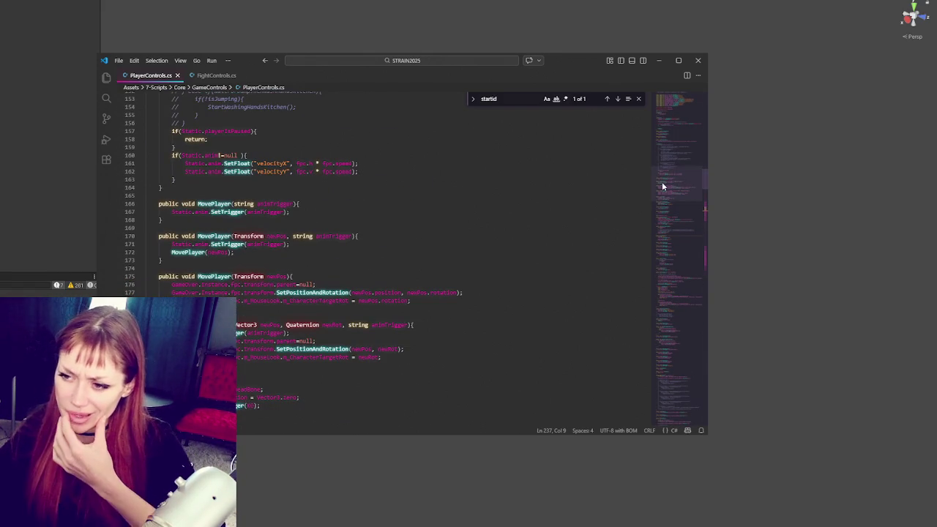
{"action": "key", "text": "alt+Tab"}
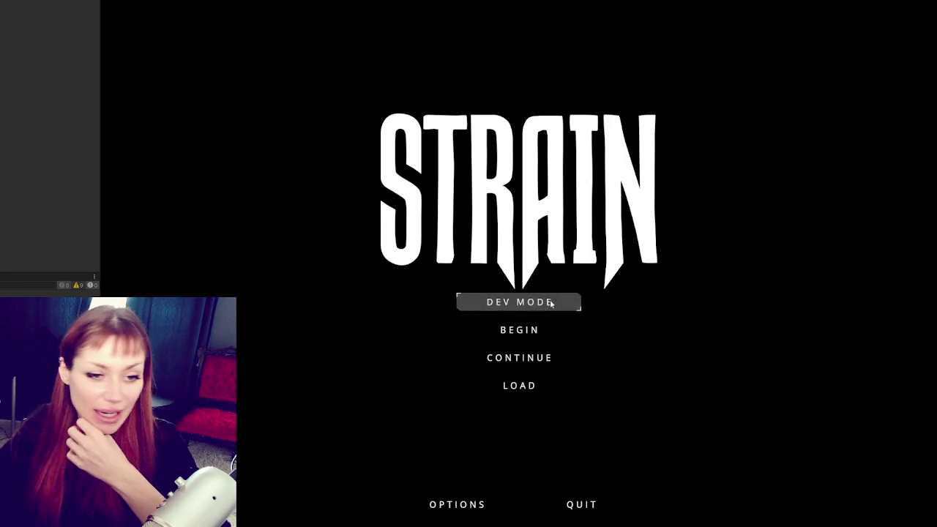
- Start STRAIN in DEV MODE from the main menu to load the fenced base yard
{"action": "left_click", "coordinate": [550, 303]}
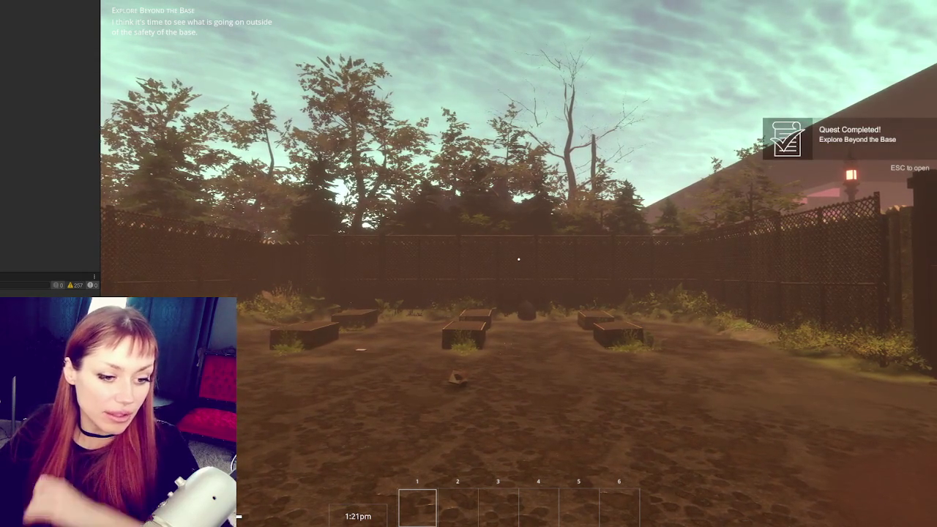
{"action": "mouse_move", "coordinate": [518, 258]}
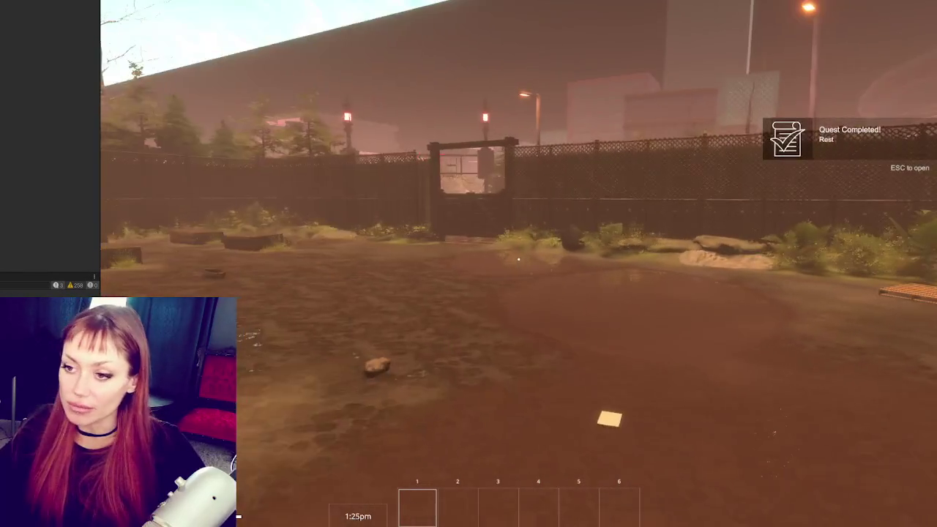
- Open and close the pause menu, then walk the player past the planters toward the gate
{"action": "key", "text": "Escape"}
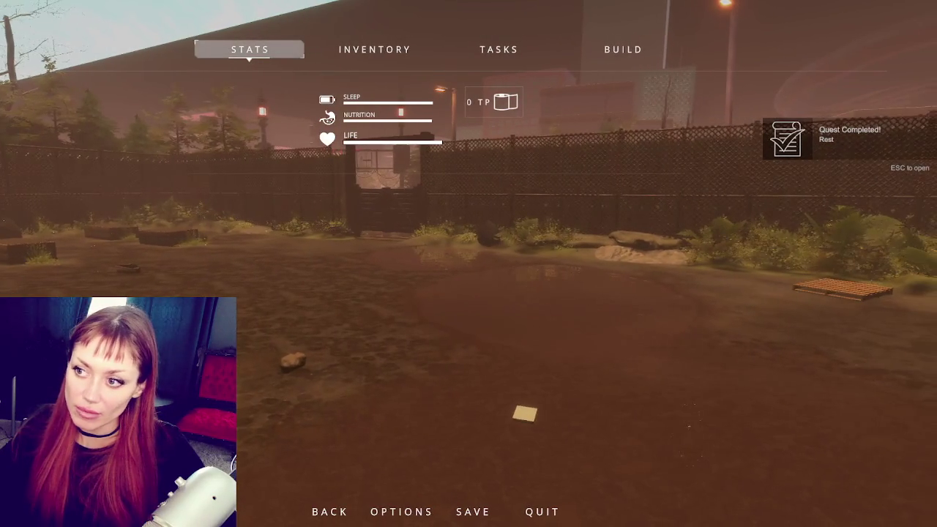
{"action": "key", "text": "Escape"}
{"action": "mouse_move", "coordinate": [456, 259]}
{"action": "key", "text": "w"}
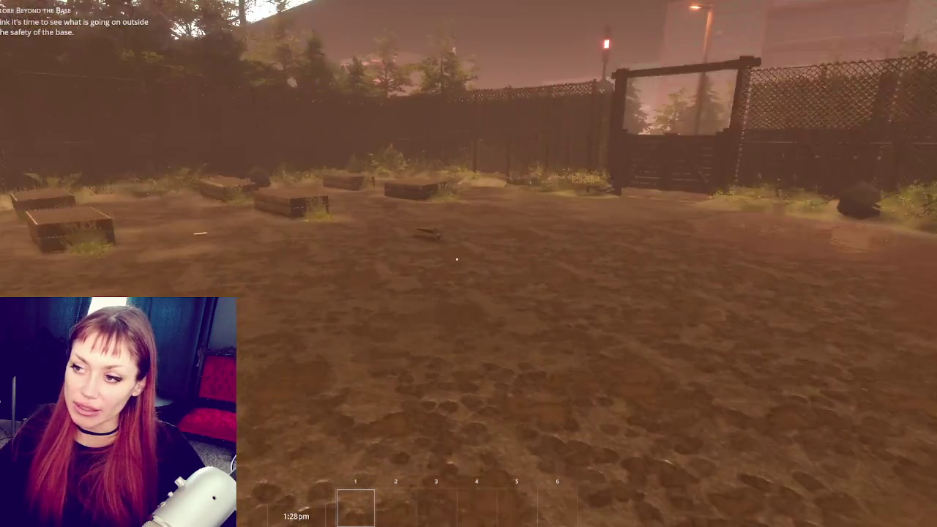
{"action": "key", "text": "s"}
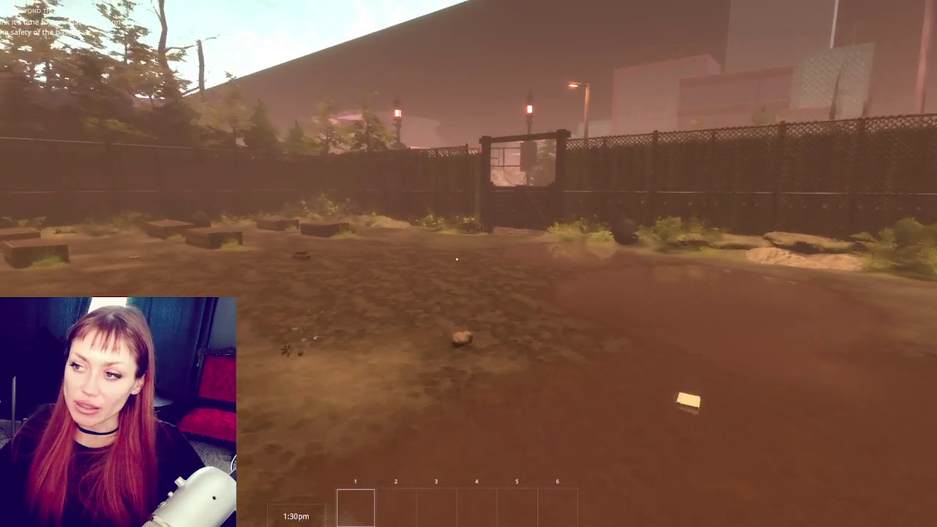
{"action": "key", "text": "w"}
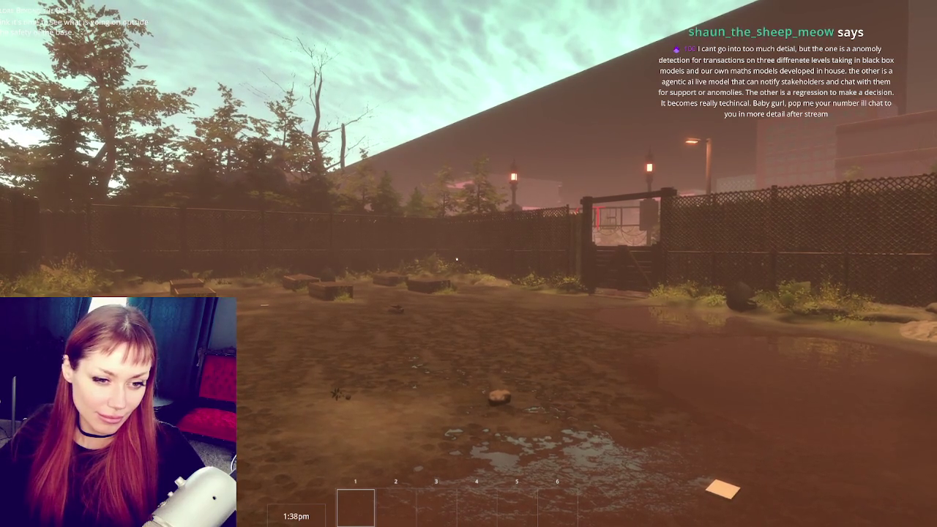
{"action": "key", "text": "w"}
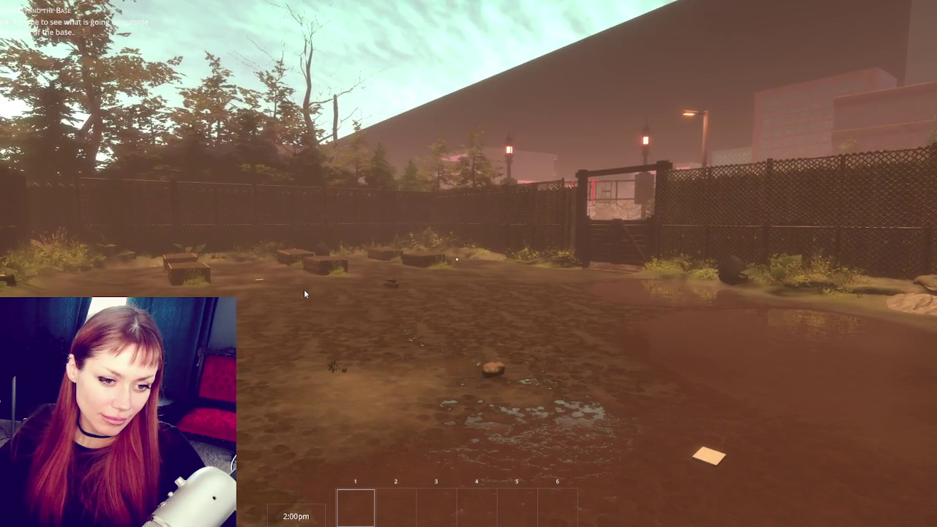
- Walk the player across the yard and out past the gate, then open the pause menu
{"action": "left_click", "coordinate": [304, 293]}
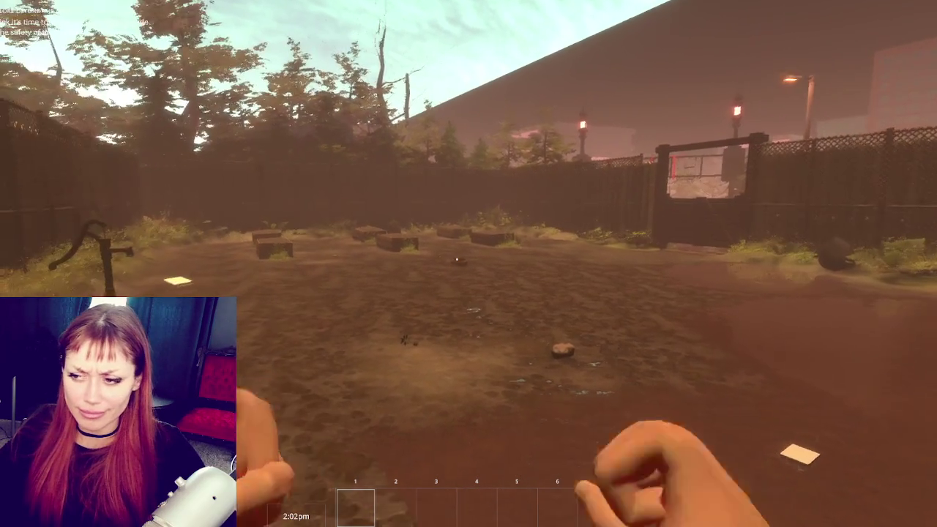
{"action": "key", "text": "w"}
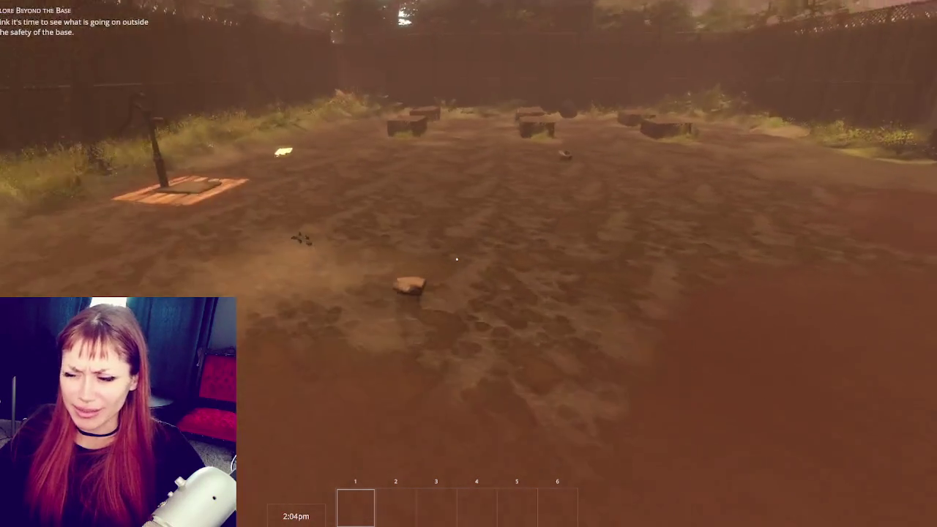
{"action": "key", "text": "w"}
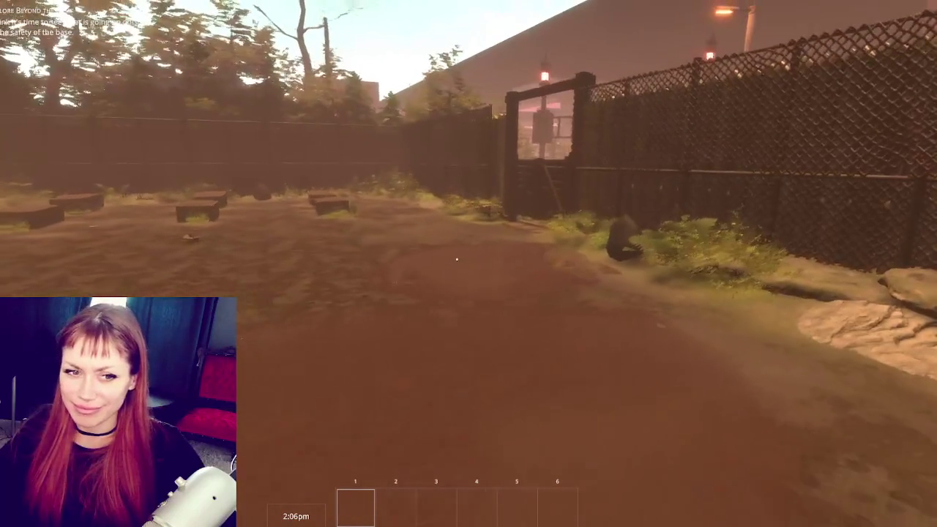
{"action": "key", "text": "a"}
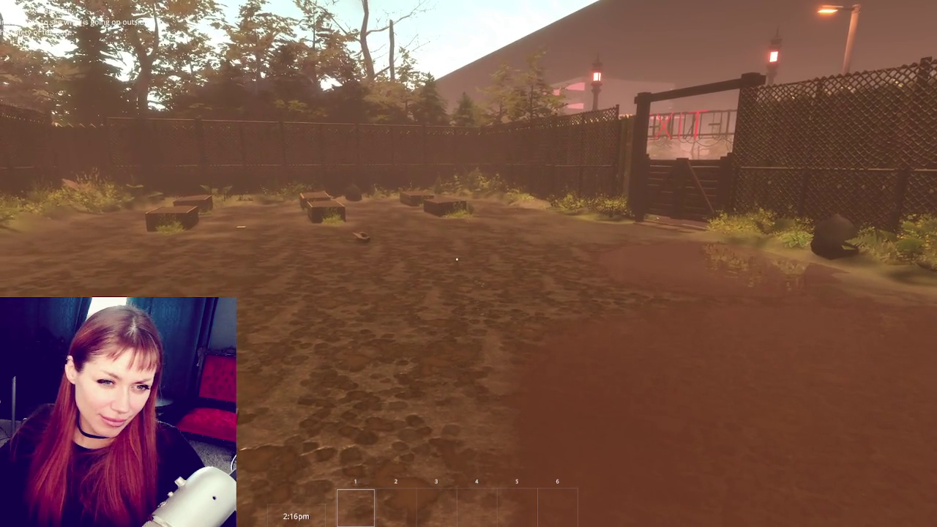
{"action": "key", "text": "Escape"}
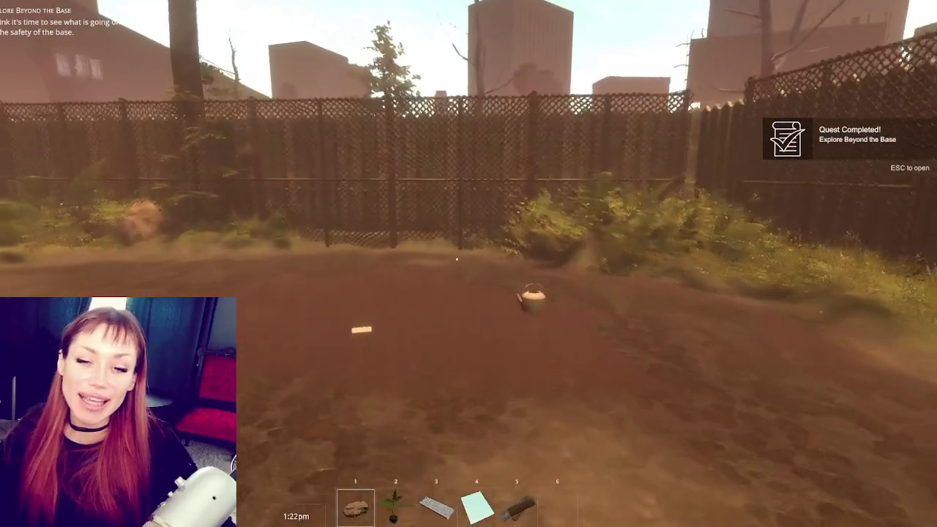
- Resume from the pause menu, interact with the kettle, and stop playing the game
{"action": "key", "text": "Escape"}
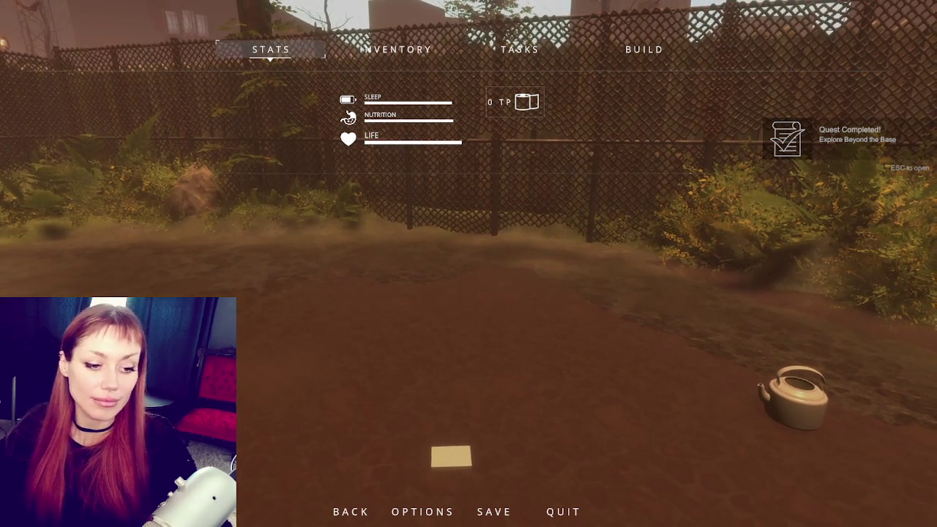
{"action": "key", "text": "Escape"}
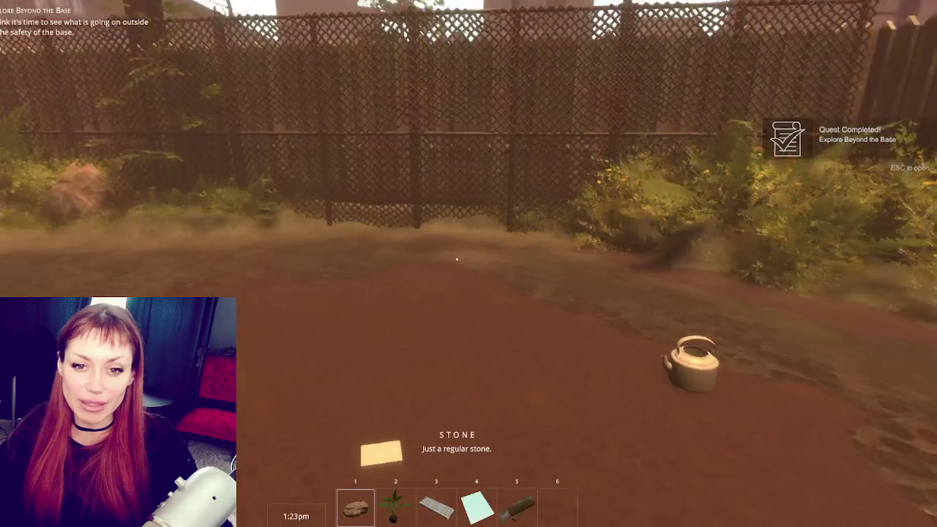
{"action": "left_click", "coordinate": [457, 260]}
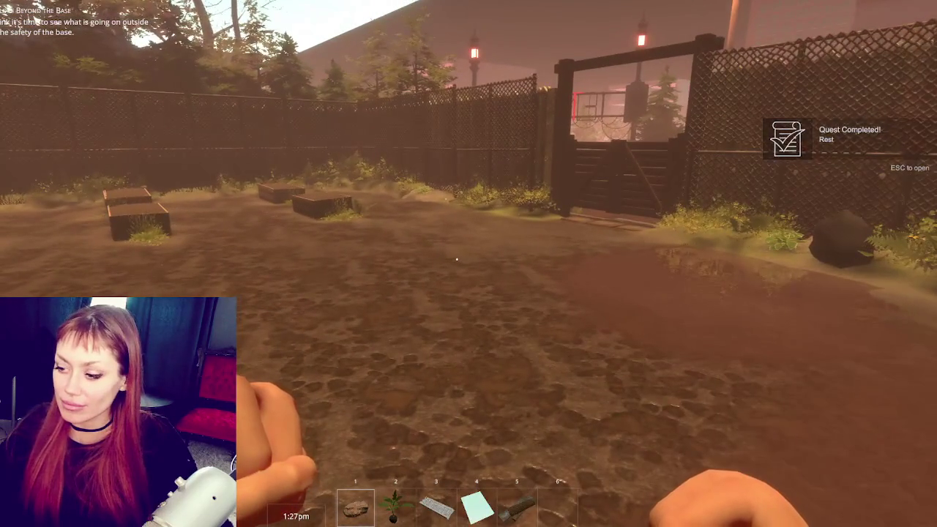
{"action": "key", "text": "Escape"}
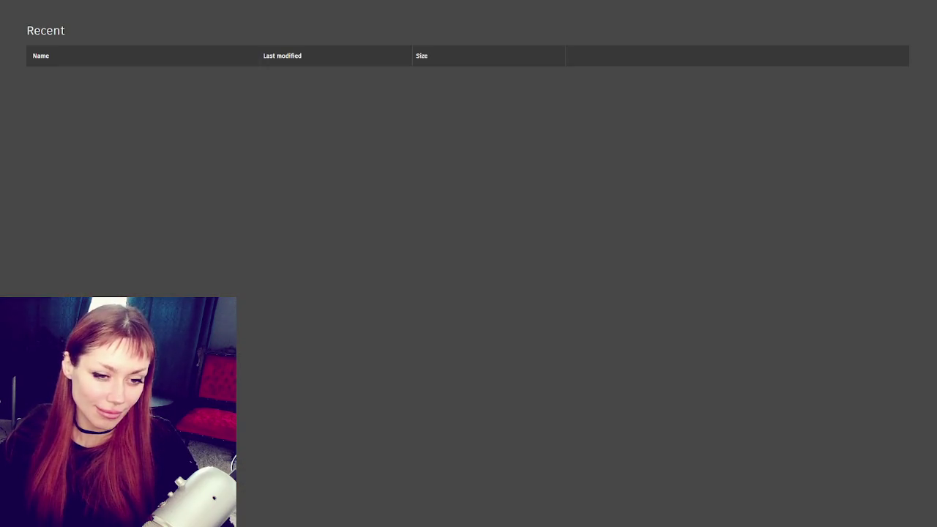
- Open PlayGround.mb from the Recent list, choosing Don't Save for the untitled scene
{"action": "left_click", "coordinate": [111, 82]}
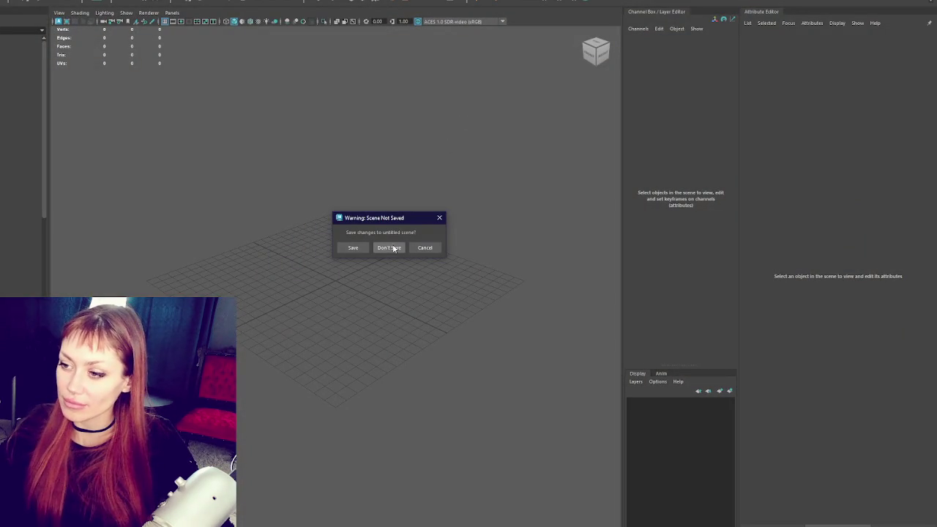
{"action": "left_click", "coordinate": [389, 248]}
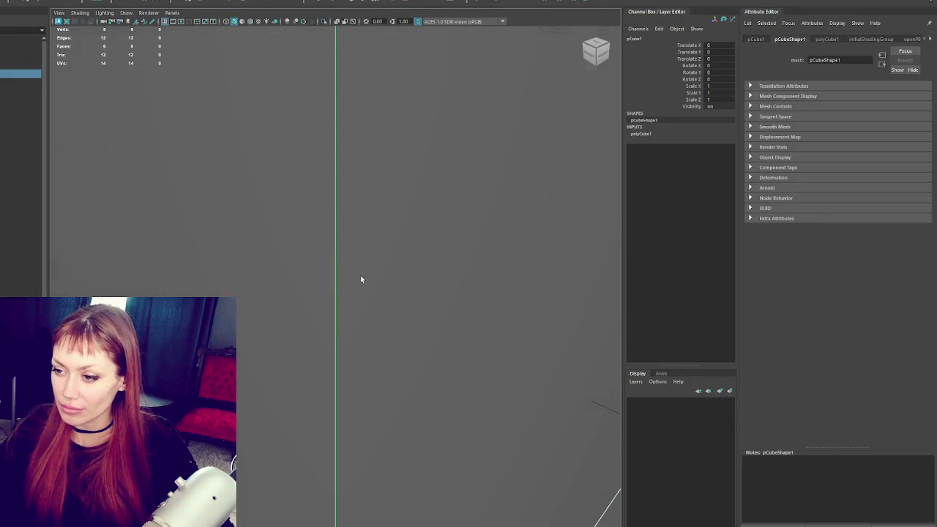
- Scale the cube down into a thin, flat book-sized slab
{"action": "key", "text": "r"}
{"action": "left_click_drag", "start_coordinate": [335, 235], "coordinate": [296, 285]}
{"action": "left_click_drag", "start_coordinate": [351, 304], "coordinate": [433, 232]}
- Bevel one long side's edges at fraction 0.8 with 2 segments
{"action": "left_click", "coordinate": [376, 247]}
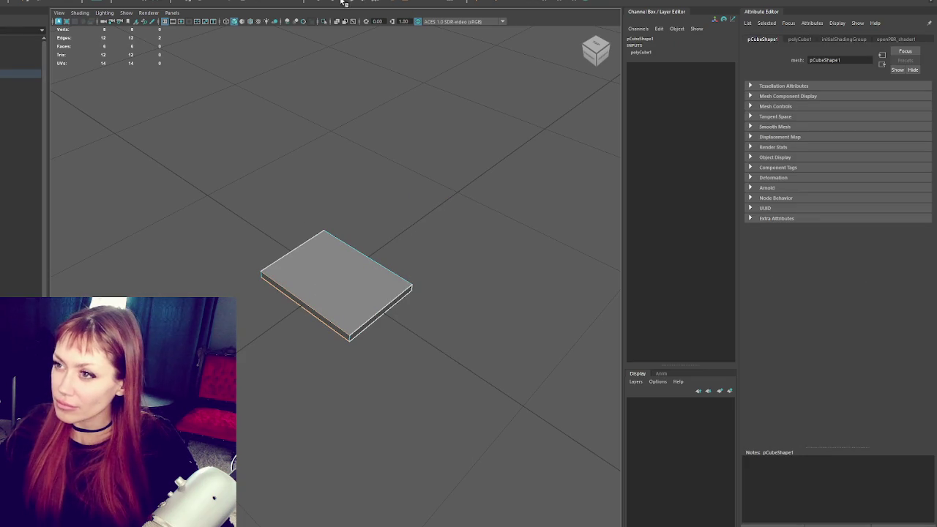
{"action": "key", "text": "ctrl+b"}
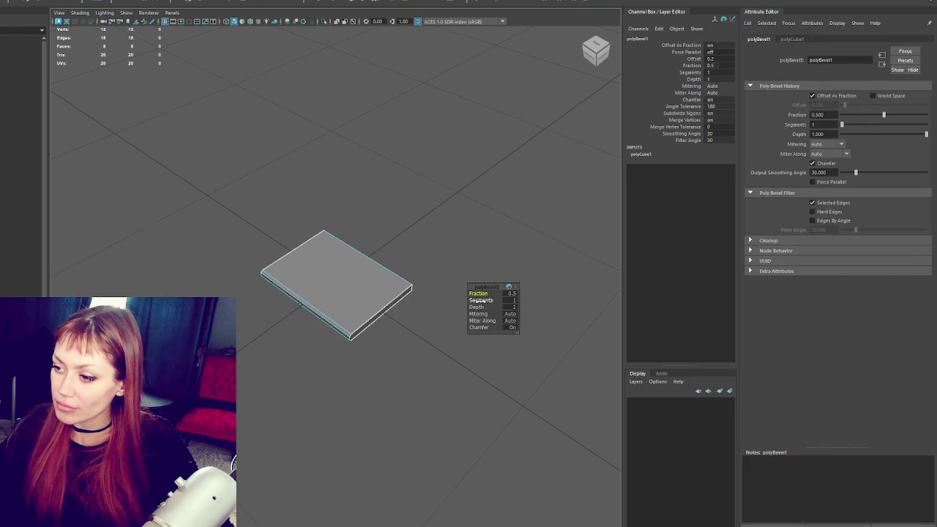
{"action": "left_click_drag", "start_coordinate": [481, 300], "coordinate": [485, 300]}
{"action": "left_click_drag", "start_coordinate": [476, 239], "coordinate": [286, 276]}
{"action": "left_click", "coordinate": [401, 178]}
{"action": "left_click_drag", "start_coordinate": [402, 178], "coordinate": [385, 246]}
{"action": "left_click", "coordinate": [385, 246]}
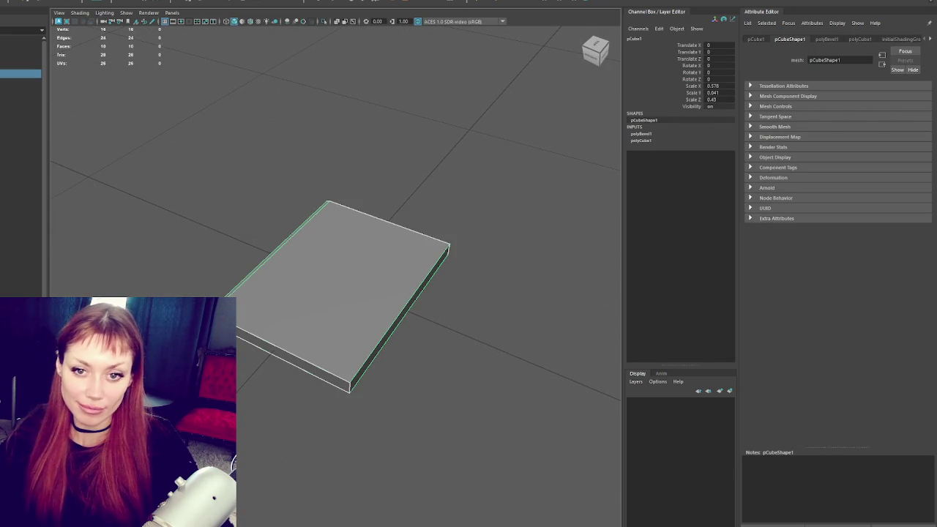
- Orbit around the bevelled slab and hide the side panels to widen the viewport
{"action": "left_click_drag", "start_coordinate": [273, 288], "coordinate": [378, 262]}
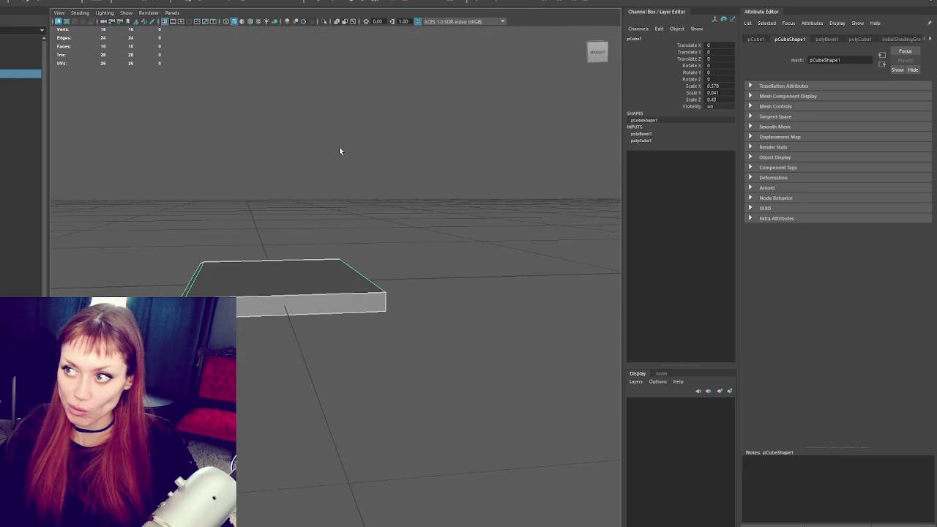
{"action": "left_click_drag", "start_coordinate": [338, 150], "coordinate": [391, 186]}
{"action": "right_click", "coordinate": [360, 346]}
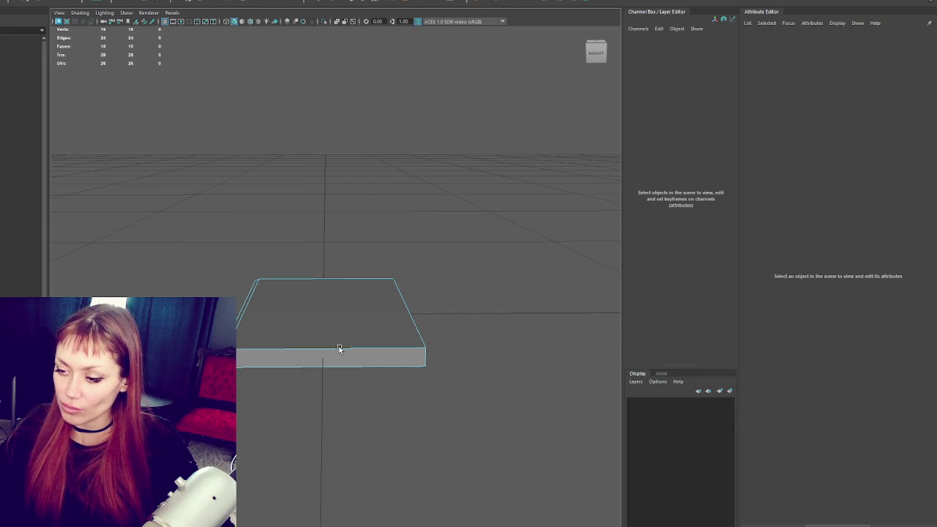
{"action": "key", "text": "F8"}
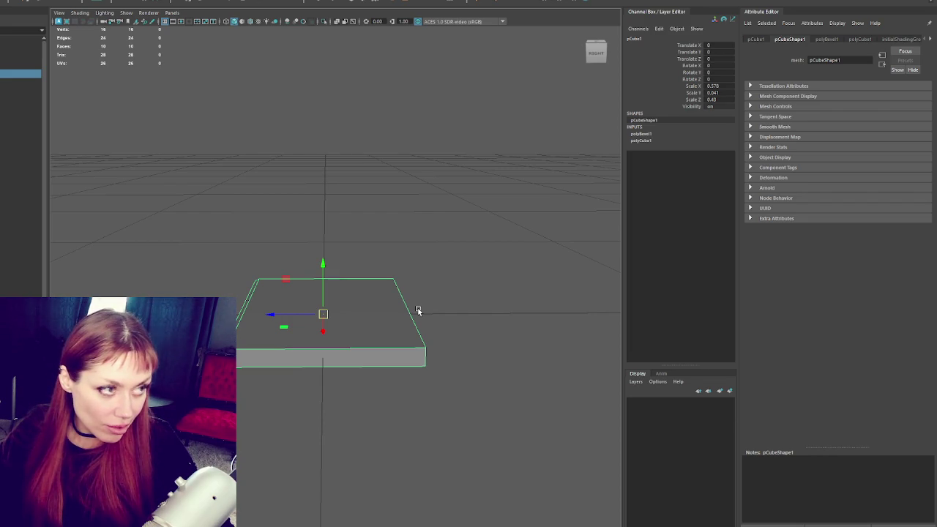
{"action": "left_click_drag", "start_coordinate": [418, 310], "coordinate": [358, 264]}
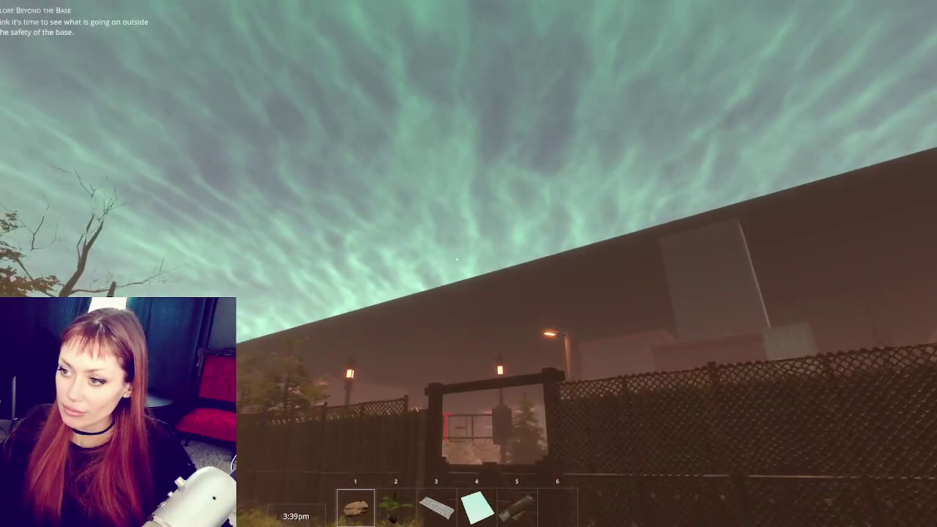
{"action": "left_click_drag", "start_coordinate": [312, 273], "coordinate": [468, 278]}
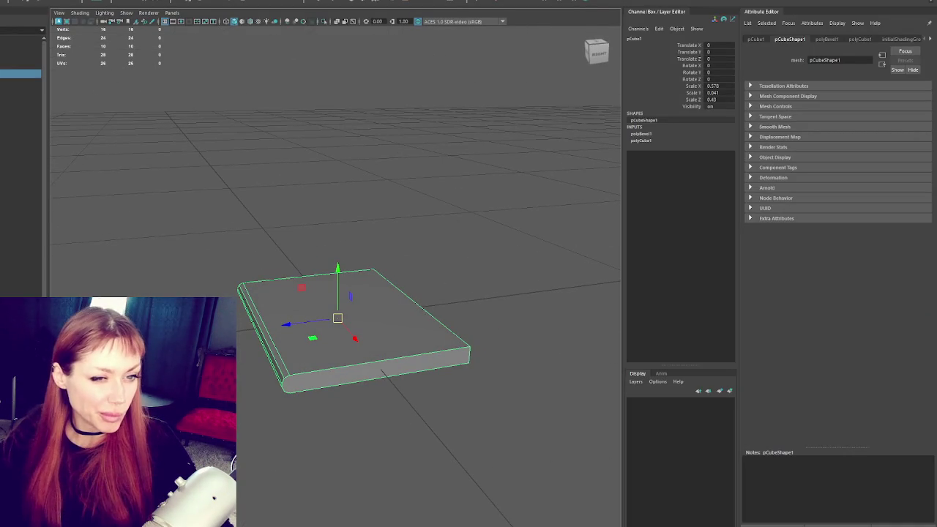
{"action": "left_click_drag", "start_coordinate": [241, 292], "coordinate": [238, 344]}
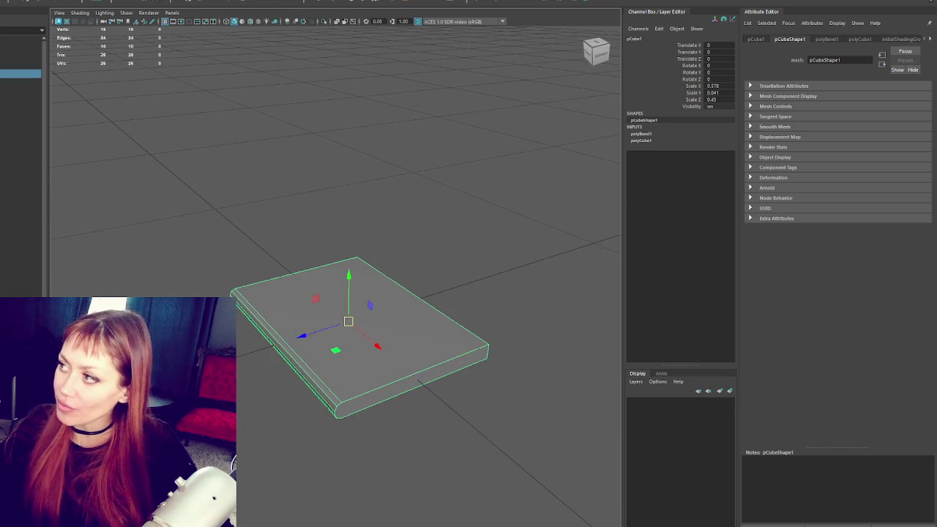
{"action": "key", "text": "ctrl+space"}
{"action": "left_click_drag", "start_coordinate": [722, 189], "coordinate": [432, 238]}
{"action": "left_click", "coordinate": [542, 194]}
{"action": "left_click_drag", "start_coordinate": [523, 165], "coordinate": [525, 314]}
- Select the slab's front face, extrude it, and push it slightly inward
{"action": "right_click", "coordinate": [588, 184]}
{"action": "left_click", "coordinate": [525, 314]}
{"action": "left_click_drag", "start_coordinate": [339, 325], "coordinate": [549, 356]}
{"action": "left_click", "coordinate": [548, 350]}
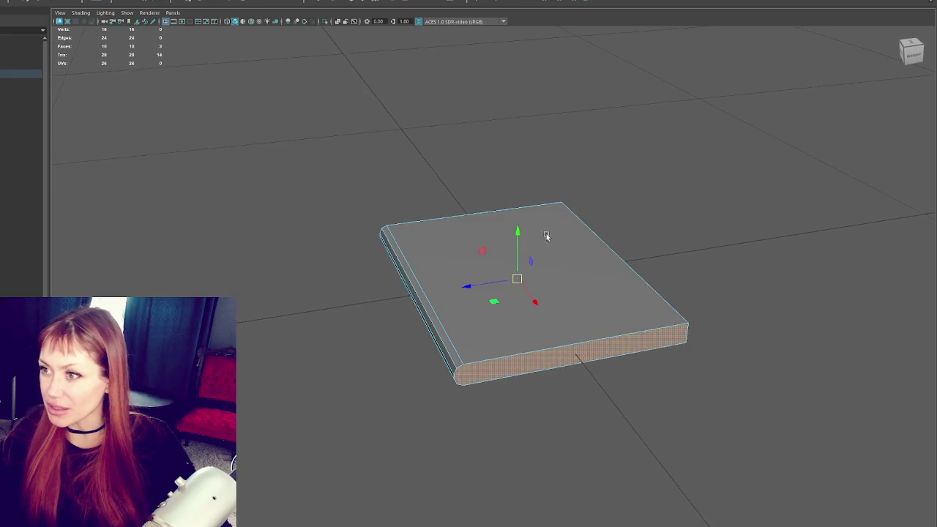
{"action": "left_click_drag", "start_coordinate": [571, 276], "coordinate": [408, 150]}
{"action": "left_click", "coordinate": [321, 4]}
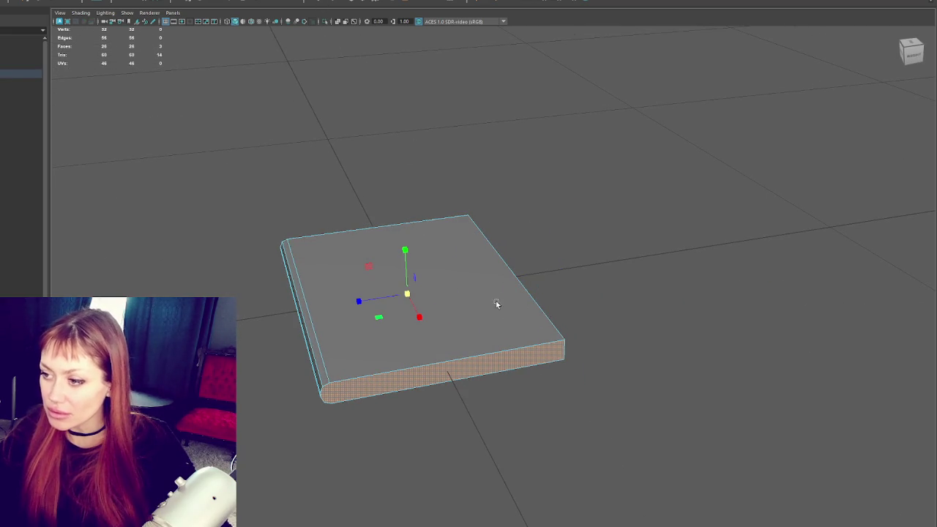
{"action": "left_click_drag", "start_coordinate": [404, 273], "coordinate": [444, 291]}
- Apply a trial bevel at fraction 0.1 to the slab, then undo it
{"action": "right_click", "coordinate": [442, 290]}
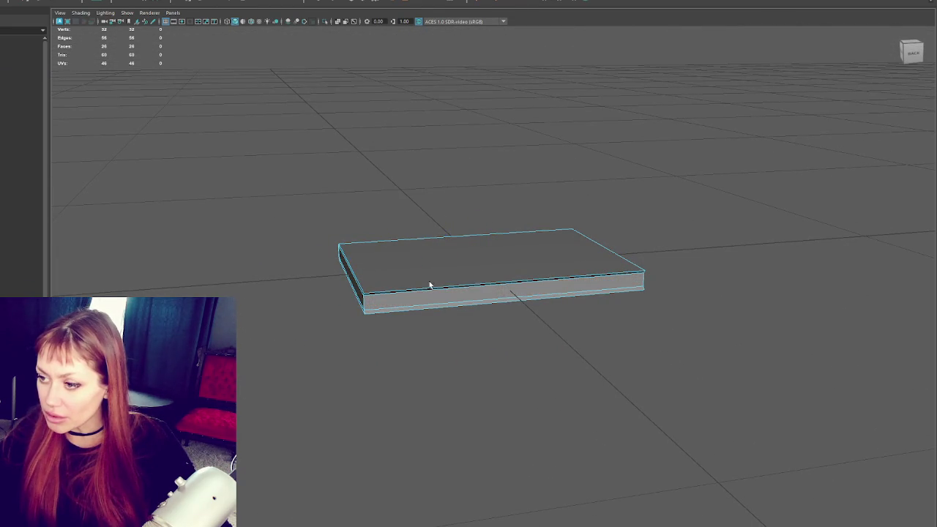
{"action": "left_click_drag", "start_coordinate": [448, 303], "coordinate": [442, 327]}
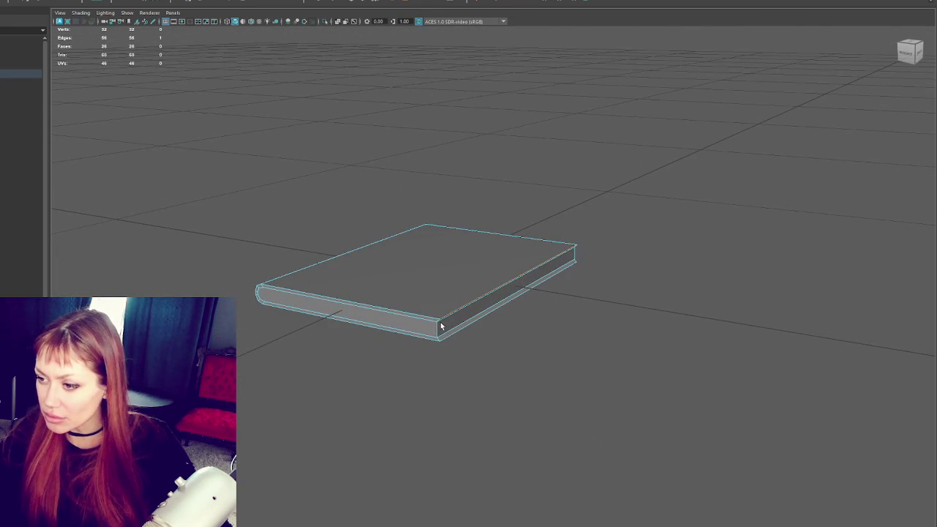
{"action": "left_click", "coordinate": [363, 2]}
{"action": "left_click_drag", "start_coordinate": [719, 294], "coordinate": [725, 292]}
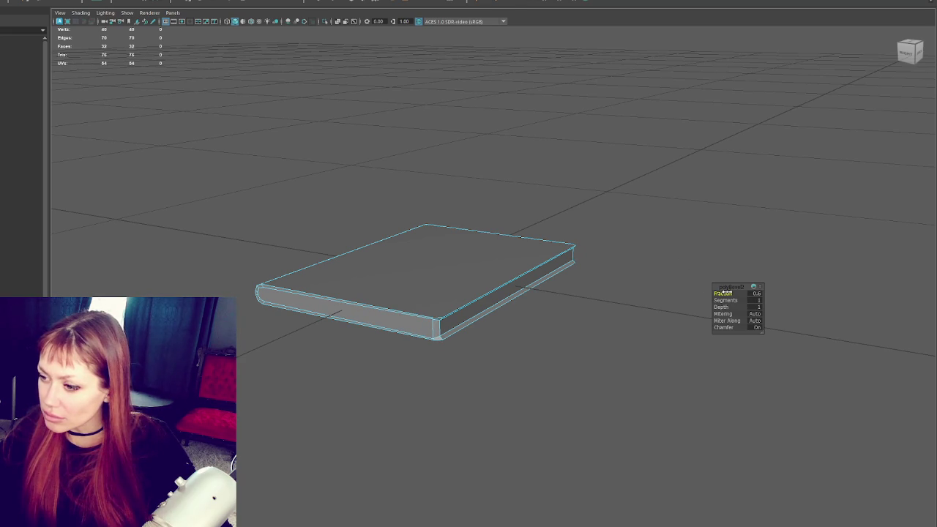
{"action": "key", "text": "ctrl+z"}
- Try an edge loop across the slab, undo it, and bring up the edge loop settings
{"action": "left_click_drag", "start_coordinate": [665, 263], "coordinate": [643, 242]}
{"action": "left_click", "coordinate": [643, 292]}
{"action": "key", "text": "ctrl+z"}
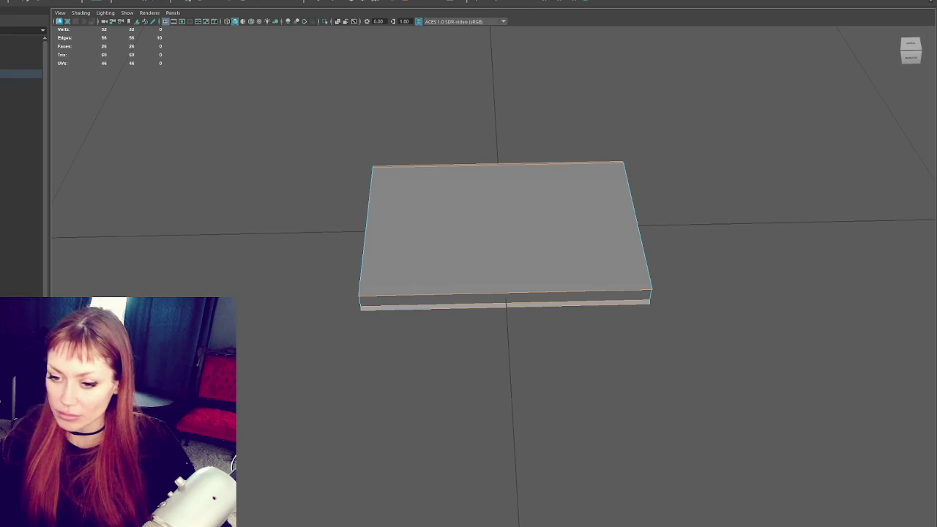
- Insert 2 evenly spaced edge loops across the slab and slide both toward its left edge
{"action": "left_click_drag", "start_coordinate": [473, 269], "coordinate": [724, 154]}
{"action": "left_click", "coordinate": [621, 249]}
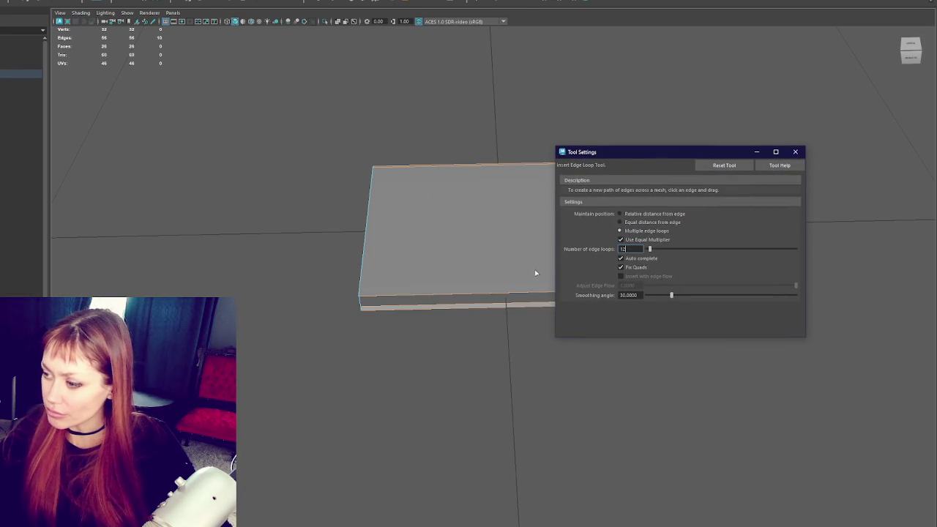
{"action": "type", "text": "2"}
{"action": "left_click_drag", "start_coordinate": [479, 297], "coordinate": [513, 294]}
{"action": "key", "text": "q"}
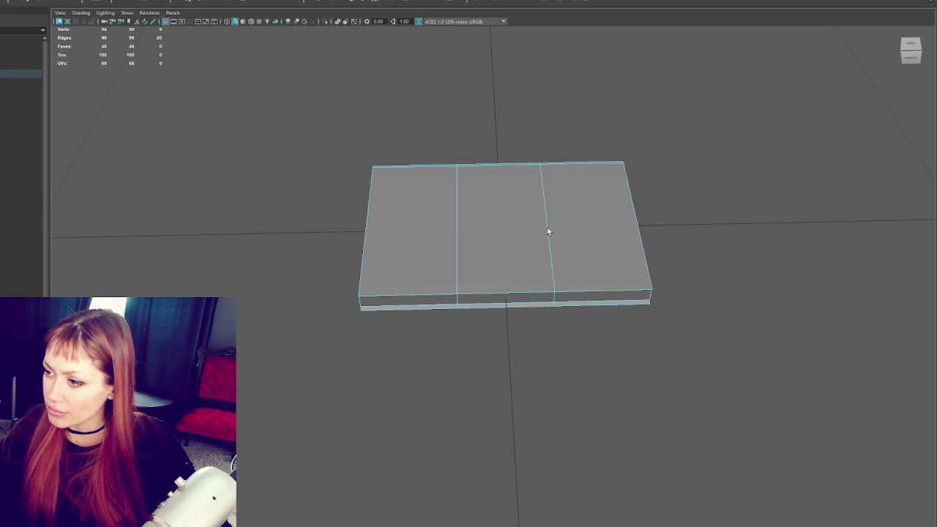
{"action": "double_click", "coordinate": [455, 237]}
{"action": "left_click_drag", "start_coordinate": [504, 228], "coordinate": [370, 232]}
{"action": "right_click", "coordinate": [340, 225]}
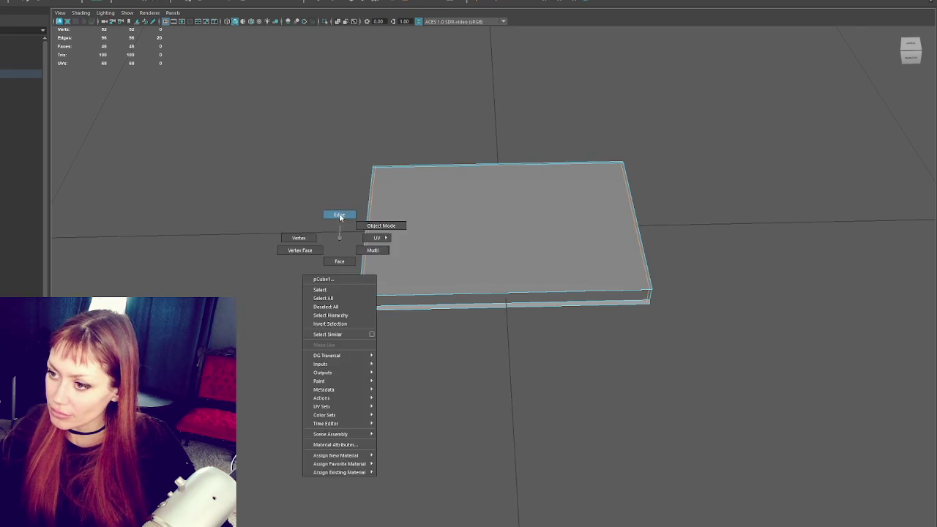
- Select the slab's front and bottom corner vertices in vertex mode
{"action": "left_click", "coordinate": [366, 224]}
{"action": "left_click_drag", "start_coordinate": [406, 280], "coordinate": [477, 315]}
{"action": "right_click", "coordinate": [476, 316]}
{"action": "left_click", "coordinate": [485, 332]}
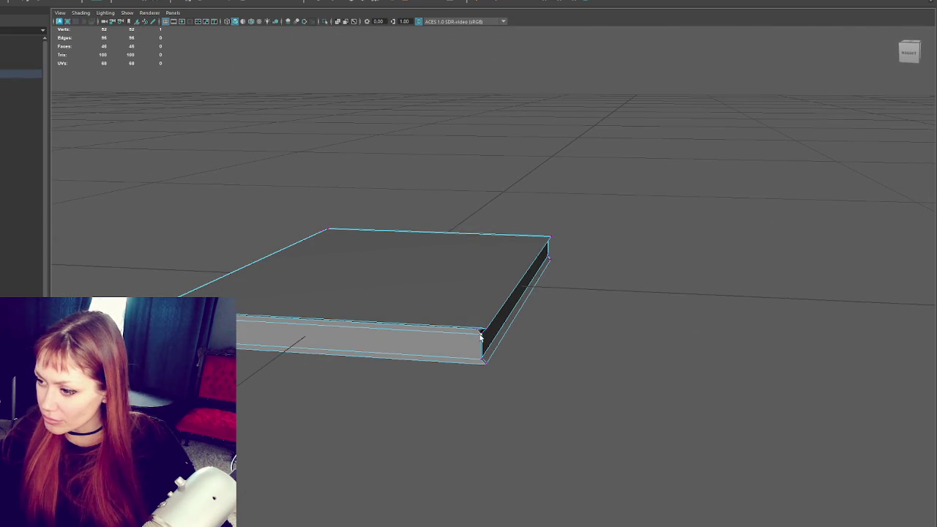
{"action": "left_click", "coordinate": [481, 362]}
{"action": "left_click", "coordinate": [486, 364]}
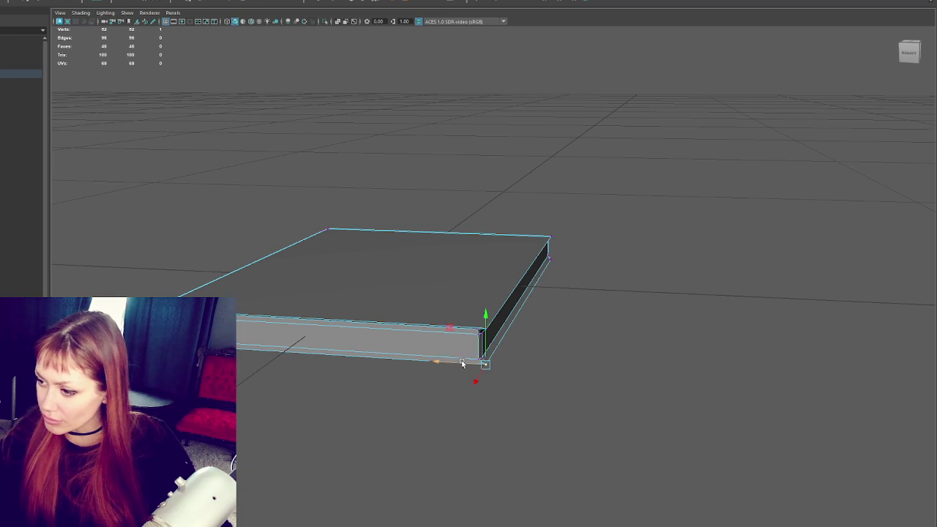
{"action": "left_click_drag", "start_coordinate": [453, 366], "coordinate": [470, 302]}
{"action": "key", "text": "F8"}
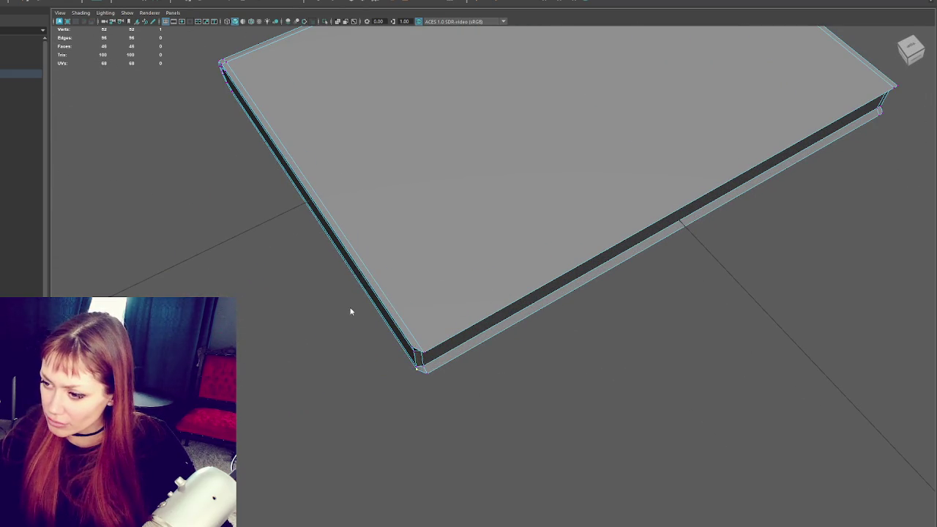
- Move the slab's long narrow side face along one axis
{"action": "left_click", "coordinate": [372, 300]}
{"action": "left_click_drag", "start_coordinate": [299, 206], "coordinate": [304, 204]}
{"action": "left_click", "coordinate": [531, 298]}
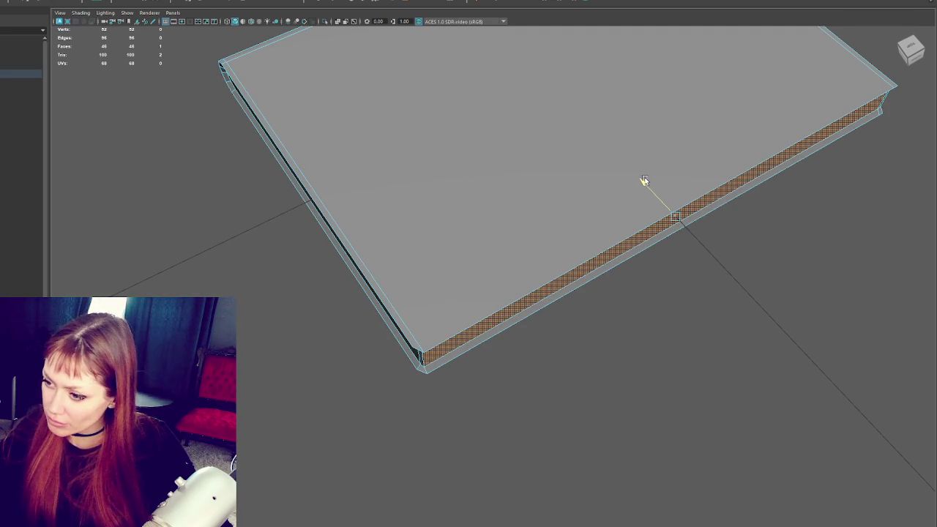
{"action": "left_click_drag", "start_coordinate": [642, 181], "coordinate": [555, 256]}
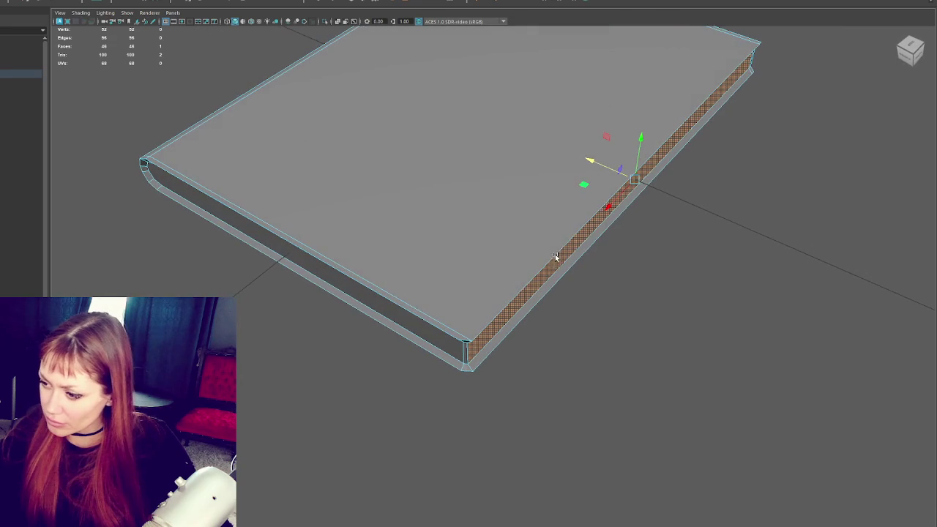
- Select the front and bottom-left corner vertices and move them inward, checking from the left side
{"action": "right_click", "coordinate": [607, 297]}
{"action": "left_click", "coordinate": [464, 341]}
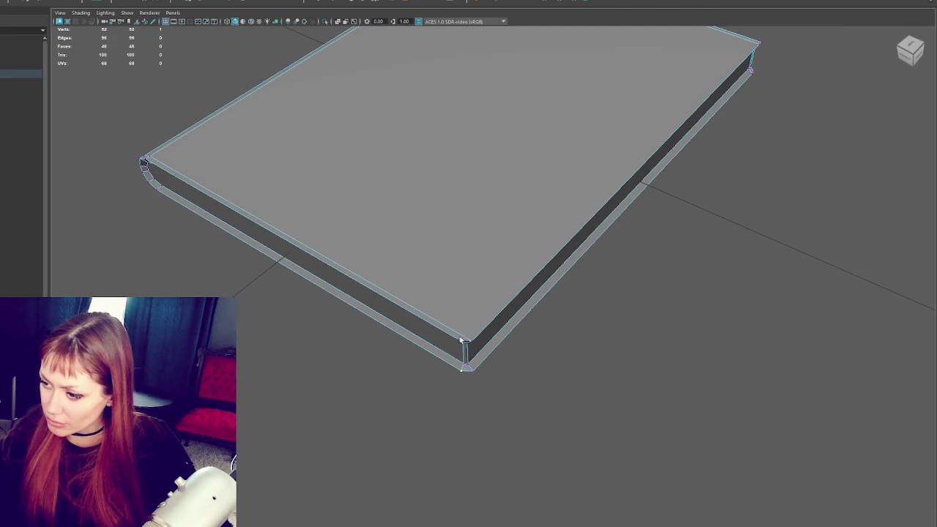
{"action": "left_click", "coordinate": [462, 371]}
{"action": "left_click_drag", "start_coordinate": [448, 345], "coordinate": [482, 242]}
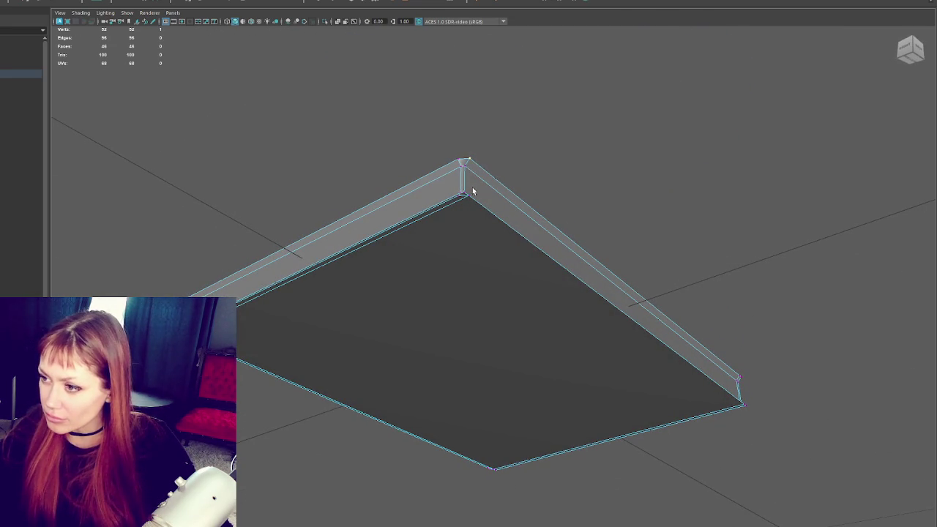
{"action": "key", "text": "w"}
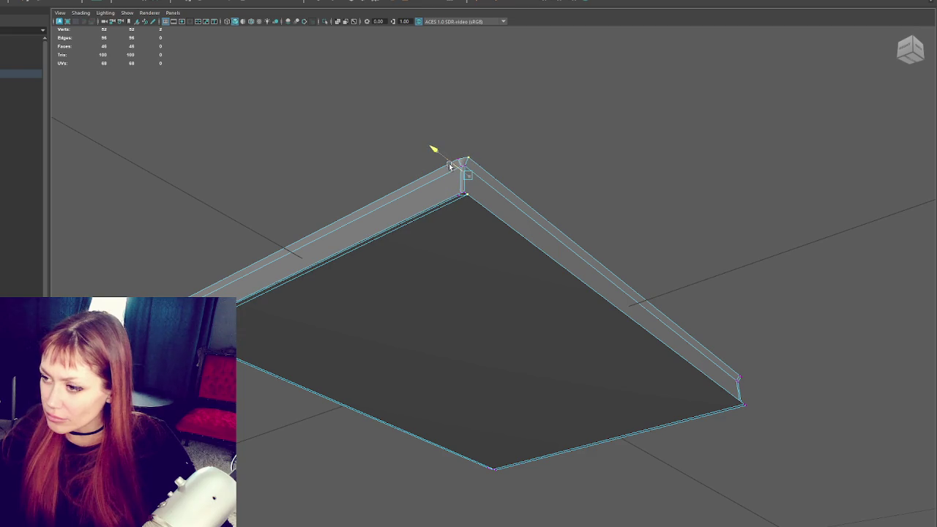
{"action": "left_click_drag", "start_coordinate": [754, 377], "coordinate": [651, 385]}
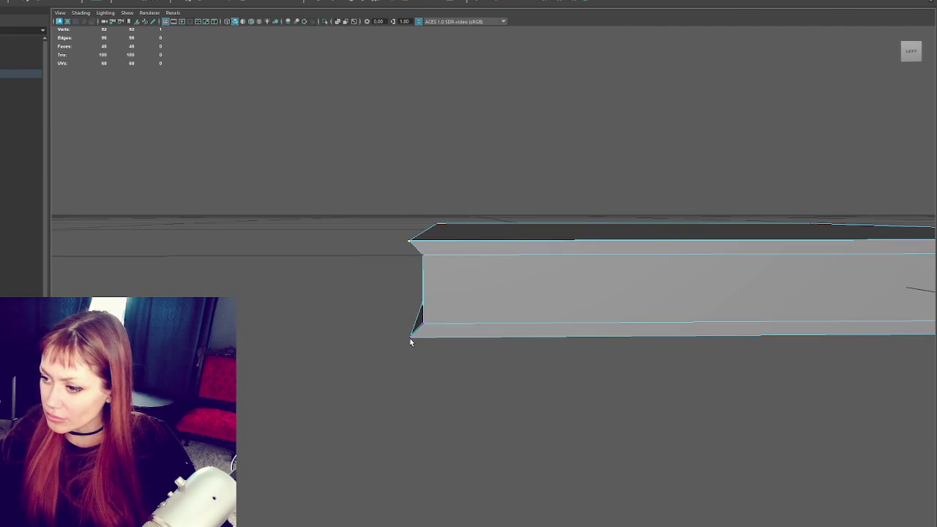
{"action": "left_click", "coordinate": [411, 339]}
{"action": "left_click_drag", "start_coordinate": [450, 289], "coordinate": [469, 288]}
- Select the slab's end-corner vertices and zoom in on that corner
{"action": "left_click_drag", "start_coordinate": [433, 263], "coordinate": [648, 357]}
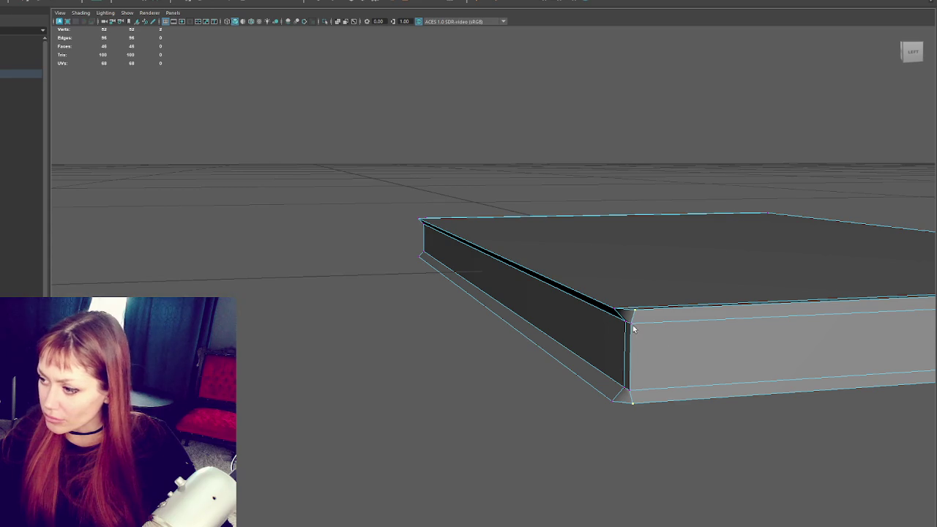
{"action": "left_click_drag", "start_coordinate": [630, 393], "coordinate": [638, 303]}
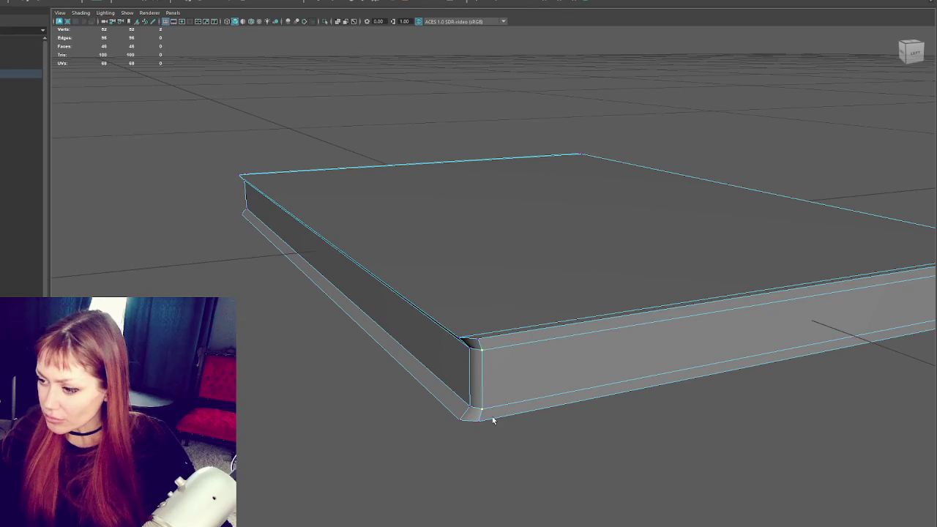
{"action": "left_click_drag", "start_coordinate": [468, 432], "coordinate": [544, 333]}
{"action": "right_click", "coordinate": [563, 251]}
- Move the slab's thin corner edge face along X to reshape the corner
{"action": "left_click", "coordinate": [469, 293]}
{"action": "left_click", "coordinate": [523, 222]}
{"action": "left_click", "coordinate": [522, 219]}
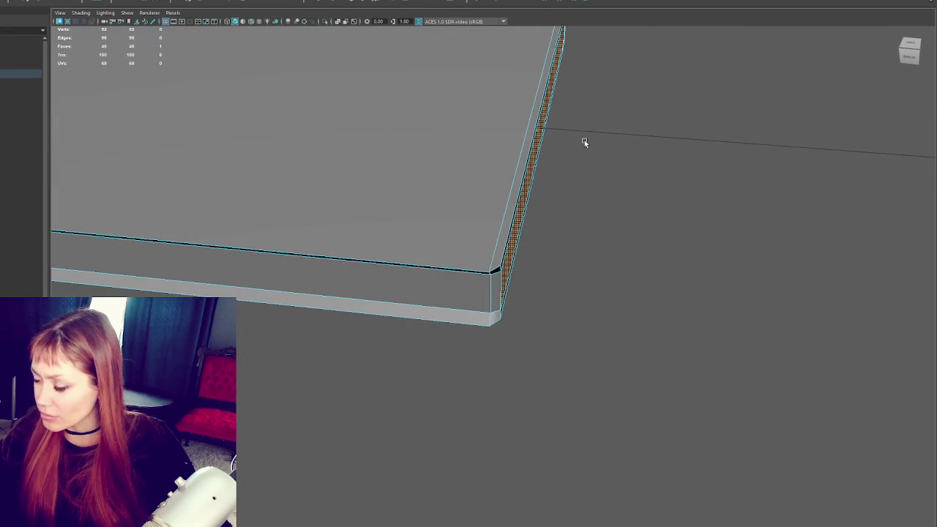
{"action": "key", "text": "w"}
{"action": "left_click_drag", "start_coordinate": [522, 125], "coordinate": [502, 132]}
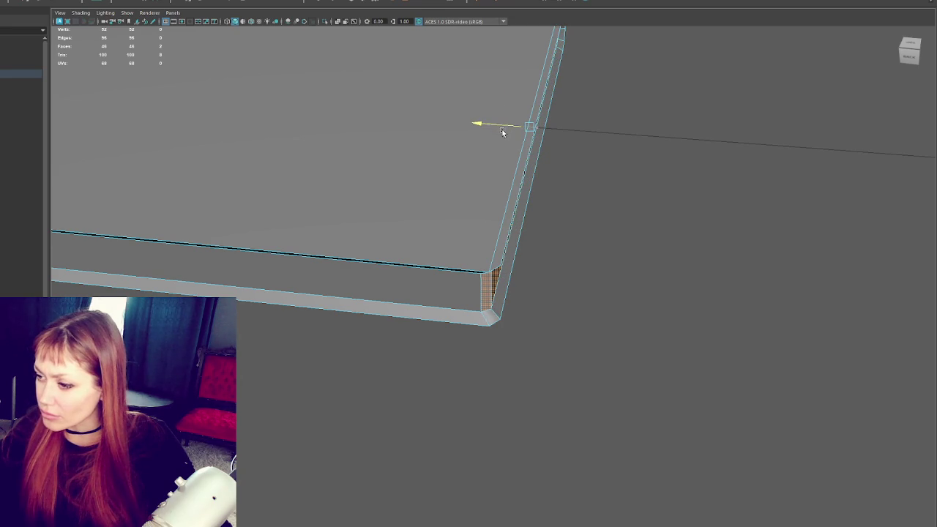
{"action": "scroll", "scroll_direction": "down", "scroll_amount": 3}
{"action": "left_click_drag", "start_coordinate": [561, 182], "coordinate": [409, 185]}
- Select the slab's corner edges and nudge the corner vertex and edge into place along X
{"action": "right_click", "coordinate": [257, 217]}
{"action": "left_click", "coordinate": [251, 192]}
{"action": "left_click", "coordinate": [350, 213]}
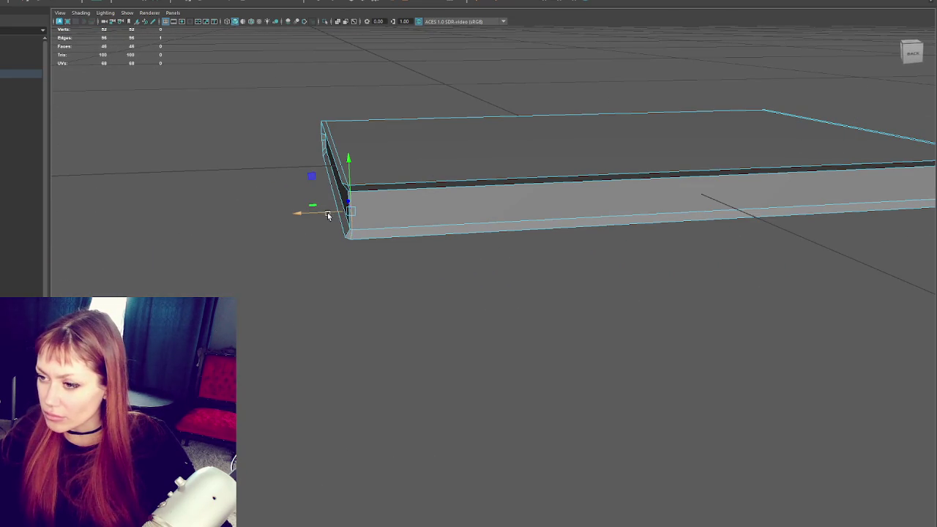
{"action": "left_click_drag", "start_coordinate": [324, 212], "coordinate": [457, 288]}
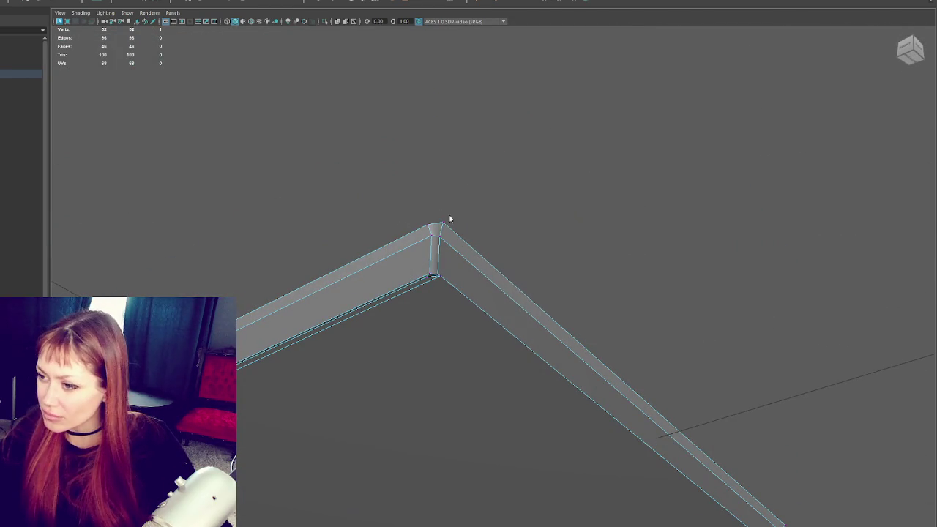
{"action": "left_click", "coordinate": [442, 279]}
{"action": "left_click_drag", "start_coordinate": [439, 263], "coordinate": [427, 227]}
{"action": "left_click", "coordinate": [429, 281]}
{"action": "left_click_drag", "start_coordinate": [410, 258], "coordinate": [419, 242]}
{"action": "left_click", "coordinate": [431, 274]}
{"action": "left_click", "coordinate": [645, 173]}
- Select two edge loops running along the book's spine for bevelling
{"action": "scroll", "scroll_direction": "down", "scroll_amount": 3}
{"action": "left_click_drag", "start_coordinate": [644, 174], "coordinate": [495, 339]}
{"action": "right_click", "coordinate": [554, 303]}
{"action": "scroll", "scroll_direction": "up", "scroll_amount": 3}
{"action": "scroll", "scroll_direction": "down", "scroll_amount": 3}
{"action": "left_click_drag", "start_coordinate": [420, 449], "coordinate": [368, 307]}
{"action": "double_click", "coordinate": [403, 335]}
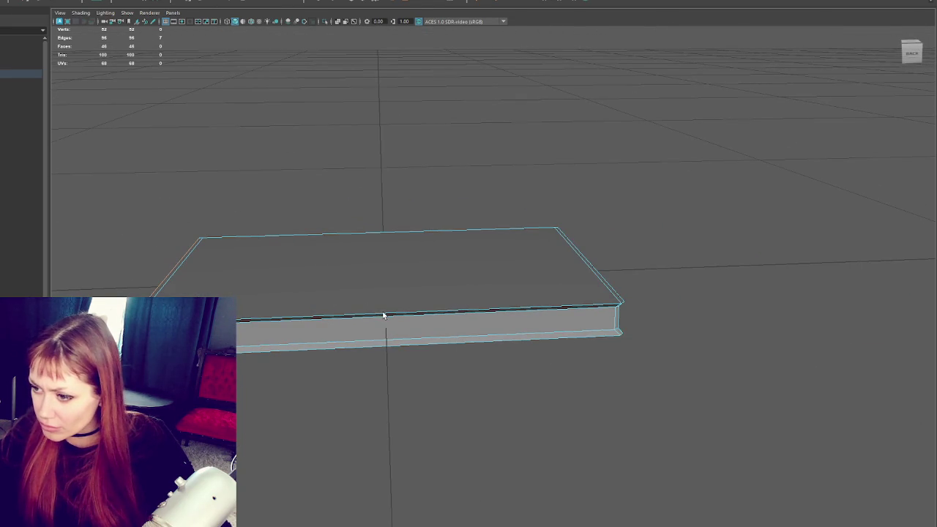
{"action": "left_click_drag", "start_coordinate": [635, 344], "coordinate": [517, 368]}
{"action": "double_click", "coordinate": [518, 355]}
{"action": "left_click_drag", "start_coordinate": [523, 329], "coordinate": [459, 157]}
{"action": "left_click", "coordinate": [367, 2]}
- Apply the bevel to the spine edges (fraction 0.5, 1 segment) and check it from the side
{"action": "left_click_drag", "start_coordinate": [552, 217], "coordinate": [538, 232]}
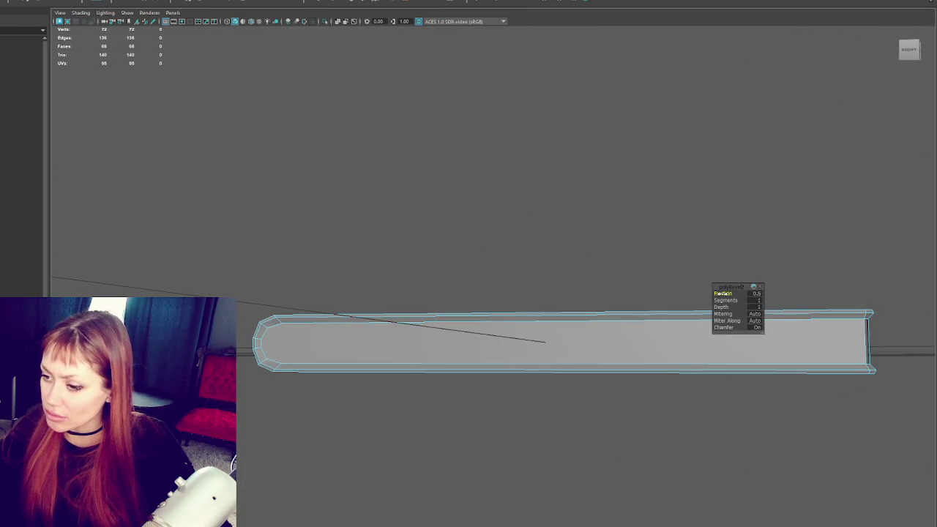
{"action": "left_click_drag", "start_coordinate": [707, 252], "coordinate": [538, 233]}
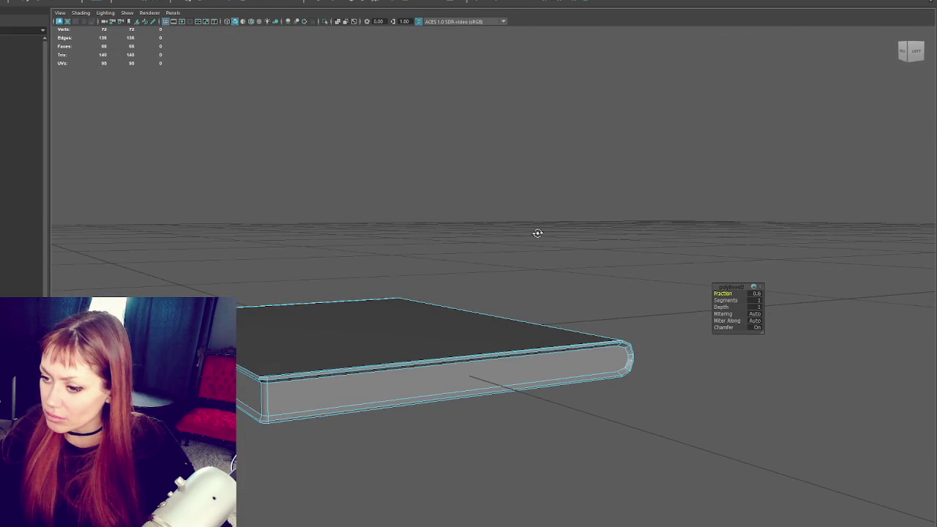
{"action": "left_click", "coordinate": [520, 239]}
- Apply Soften Edge to the whole book so the bevelled spine shades smoothly
{"action": "left_click", "coordinate": [460, 328]}
{"action": "right_click", "coordinate": [559, 207]}
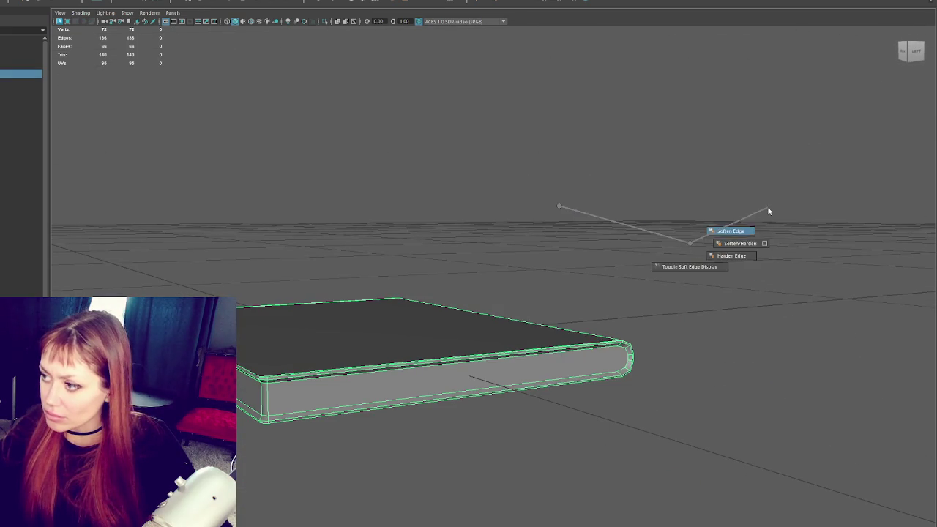
{"action": "left_click", "coordinate": [490, 193]}
{"action": "left_click_drag", "start_coordinate": [490, 193], "coordinate": [535, 295]}
{"action": "right_click", "coordinate": [732, 276]}
{"action": "left_click", "coordinate": [732, 297]}
{"action": "left_click_drag", "start_coordinate": [607, 366], "coordinate": [585, 318]}
- Lower the page-block faces slightly along Y so the pages sit inset in the cover
{"action": "key", "text": "4"}
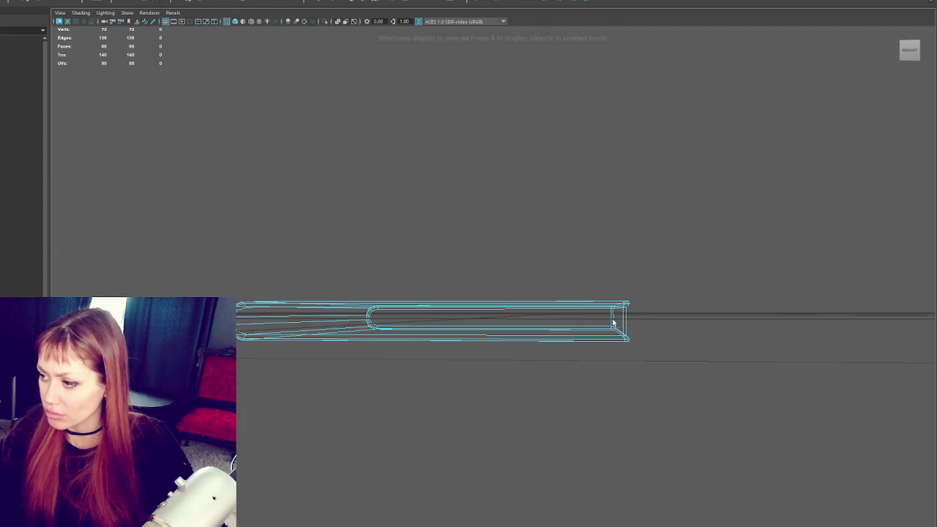
{"action": "key", "text": "6"}
{"action": "right_click", "coordinate": [659, 255]}
{"action": "left_click", "coordinate": [659, 278]}
{"action": "left_click", "coordinate": [465, 318]}
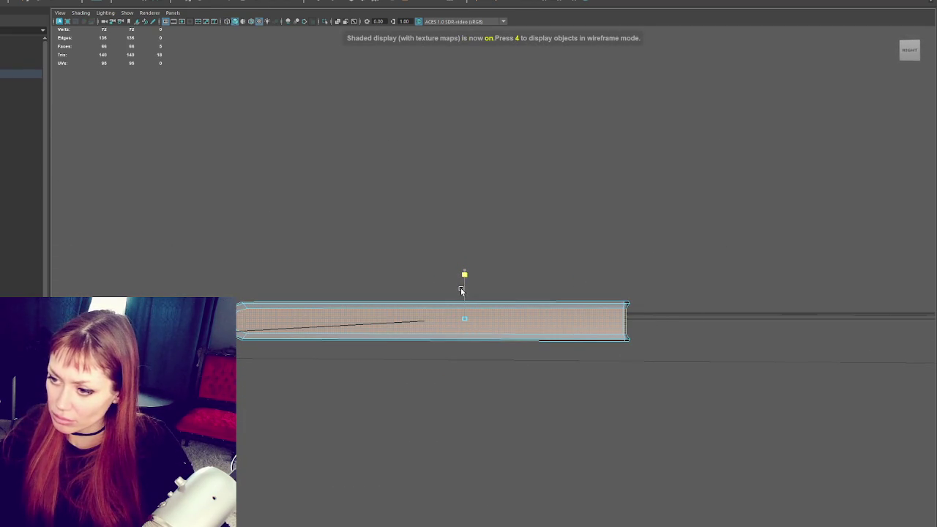
{"action": "left_click_drag", "start_coordinate": [460, 291], "coordinate": [432, 318]}
{"action": "left_click", "coordinate": [563, 215]}
- Reselect the book as a whole object and inspect it from overhead
{"action": "left_click_drag", "start_coordinate": [563, 216], "coordinate": [418, 313]}
{"action": "left_click", "coordinate": [516, 296]}
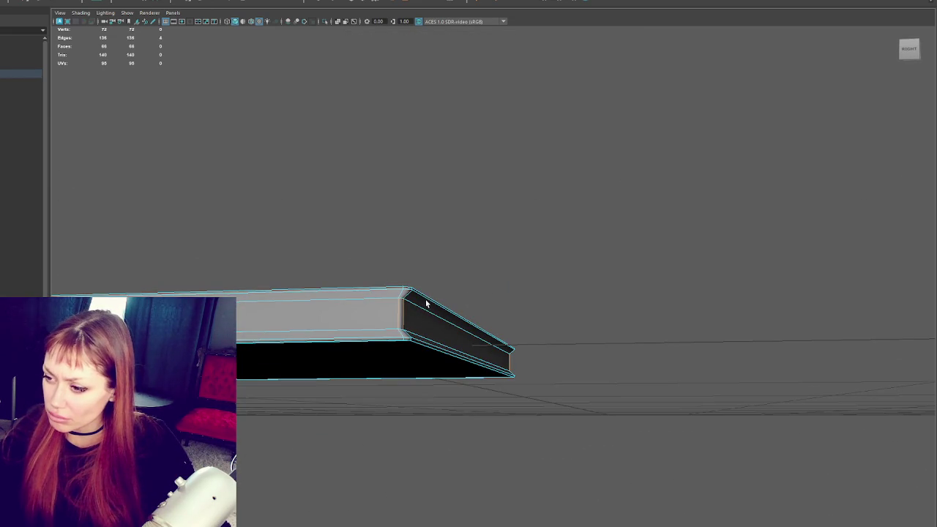
{"action": "left_click", "coordinate": [427, 304]}
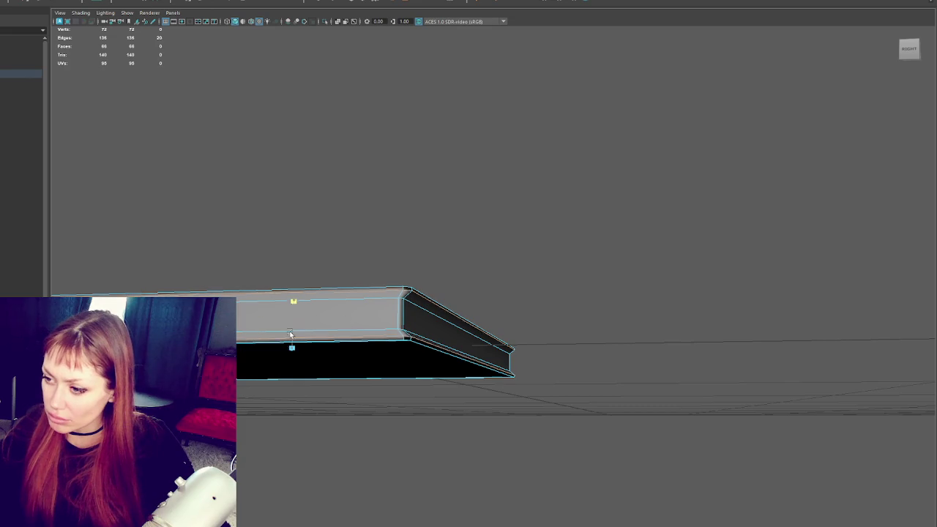
{"action": "left_click_drag", "start_coordinate": [562, 211], "coordinate": [461, 226]}
{"action": "left_click", "coordinate": [264, 329]}
{"action": "left_click", "coordinate": [483, 306]}
{"action": "left_click_drag", "start_coordinate": [483, 305], "coordinate": [554, 266]}
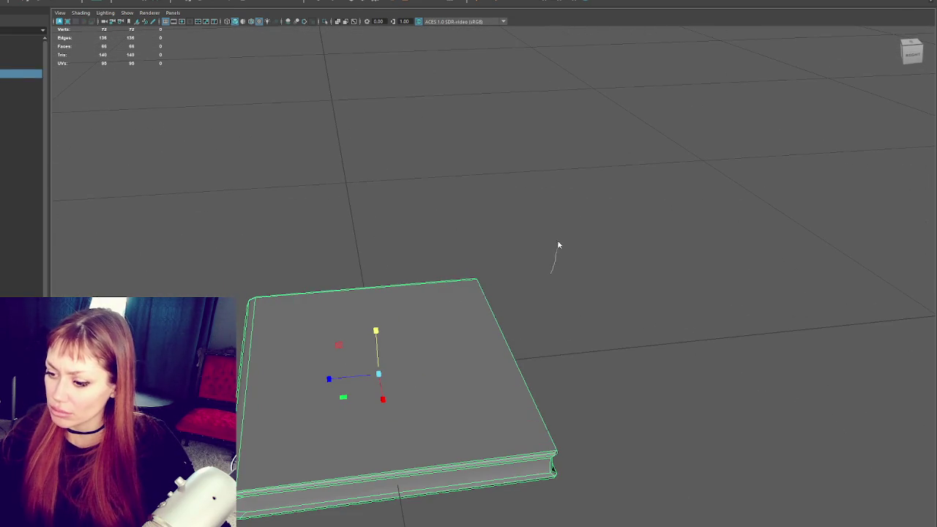
{"action": "left_click_drag", "start_coordinate": [509, 291], "coordinate": [309, 382]}
- Select an edge along the book's lower edge and view it from a lower angle
{"action": "left_click", "coordinate": [245, 406]}
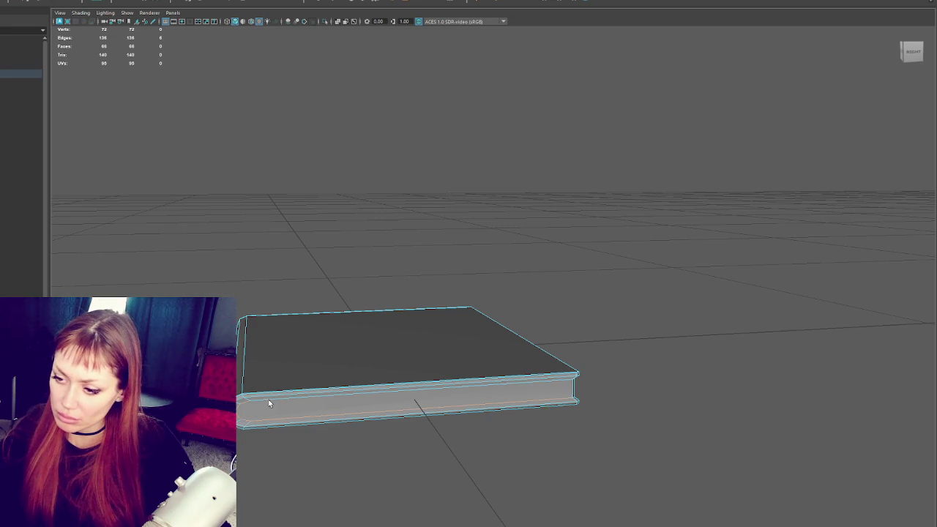
{"action": "right_click", "coordinate": [569, 288]}
{"action": "right_click", "coordinate": [627, 286]}
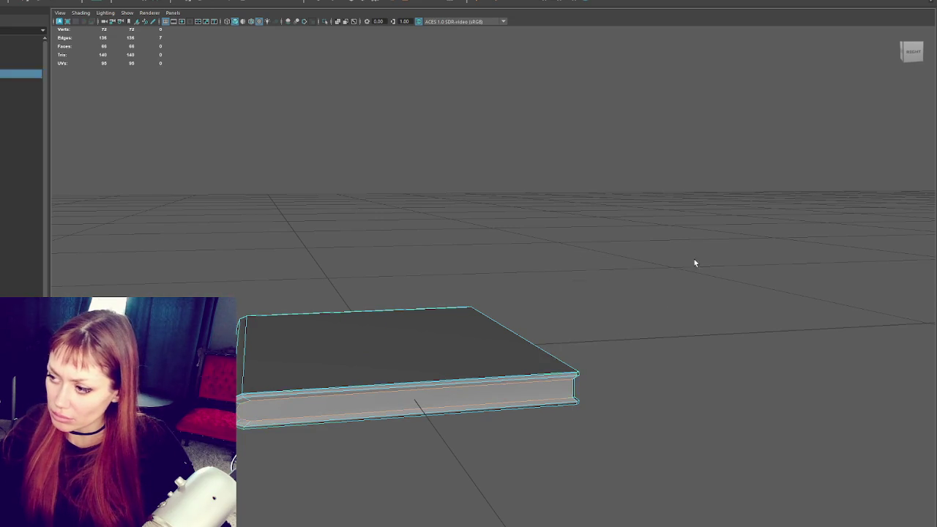
{"action": "scroll", "scroll_direction": "down", "scroll_amount": 3}
{"action": "scroll", "scroll_direction": "up", "scroll_amount": 3}
{"action": "left_click_drag", "start_coordinate": [607, 310], "coordinate": [491, 337]}
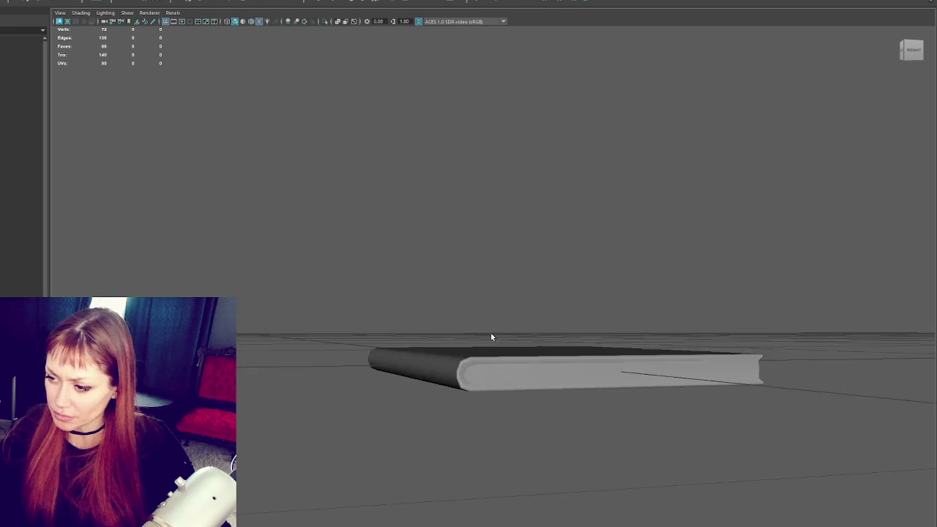
{"action": "scroll", "scroll_direction": "up", "scroll_amount": 3}
{"action": "left_click", "coordinate": [448, 359]}
- Select the spine end-cap vertices and scale them inward
{"action": "key", "text": "4"}
{"action": "left_click_drag", "start_coordinate": [303, 370], "coordinate": [356, 390]}
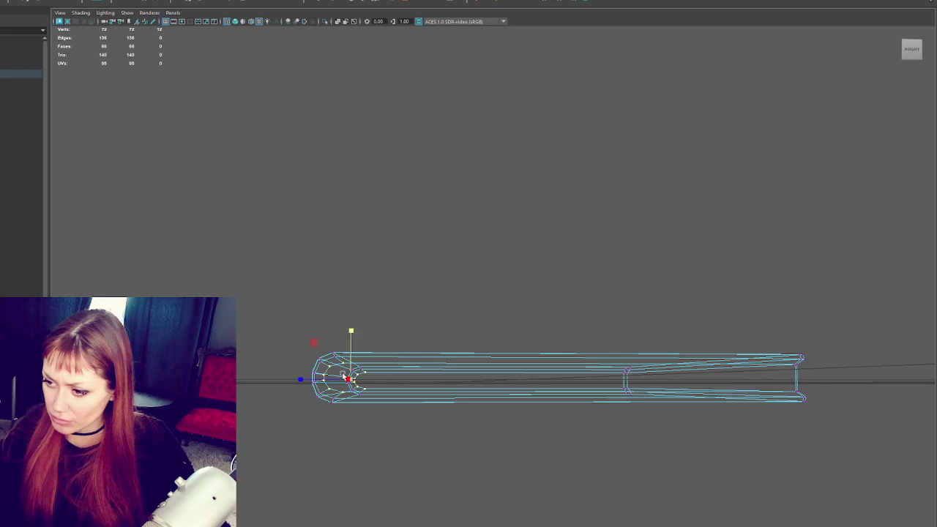
{"action": "key", "text": "6"}
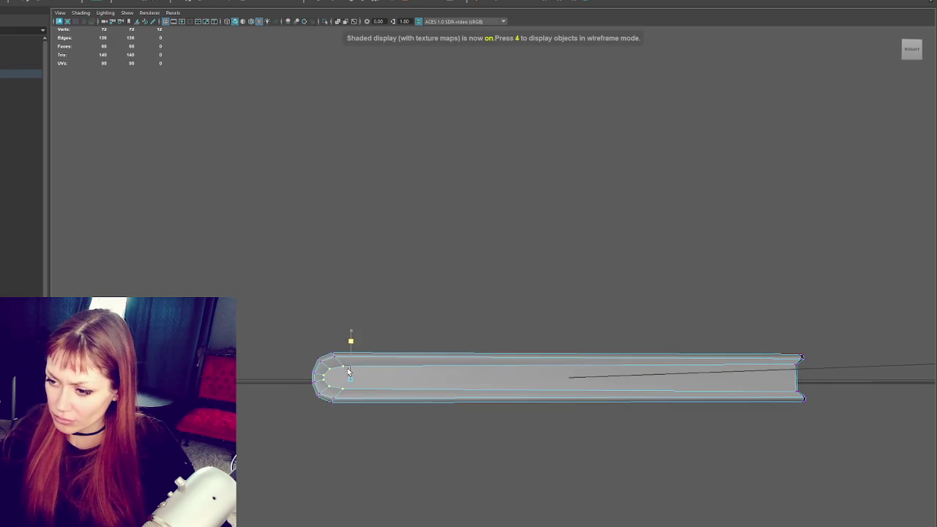
{"action": "left_click", "coordinate": [301, 378]}
{"action": "key", "text": "ctrl+z"}
{"action": "left_click_drag", "start_coordinate": [349, 378], "coordinate": [335, 382]}
- Move the end-cap vertices slightly up and to the right, checking in wireframe
{"action": "key", "text": "w"}
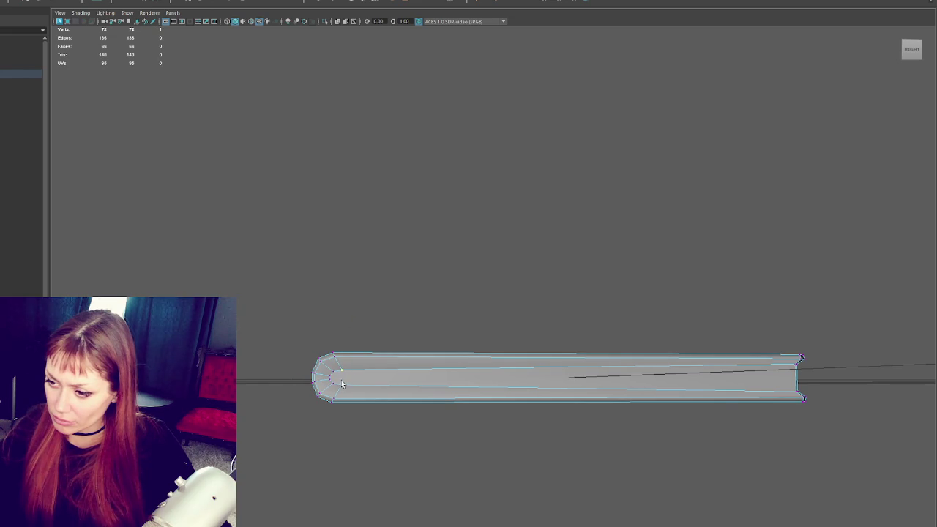
{"action": "key", "text": "4"}
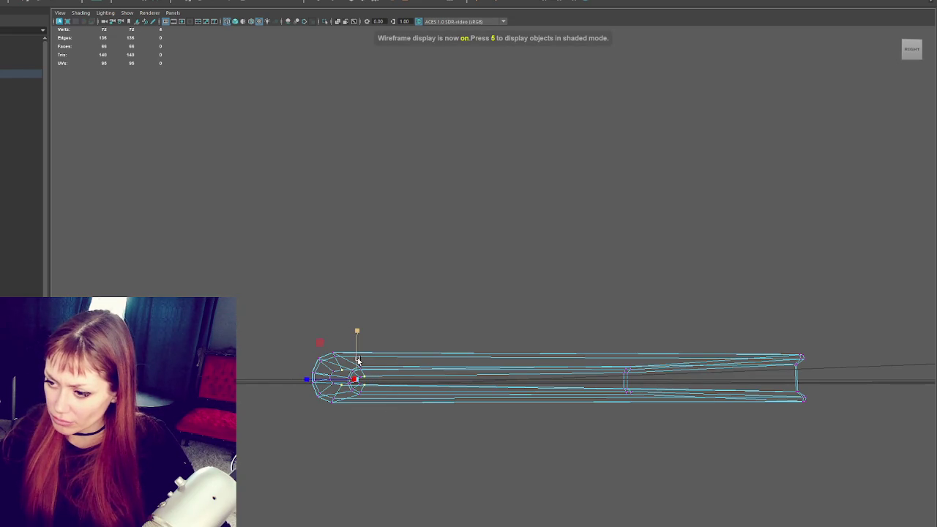
{"action": "left_click_drag", "start_coordinate": [359, 359], "coordinate": [362, 354]}
{"action": "key", "text": "6"}
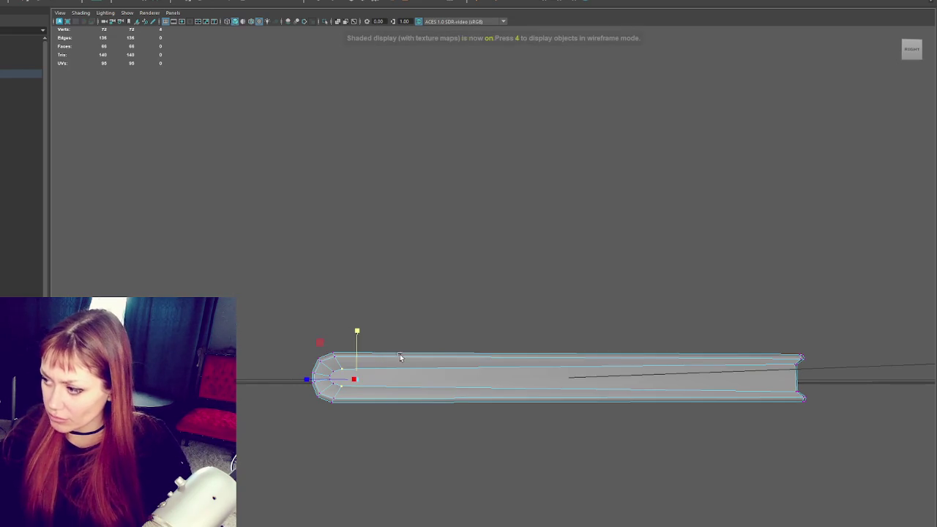
{"action": "left_click_drag", "start_coordinate": [360, 357], "coordinate": [362, 362]}
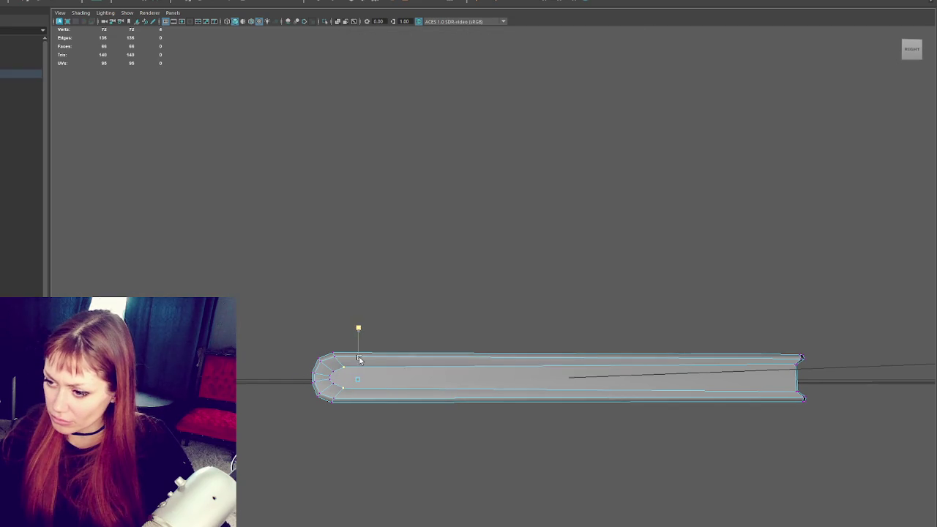
{"action": "key", "text": "q"}
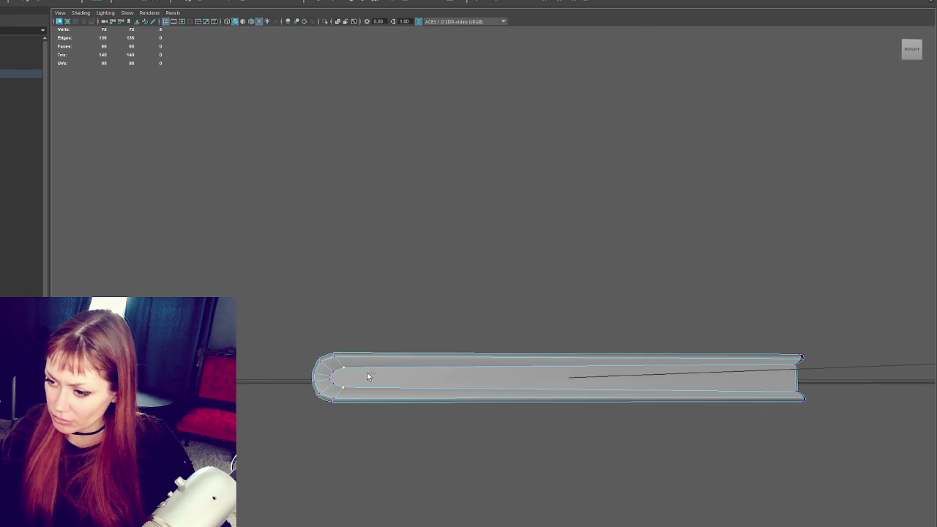
{"action": "key", "text": "4"}
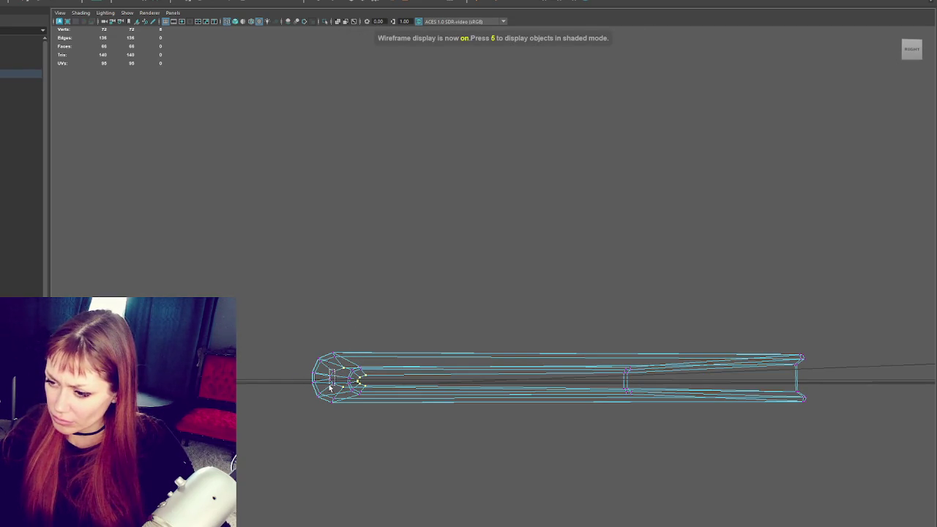
{"action": "key", "text": "6"}
{"action": "key", "text": "w"}
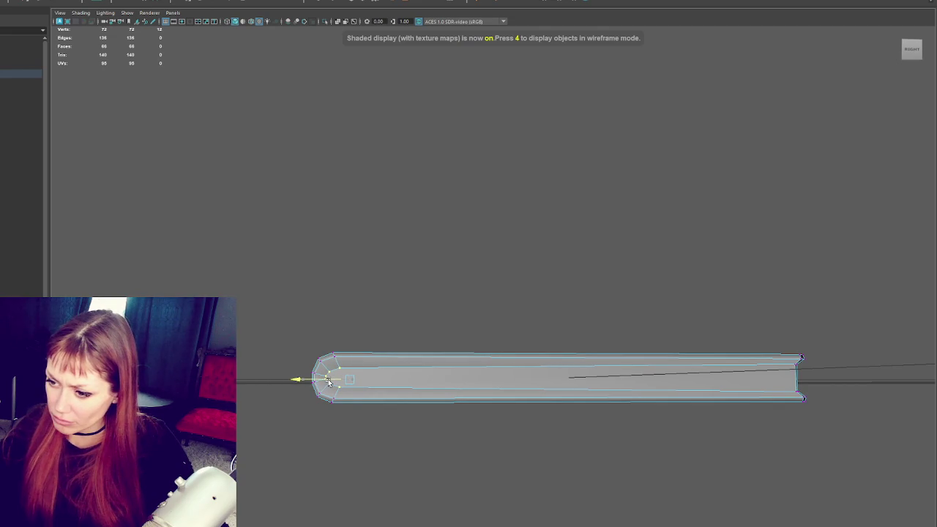
- Select the left end-cap vertices, then clear the selection and return to a shaded overhead view
{"action": "key", "text": "4"}
{"action": "left_click_drag", "start_coordinate": [299, 319], "coordinate": [412, 377]}
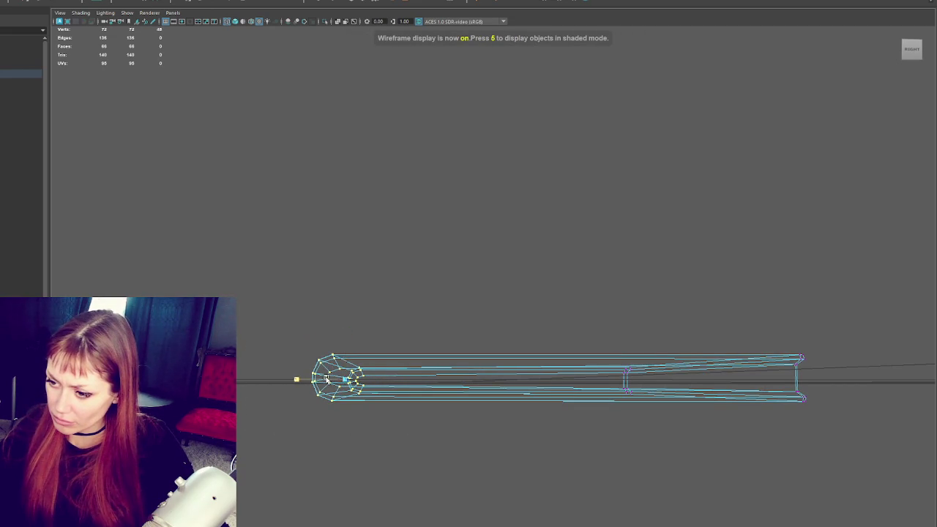
{"action": "left_click", "coordinate": [469, 286]}
{"action": "key", "text": "6"}
{"action": "left_click_drag", "start_coordinate": [560, 249], "coordinate": [682, 305]}
{"action": "key", "text": "w"}
{"action": "left_click", "coordinate": [661, 184]}
{"action": "left_click_drag", "start_coordinate": [662, 184], "coordinate": [412, 288]}
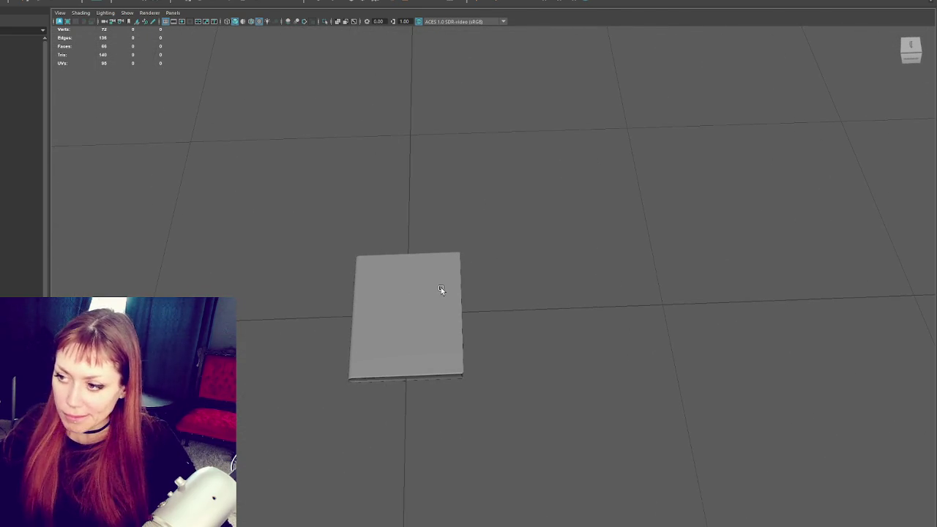
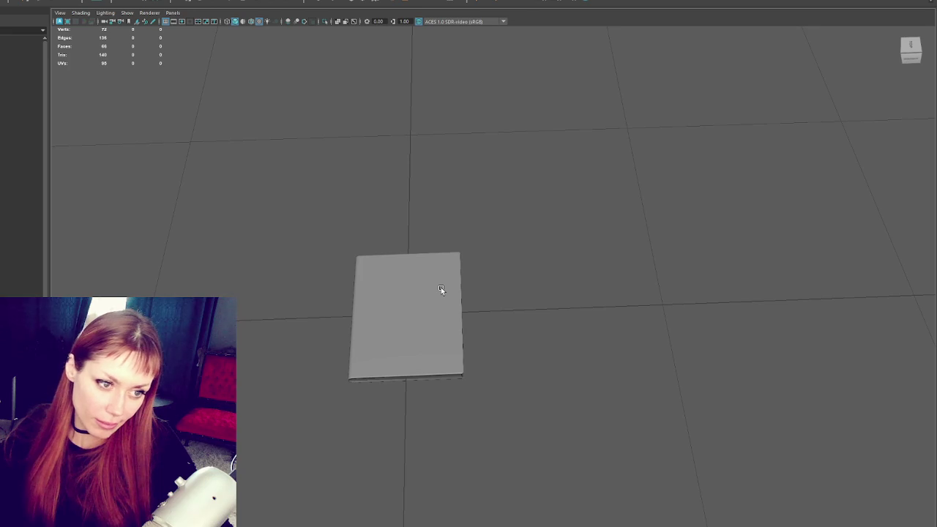
- Duplicate the finished book, move the copy left along X, then delete that copy
{"action": "left_click", "coordinate": [441, 290]}
{"action": "key", "text": "ctrl+d"}
{"action": "left_click_drag", "start_coordinate": [381, 317], "coordinate": [165, 312]}
{"action": "key", "text": "f"}
{"action": "scroll", "scroll_direction": "down", "scroll_amount": 3}
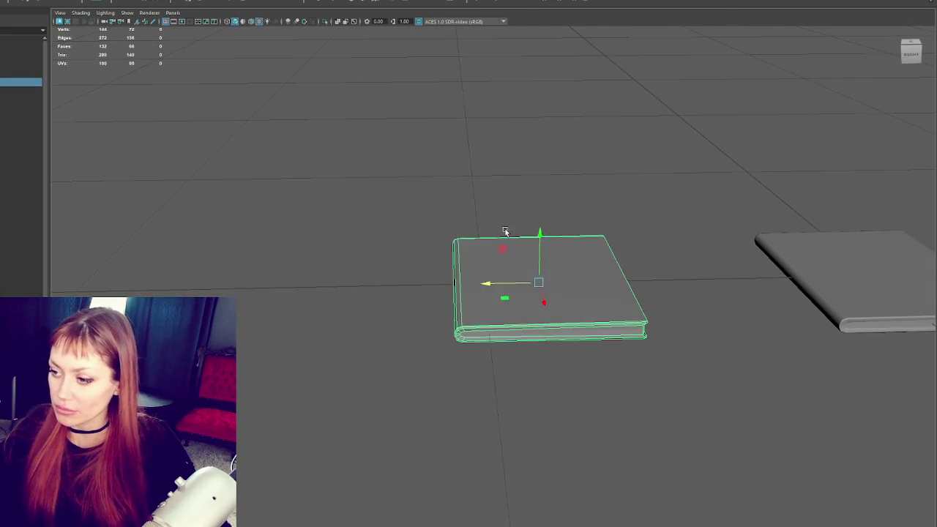
{"action": "left_click", "coordinate": [366, 206]}
{"action": "left_click", "coordinate": [521, 265]}
{"action": "key", "text": "Delete"}
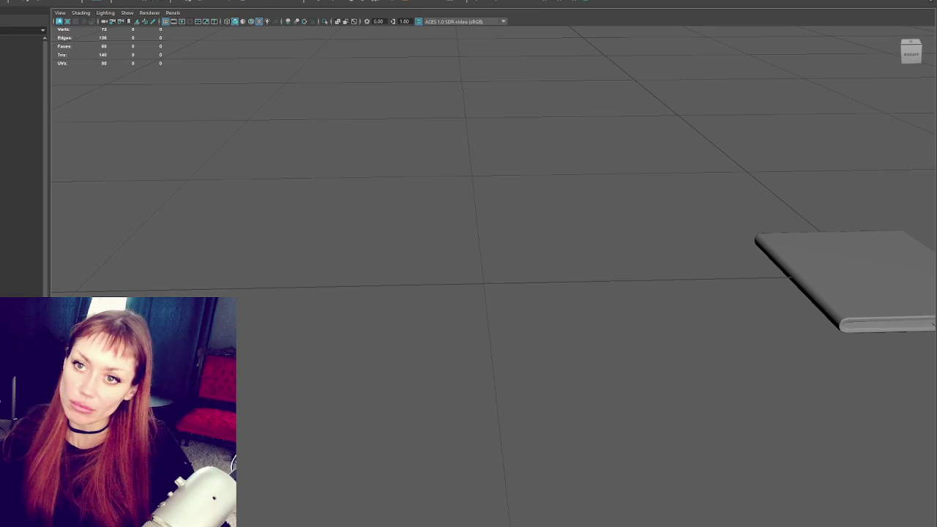
- Create a new cube and scale it flat into a thin book-sized plank
{"action": "key", "text": "f"}
{"action": "key", "text": "r"}
{"action": "left_click_drag", "start_coordinate": [494, 230], "coordinate": [439, 254]}
{"action": "key", "text": "f"}
{"action": "key", "text": "4"}
{"action": "key", "text": "w"}
- Move the box left off the book and push its top face down into a thin slab
{"action": "left_click_drag", "start_coordinate": [331, 329], "coordinate": [403, 188]}
{"action": "right_click", "coordinate": [408, 150]}
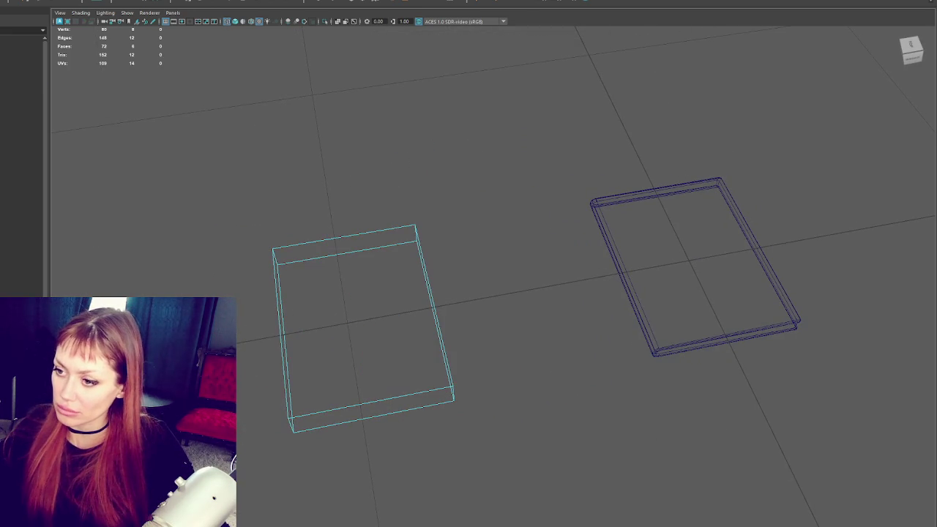
{"action": "key", "text": "5"}
{"action": "left_click_drag", "start_coordinate": [339, 56], "coordinate": [413, 151]}
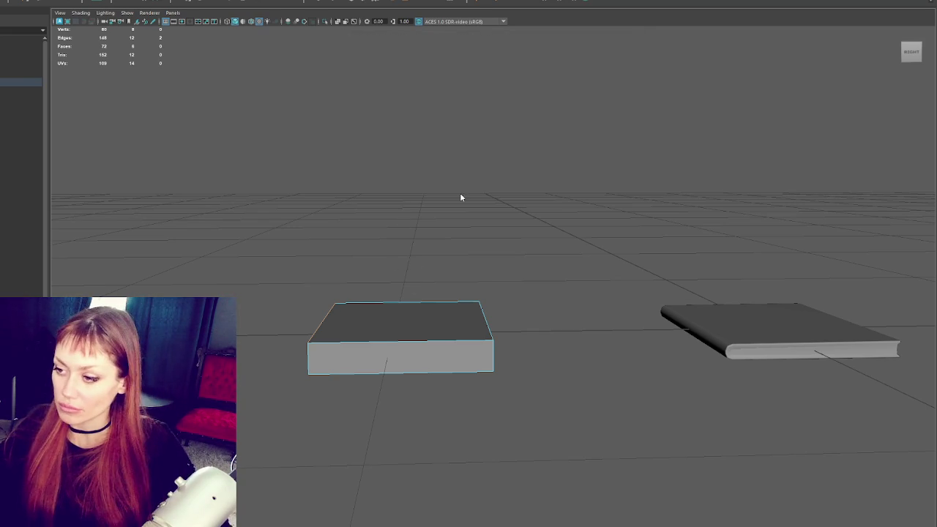
{"action": "key", "text": "F11"}
{"action": "left_click", "coordinate": [397, 303]}
{"action": "left_click_drag", "start_coordinate": [398, 305], "coordinate": [399, 327]}
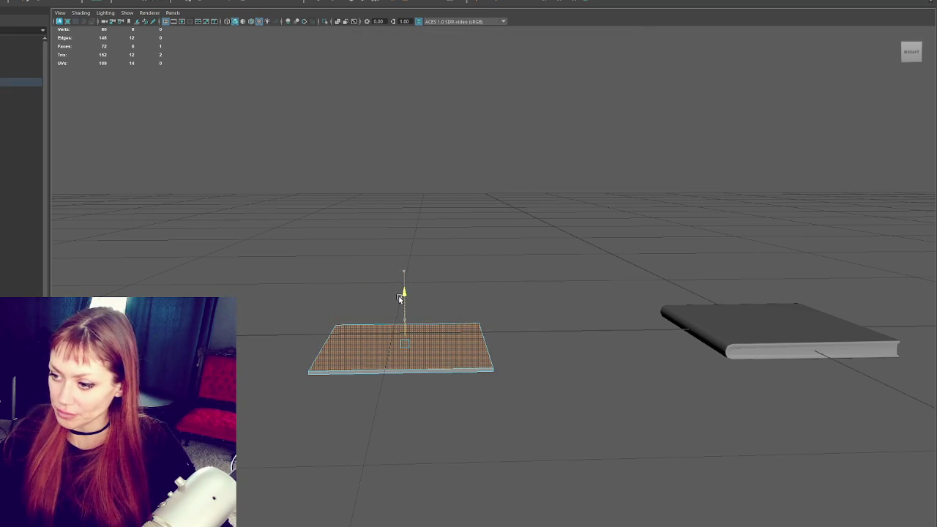
{"action": "left_click", "coordinate": [453, 249]}
{"action": "left_click", "coordinate": [417, 332]}
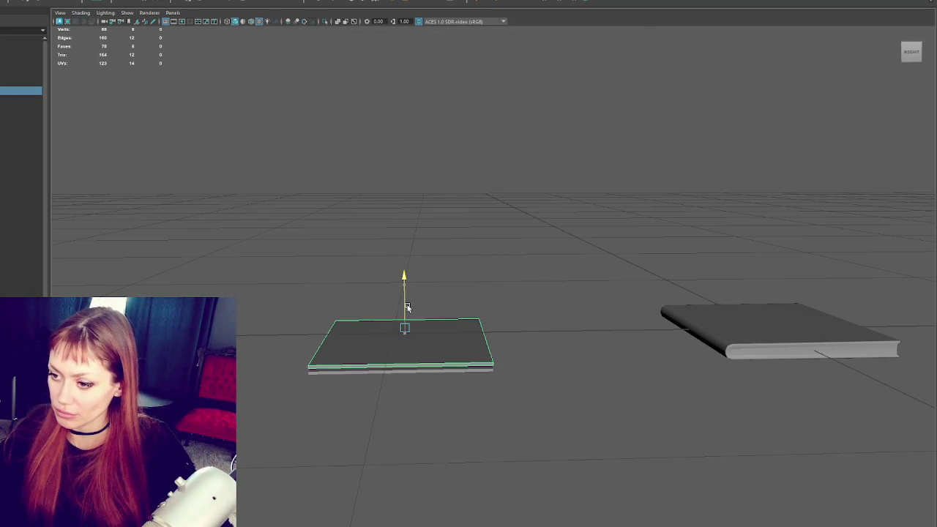
- Tilt the slab slightly, nudge it left, then duplicate it and raise the copy above
{"action": "key", "text": "e"}
{"action": "left_click_drag", "start_coordinate": [437, 290], "coordinate": [405, 300]}
{"action": "key", "text": "w"}
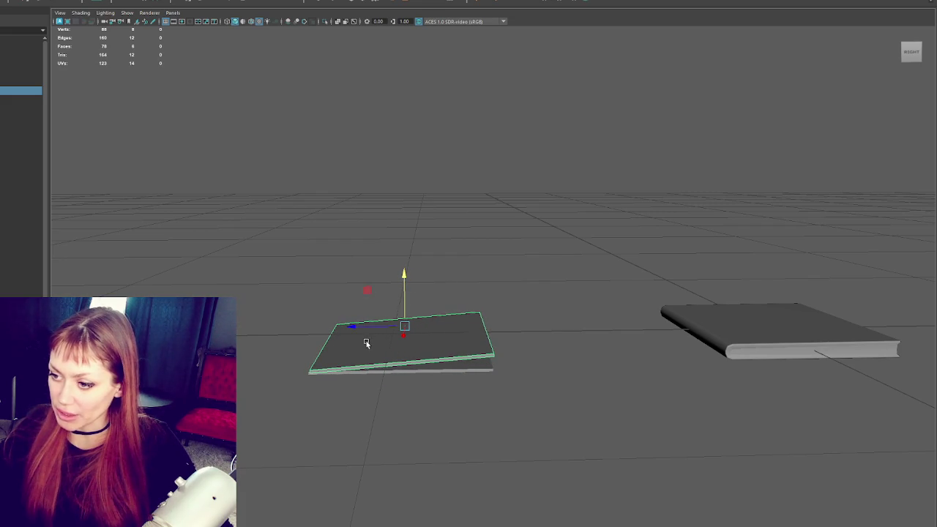
{"action": "left_click_drag", "start_coordinate": [371, 331], "coordinate": [370, 331]}
{"action": "key", "text": "ctrl+d"}
{"action": "left_click_drag", "start_coordinate": [403, 275], "coordinate": [415, 280]}
{"action": "key", "text": "e"}
{"action": "key", "text": "w"}
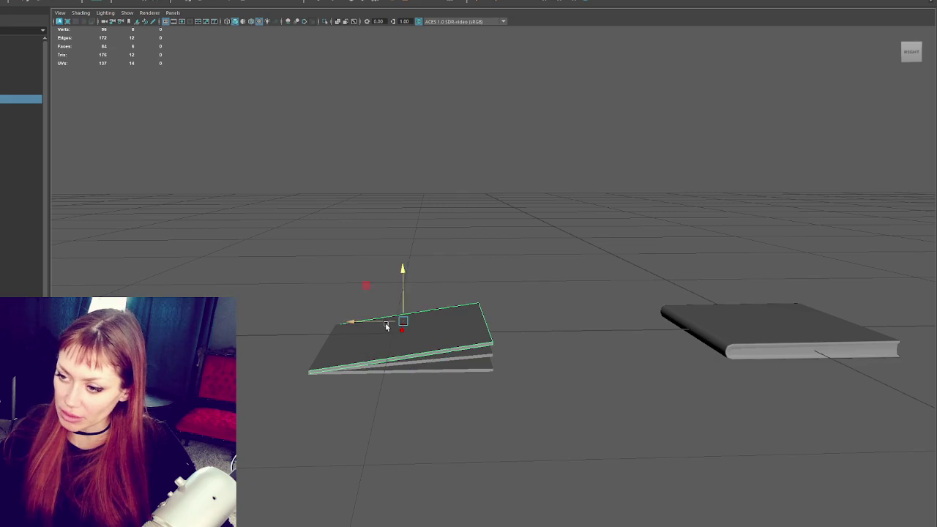
- Extrude the vertices on the slab's right edge and select its right-end vertices
{"action": "right_click", "coordinate": [521, 246]}
{"action": "left_click", "coordinate": [481, 247]}
{"action": "key", "text": "4"}
{"action": "left_click_drag", "start_coordinate": [508, 286], "coordinate": [460, 362]}
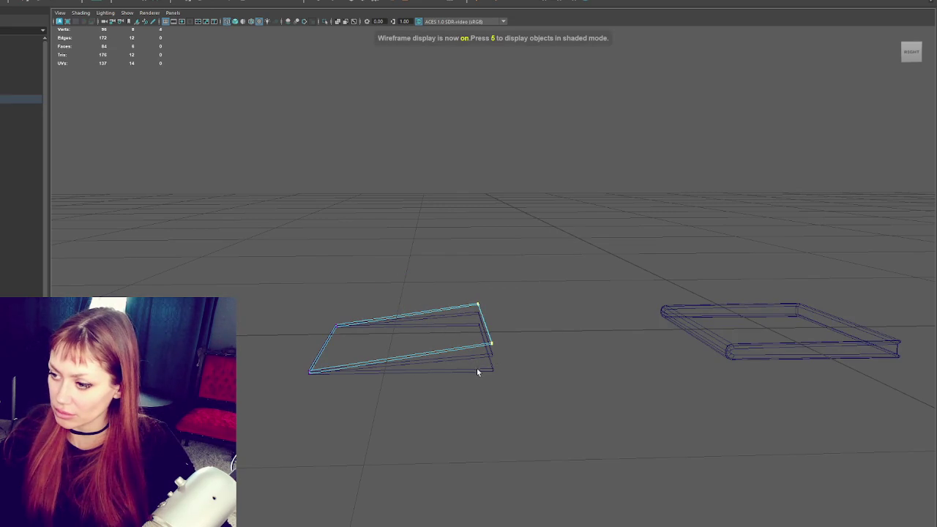
{"action": "right_click", "coordinate": [481, 293]}
{"action": "left_click", "coordinate": [486, 295]}
{"action": "left_click", "coordinate": [486, 370]}
{"action": "key", "text": "F8"}
{"action": "right_click", "coordinate": [550, 288]}
{"action": "left_click", "coordinate": [496, 261]}
{"action": "left_click_drag", "start_coordinate": [526, 278], "coordinate": [470, 432]}
{"action": "key", "text": "6"}
{"action": "left_click", "coordinate": [553, 197]}
{"action": "left_click_drag", "start_coordinate": [552, 197], "coordinate": [444, 274]}
- Rotate the left slab to adjust its tilt and raise it slightly
{"action": "left_click", "coordinate": [472, 251]}
{"action": "key", "text": "e"}
{"action": "left_click_drag", "start_coordinate": [475, 222], "coordinate": [468, 218]}
{"action": "key", "text": "w"}
{"action": "left_click_drag", "start_coordinate": [444, 306], "coordinate": [497, 262]}
{"action": "left_click", "coordinate": [462, 298]}
{"action": "left_click", "coordinate": [495, 261]}
- Move a slab vertex along Y and select a vertex at the slab's right end
{"action": "right_click", "coordinate": [528, 231]}
{"action": "left_click", "coordinate": [509, 226]}
{"action": "left_click_drag", "start_coordinate": [490, 292], "coordinate": [485, 267]}
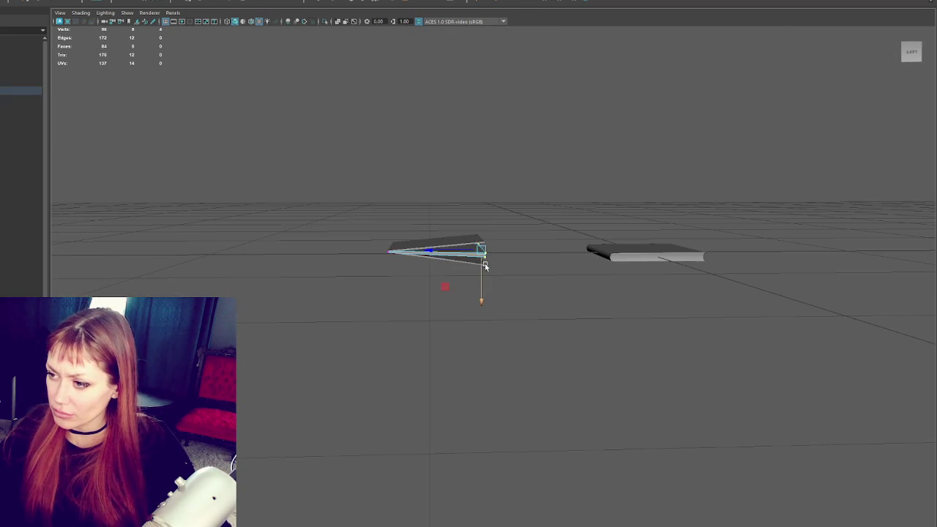
{"action": "left_click", "coordinate": [486, 219]}
{"action": "left_click_drag", "start_coordinate": [466, 196], "coordinate": [502, 217]}
{"action": "left_click", "coordinate": [569, 189]}
- Lower the vertices along the left slab's top edge along Y
{"action": "left_click_drag", "start_coordinate": [569, 189], "coordinate": [399, 203]}
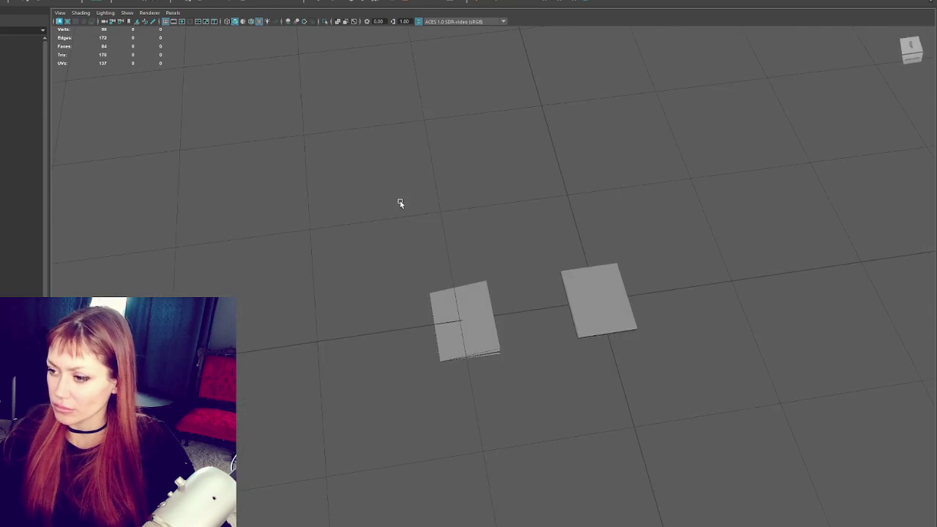
{"action": "left_click_drag", "start_coordinate": [485, 274], "coordinate": [375, 383]}
{"action": "key", "text": "F9"}
{"action": "left_click_drag", "start_coordinate": [378, 195], "coordinate": [475, 375]}
{"action": "left_click_drag", "start_coordinate": [404, 274], "coordinate": [434, 329]}
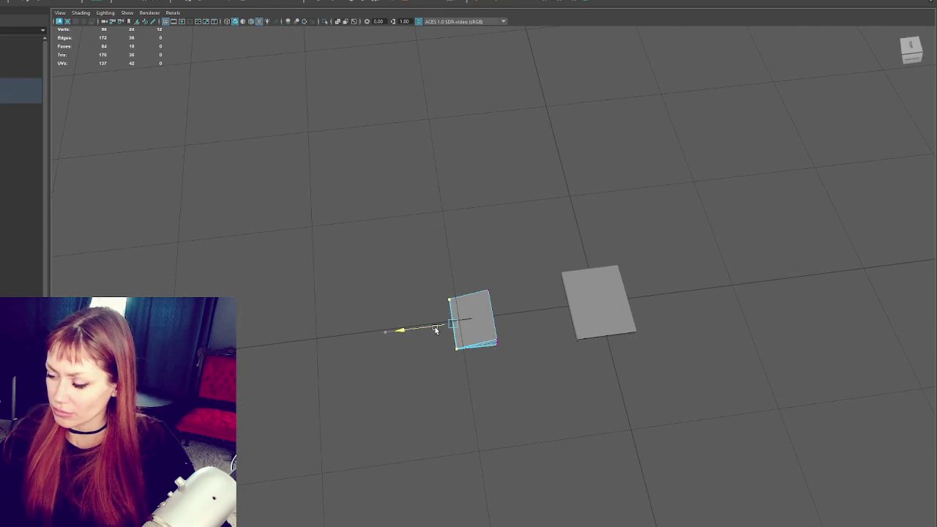
{"action": "right_click", "coordinate": [471, 266]}
{"action": "left_click", "coordinate": [508, 248]}
{"action": "left_click_drag", "start_coordinate": [508, 247], "coordinate": [495, 330]}
- Select both slabs and delete their end faces
{"action": "left_click", "coordinate": [495, 331]}
{"action": "scroll", "scroll_direction": "up", "scroll_amount": 3}
{"action": "left_click_drag", "start_coordinate": [433, 303], "coordinate": [436, 304]}
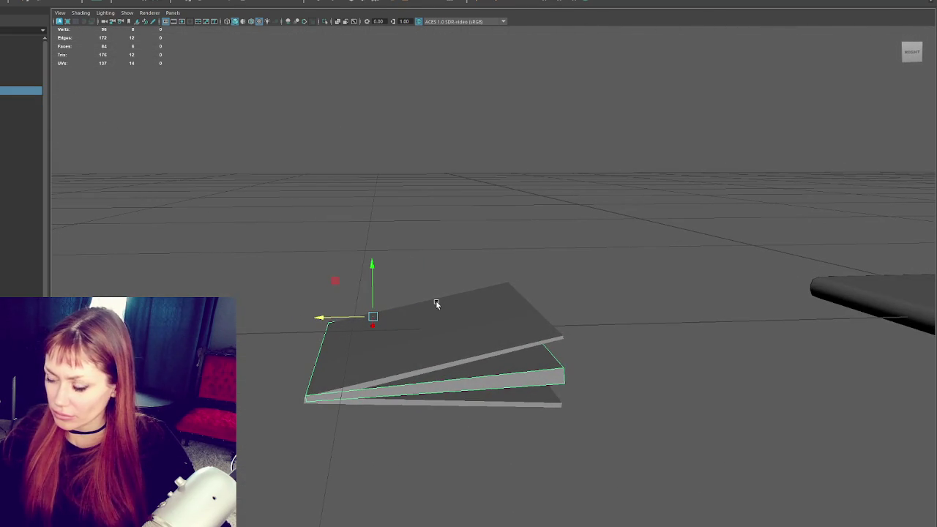
{"action": "left_click", "coordinate": [407, 337]}
{"action": "right_click", "coordinate": [418, 247]}
{"action": "left_click_drag", "start_coordinate": [395, 260], "coordinate": [356, 443]}
{"action": "key", "text": "Delete"}
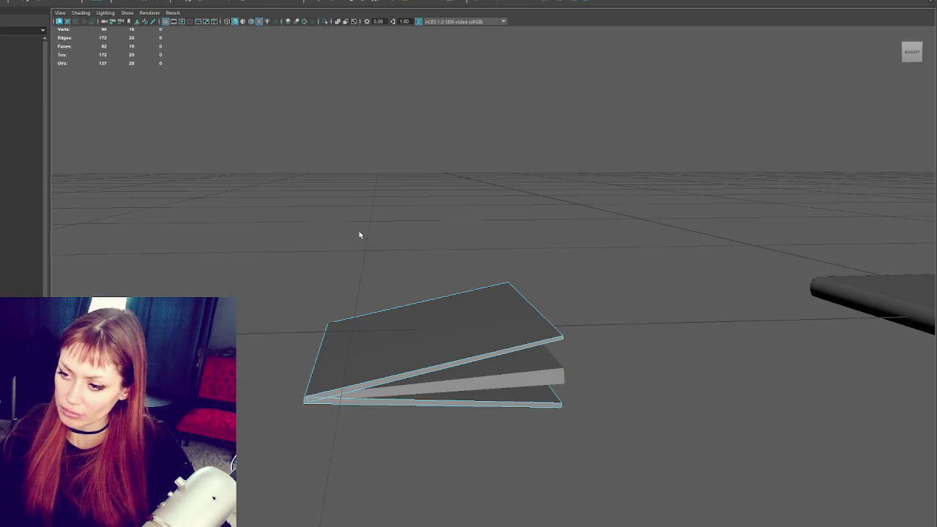
- Move the left-end edge down and merge the bottom corner vertices with Edit Mesh > Merge
{"action": "left_click_drag", "start_coordinate": [359, 234], "coordinate": [331, 211]}
{"action": "left_click_drag", "start_coordinate": [360, 295], "coordinate": [290, 403]}
{"action": "left_click_drag", "start_coordinate": [324, 315], "coordinate": [322, 325]}
{"action": "key", "text": "4"}
{"action": "left_click", "coordinate": [325, 367]}
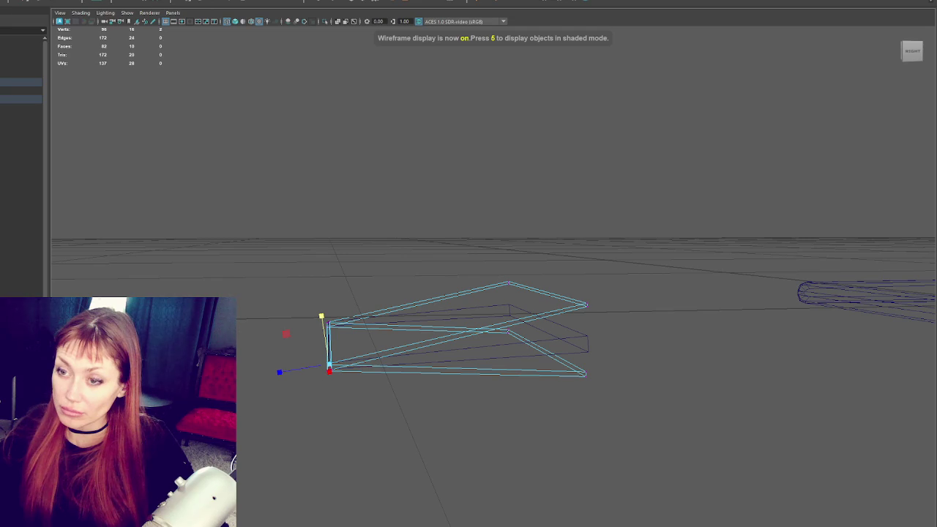
{"action": "left_click", "coordinate": [44, 1]}
{"action": "left_click", "coordinate": [49, 60]}
{"action": "key", "text": "5"}
- Select the slab object, view both books, and undo the extra top plane
{"action": "left_click", "coordinate": [333, 376]}
{"action": "left_click", "coordinate": [330, 370]}
{"action": "left_click_drag", "start_coordinate": [352, 313], "coordinate": [687, 346]}
{"action": "left_click", "coordinate": [647, 336]}
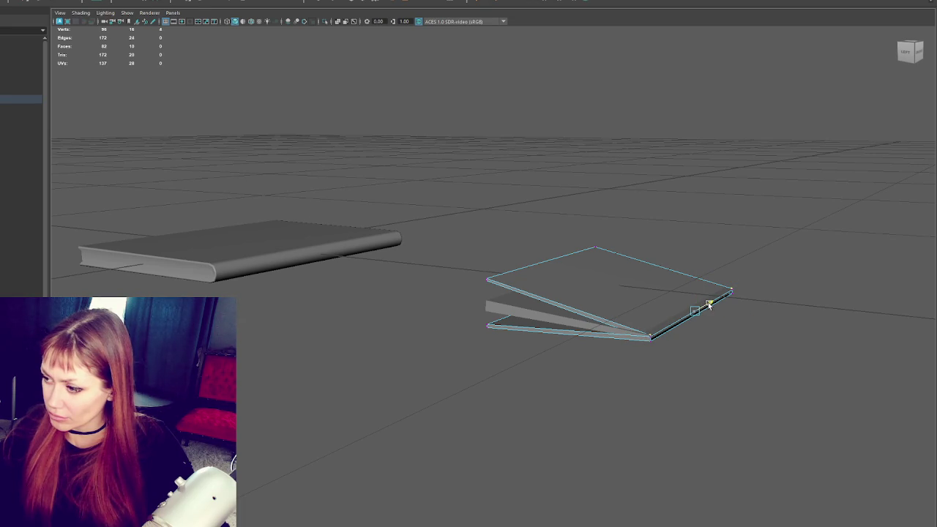
{"action": "key", "text": "ctrl+z"}
- Adjust the spine-end edges and bevel them with fraction 0.5 and 1 segment
{"action": "right_click", "coordinate": [812, 264]}
{"action": "left_click", "coordinate": [784, 257]}
{"action": "left_click_drag", "start_coordinate": [791, 253], "coordinate": [617, 389]}
{"action": "left_click_drag", "start_coordinate": [694, 290], "coordinate": [490, 262]}
{"action": "key", "text": "f"}
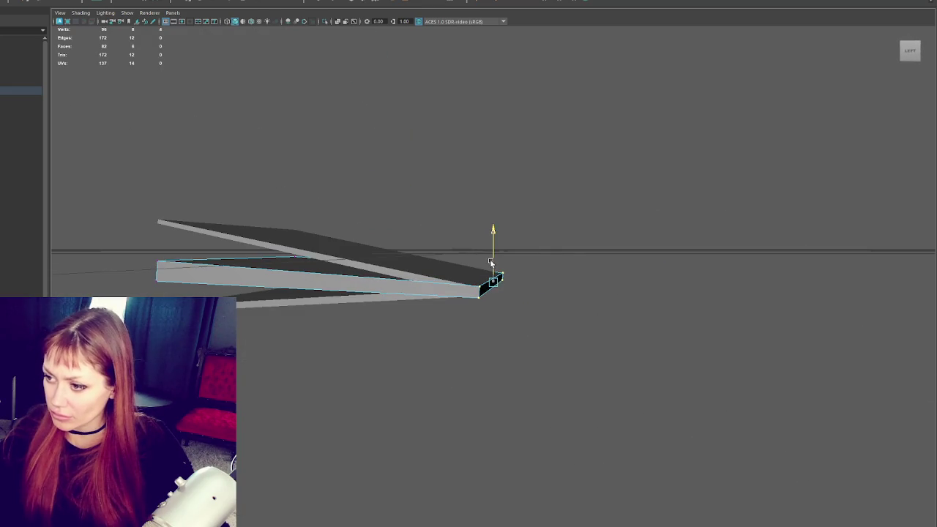
{"action": "key", "text": "e"}
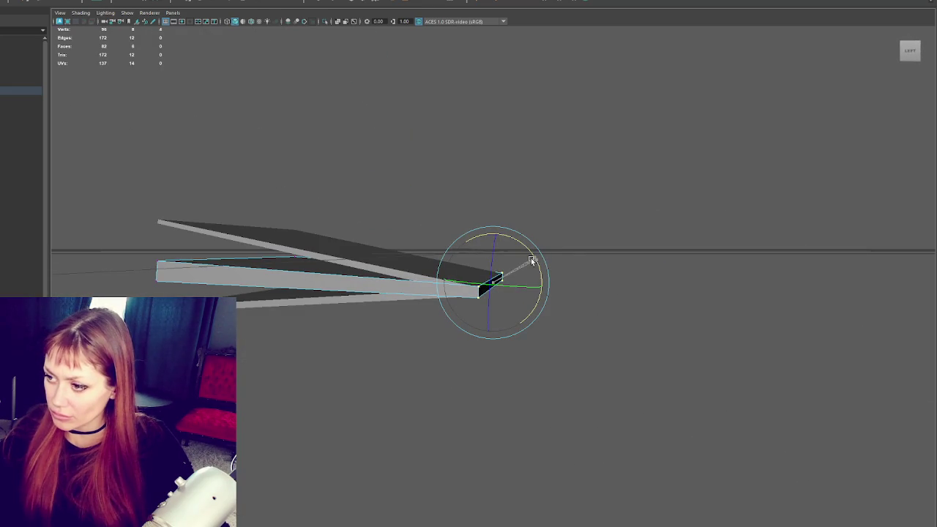
{"action": "left_click", "coordinate": [486, 315]}
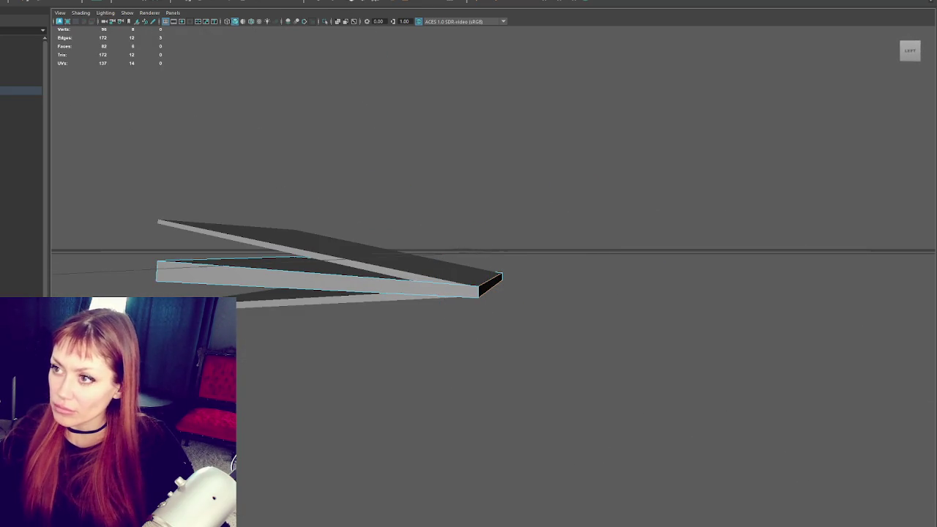
{"action": "left_click", "coordinate": [374, 1]}
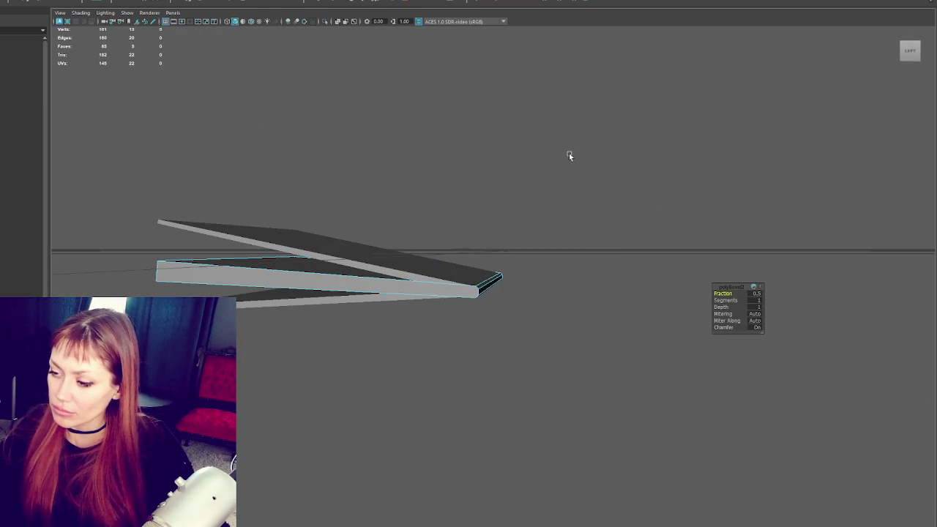
- Undo the previous bevel and clear the selection on the stacked planes
{"action": "key", "text": "ctrl+z"}
{"action": "left_click_drag", "start_coordinate": [575, 161], "coordinate": [394, 216]}
{"action": "key", "text": "F8"}
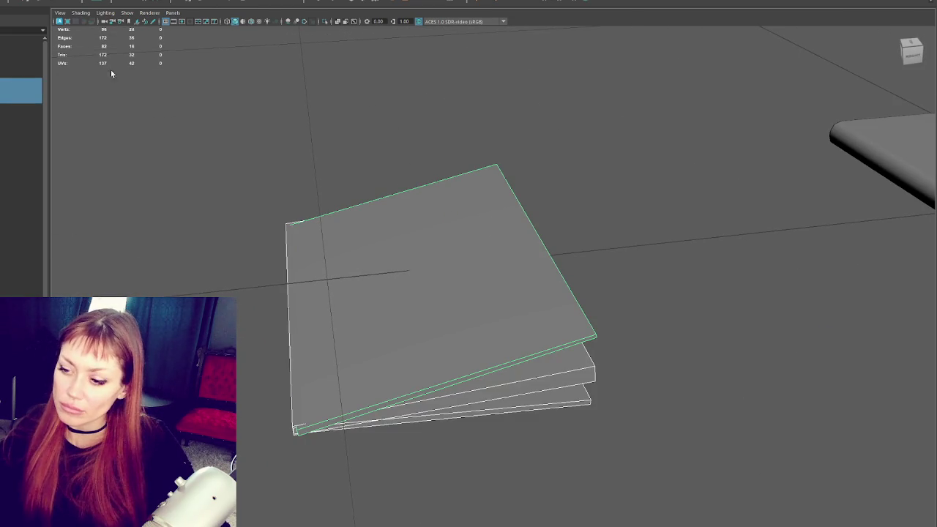
{"action": "left_click", "coordinate": [95, 54]}
{"action": "left_click_drag", "start_coordinate": [388, 246], "coordinate": [564, 321]}
- Select an edge of the stacked planes and move it
{"action": "right_click", "coordinate": [722, 292]}
{"action": "key", "text": "w"}
{"action": "left_click_drag", "start_coordinate": [534, 498], "coordinate": [512, 396]}
{"action": "right_click", "coordinate": [806, 247]}
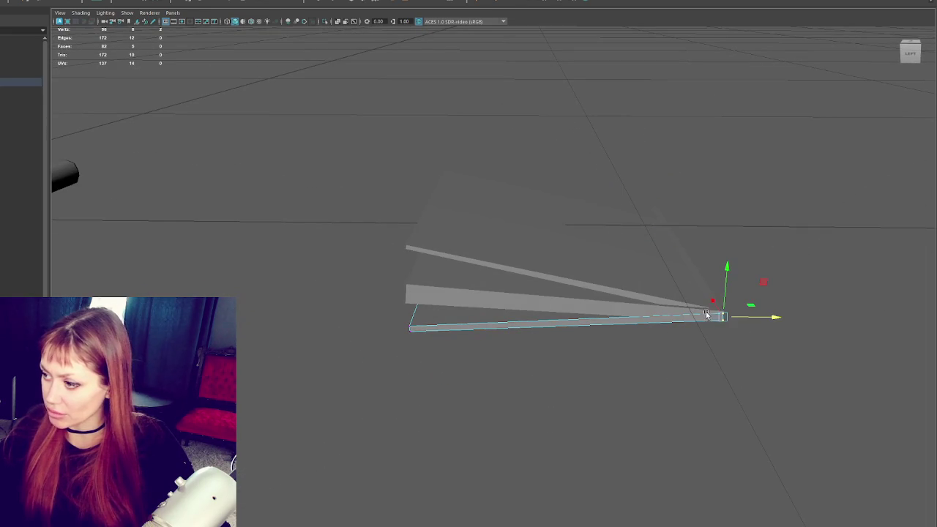
{"action": "left_click_drag", "start_coordinate": [710, 305], "coordinate": [526, 386]}
{"action": "key", "text": "q"}
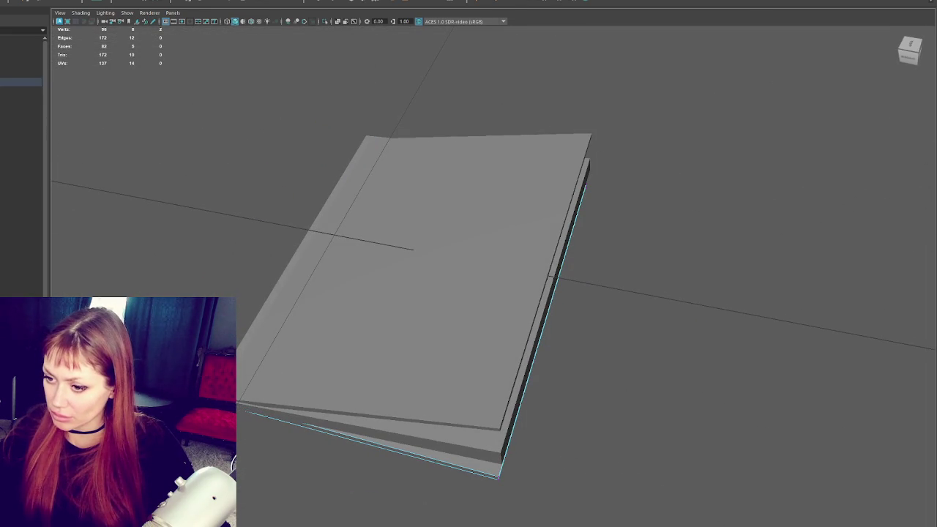
{"action": "scroll", "scroll_direction": "down", "scroll_amount": 3}
{"action": "key", "text": "w"}
{"action": "left_click_drag", "start_coordinate": [298, 334], "coordinate": [386, 249]}
{"action": "scroll", "scroll_direction": "up", "scroll_amount": 3}
{"action": "scroll", "scroll_direction": "down", "scroll_amount": 3}
- Bevel the top plane's edges with a Fraction of 0.4
{"action": "right_click", "coordinate": [329, 198]}
{"action": "left_click", "coordinate": [371, 186]}
{"action": "scroll", "scroll_direction": "down", "scroll_amount": 3}
{"action": "left_click", "coordinate": [430, 337]}
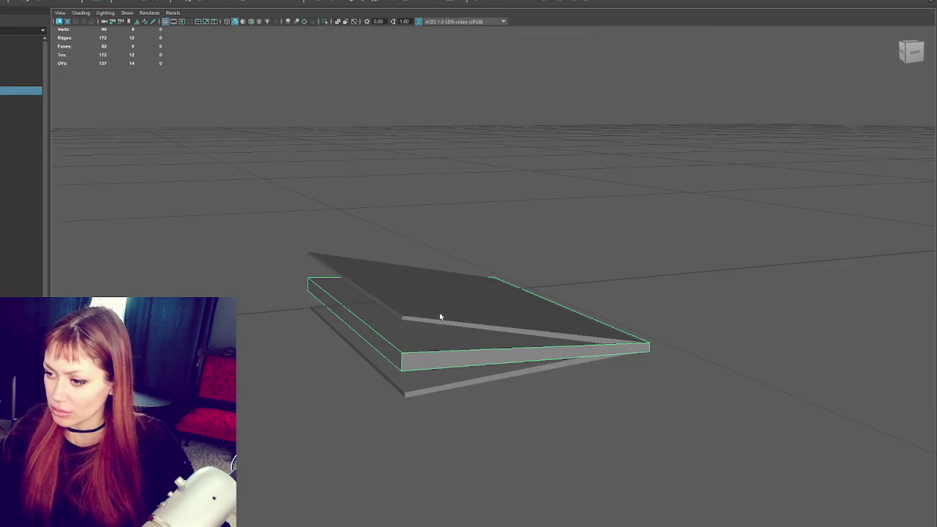
{"action": "key", "text": "ctrl+b"}
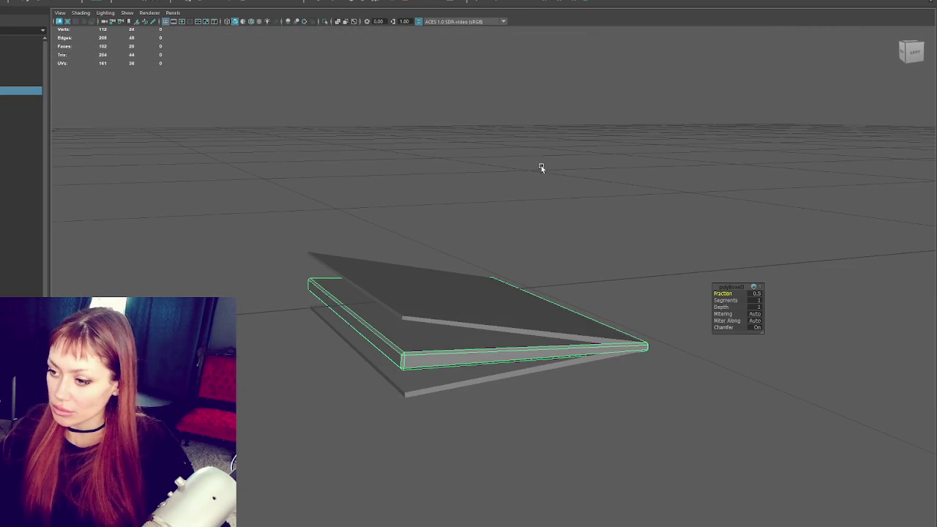
{"action": "left_click_drag", "start_coordinate": [719, 293], "coordinate": [560, 247]}
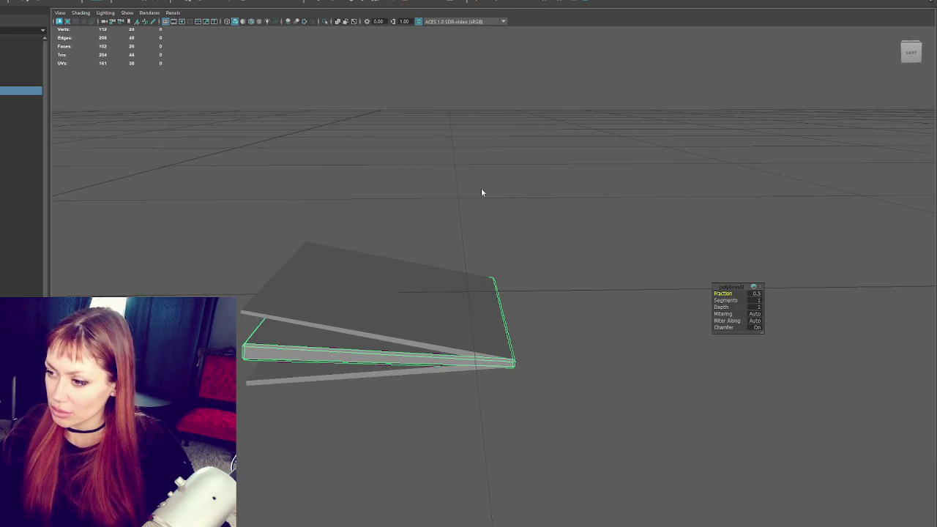
- Select several corner vertices of the top plane
{"action": "key", "text": "F9"}
{"action": "left_click_drag", "start_coordinate": [307, 332], "coordinate": [548, 360]}
{"action": "left_click", "coordinate": [527, 368]}
{"action": "key", "text": "minus"}
{"action": "key", "text": "minus"}
{"action": "left_click", "coordinate": [326, 291]}
{"action": "left_click", "coordinate": [321, 305]}
{"action": "left_click", "coordinate": [327, 300]}
{"action": "left_click", "coordinate": [466, 335]}
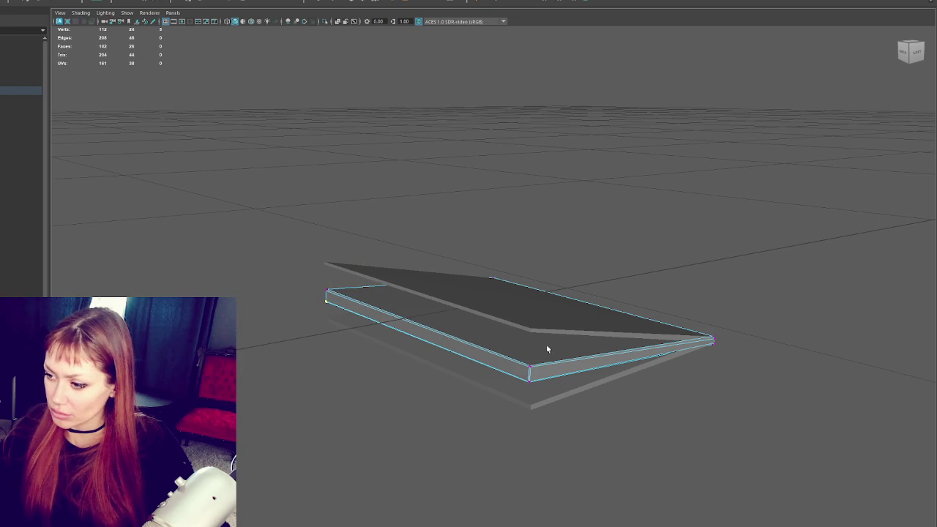
- Reselect the plane's corner, front-edge and right-corner vertices
{"action": "left_click_drag", "start_coordinate": [716, 338], "coordinate": [498, 233]}
{"action": "right_click", "coordinate": [498, 233]}
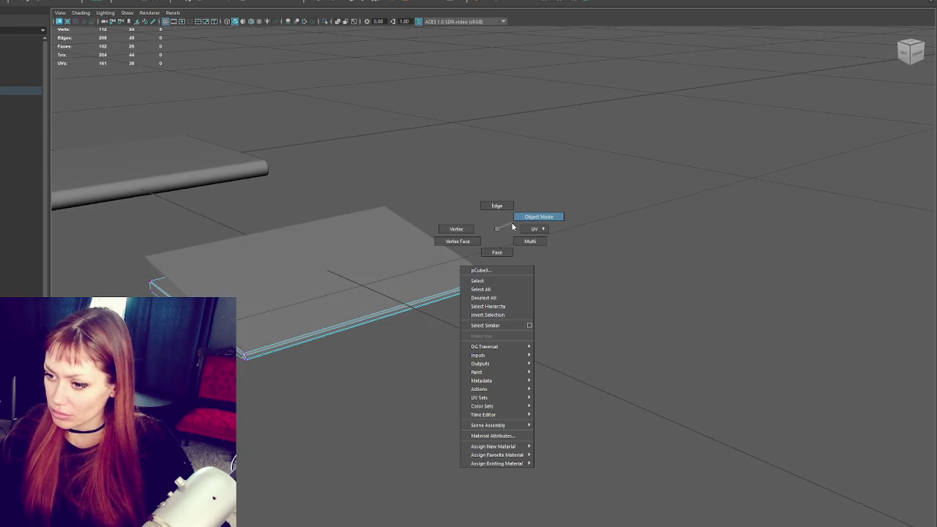
{"action": "left_click", "coordinate": [456, 229]}
{"action": "left_click", "coordinate": [246, 356]}
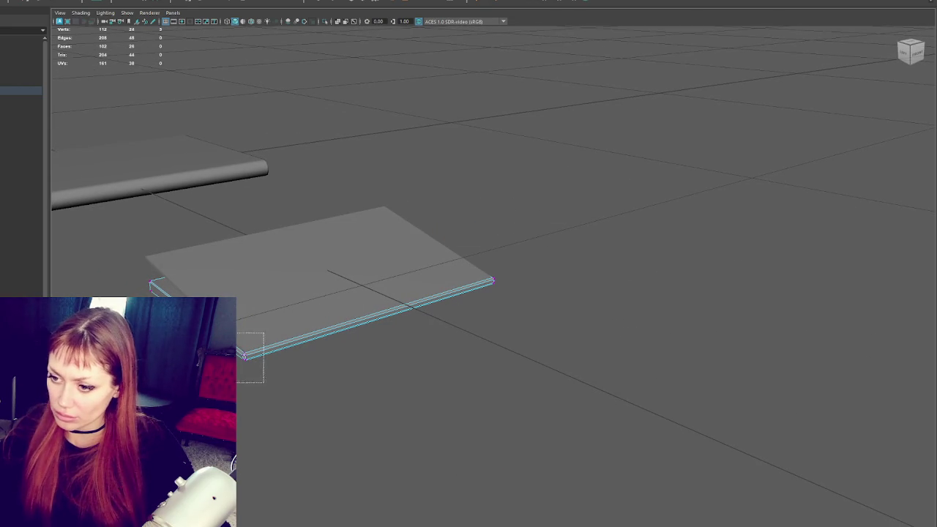
{"action": "left_click", "coordinate": [256, 360]}
{"action": "left_click", "coordinate": [500, 289]}
{"action": "left_click_drag", "start_coordinate": [516, 278], "coordinate": [515, 291]}
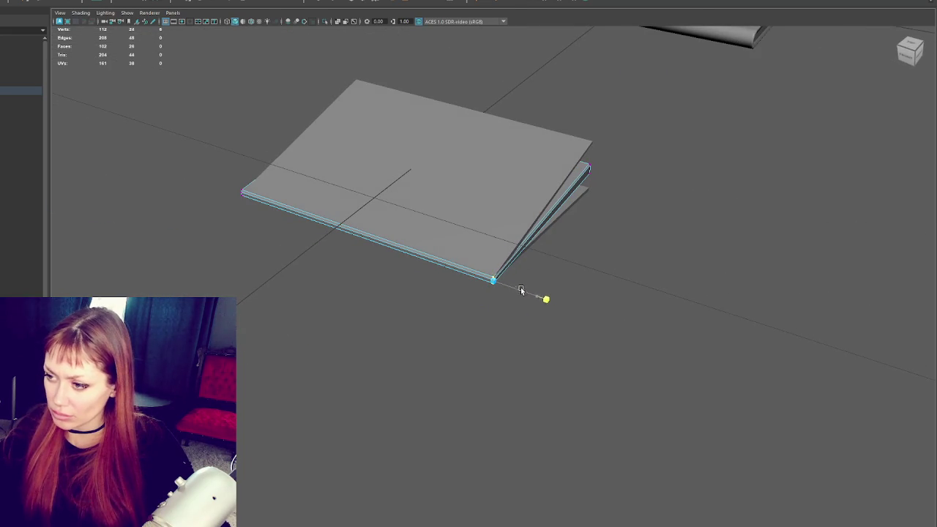
- Select the middle page plank's right-end vertices
{"action": "left_click", "coordinate": [605, 195]}
{"action": "left_click_drag", "start_coordinate": [605, 195], "coordinate": [381, 224]}
{"action": "left_click_drag", "start_coordinate": [515, 221], "coordinate": [520, 328]}
{"action": "left_click", "coordinate": [519, 328]}
{"action": "right_click", "coordinate": [596, 268]}
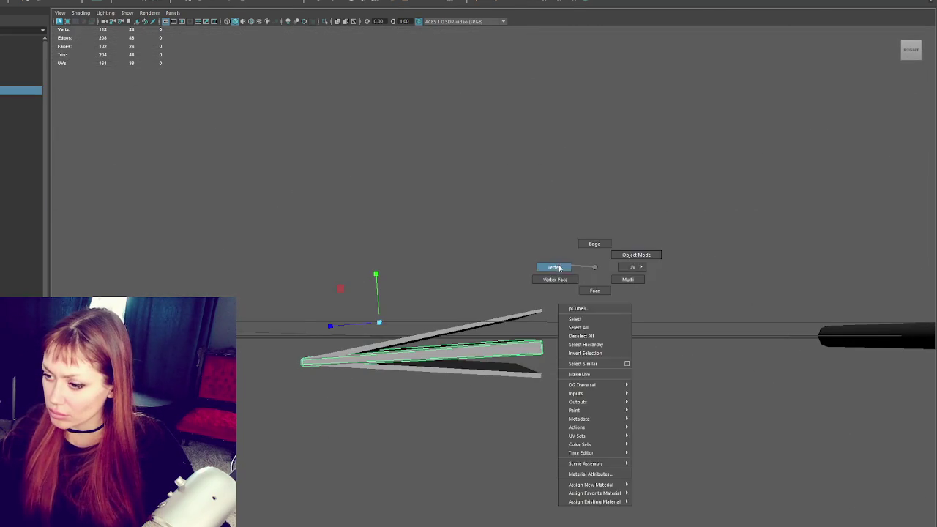
{"action": "left_click_drag", "start_coordinate": [575, 334], "coordinate": [512, 373]}
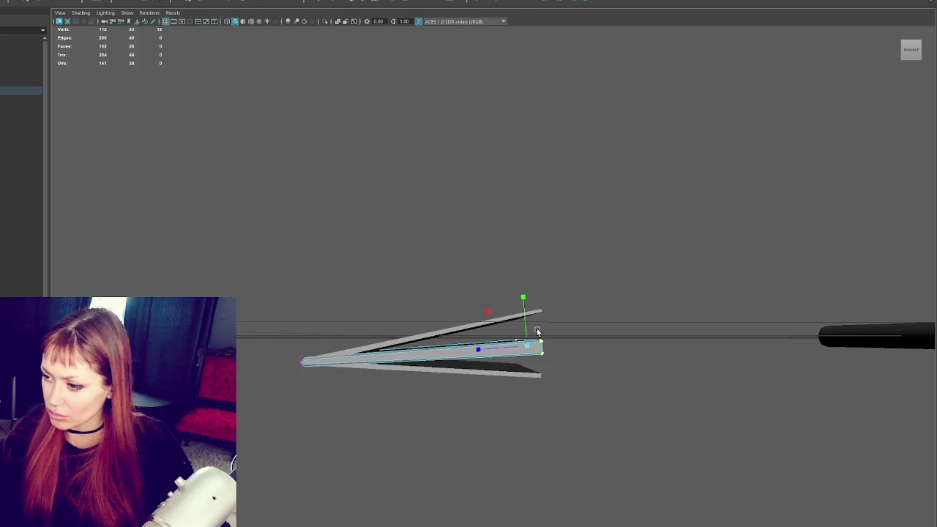
- Bevel the top plank with Fraction 0.9 and the bottom plank with Fraction 0.6
{"action": "left_click", "coordinate": [512, 320]}
{"action": "left_click_drag", "start_coordinate": [512, 320], "coordinate": [543, 322]}
{"action": "left_click", "coordinate": [368, 1]}
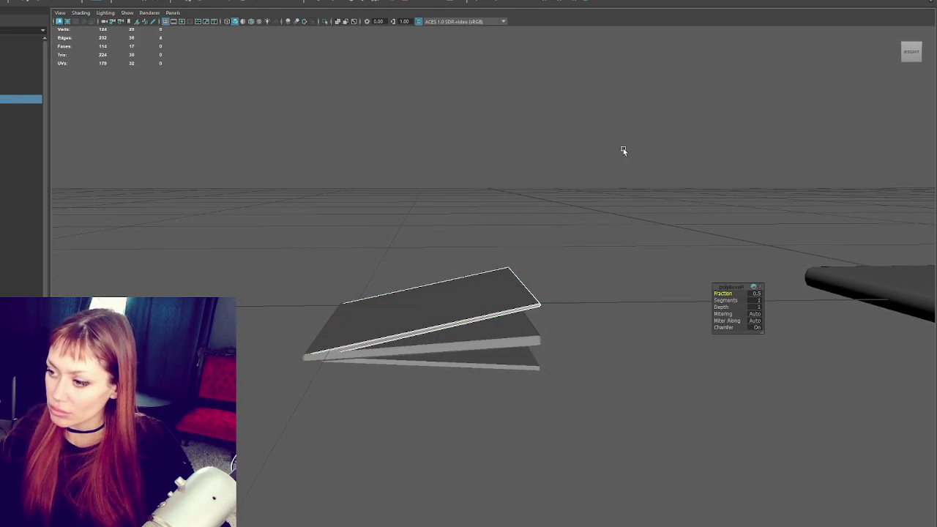
{"action": "left_click_drag", "start_coordinate": [713, 294], "coordinate": [722, 294]}
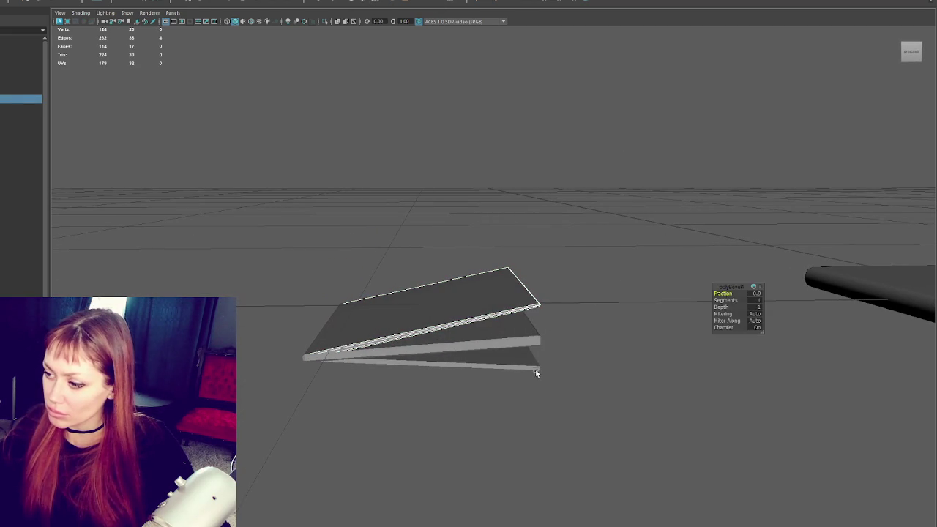
{"action": "left_click", "coordinate": [535, 370]}
{"action": "key", "text": "g"}
{"action": "left_click_drag", "start_coordinate": [723, 294], "coordinate": [710, 293]}
{"action": "left_click_drag", "start_coordinate": [535, 228], "coordinate": [497, 288]}
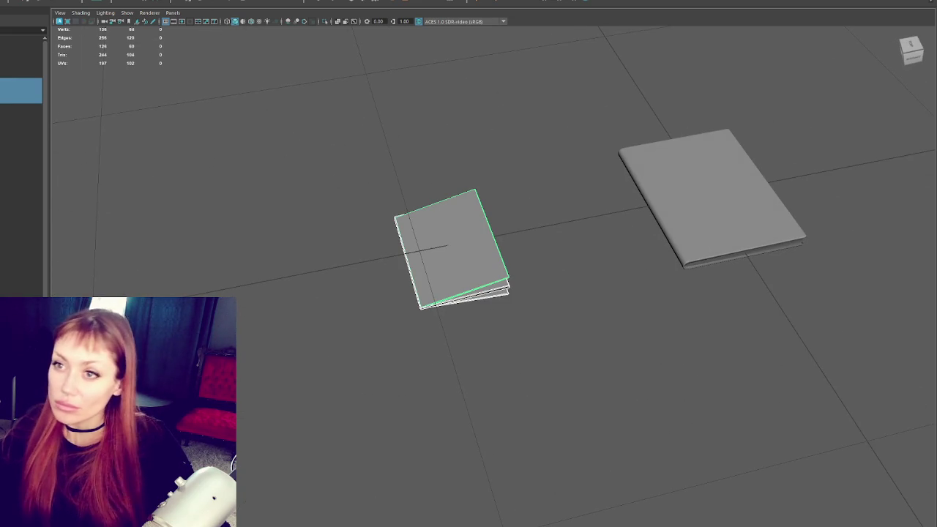
- Shorten the closed book by moving its bottom edge up, then pick its right edge to narrow it
{"action": "left_click", "coordinate": [164, 2]}
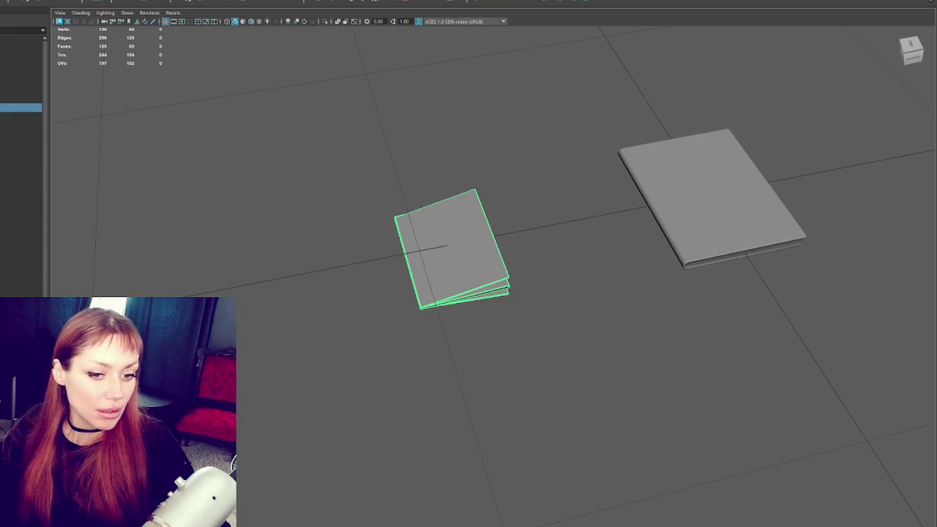
{"action": "left_click_drag", "start_coordinate": [15, 291], "coordinate": [388, 254]}
{"action": "left_click", "coordinate": [614, 322]}
{"action": "left_click_drag", "start_coordinate": [386, 308], "coordinate": [573, 237]}
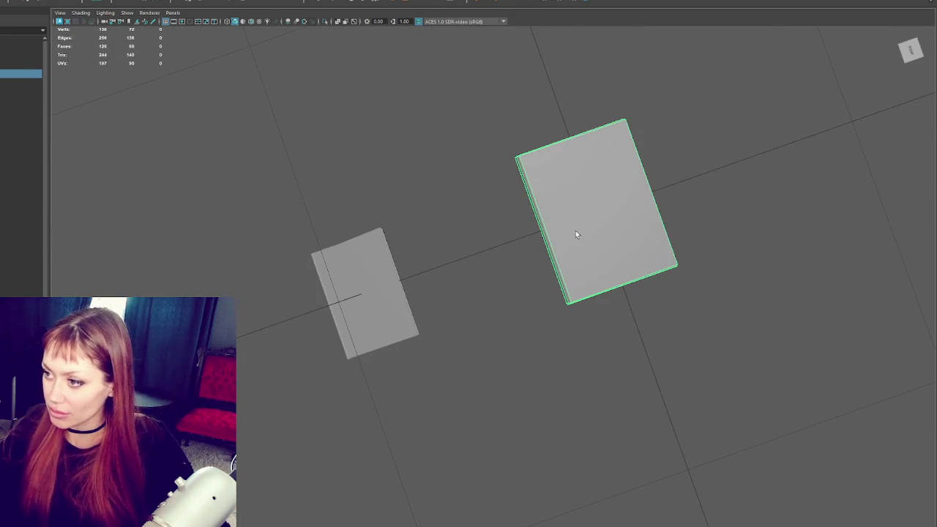
{"action": "key", "text": "f"}
{"action": "key", "text": "F9"}
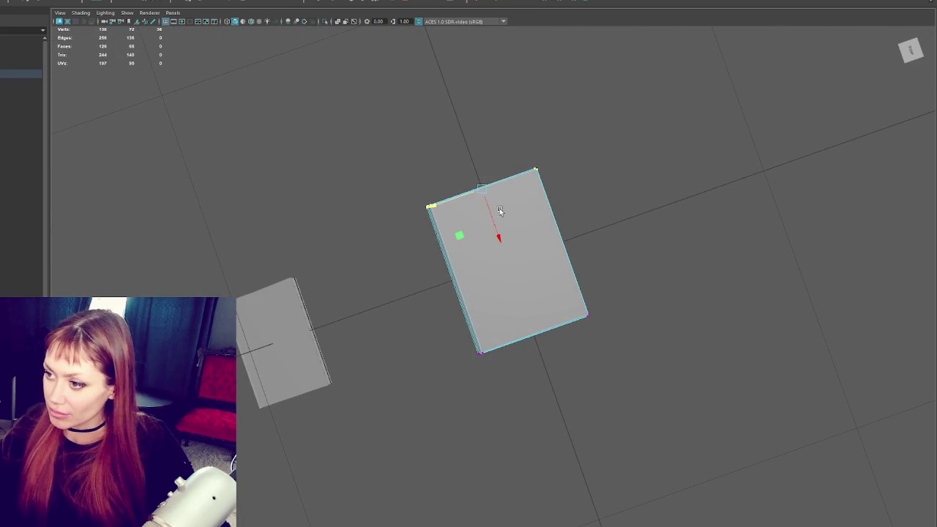
{"action": "left_click", "coordinate": [496, 236]}
{"action": "left_click", "coordinate": [533, 335]}
{"action": "left_click_drag", "start_coordinate": [543, 366], "coordinate": [479, 271]}
{"action": "left_click", "coordinate": [576, 282]}
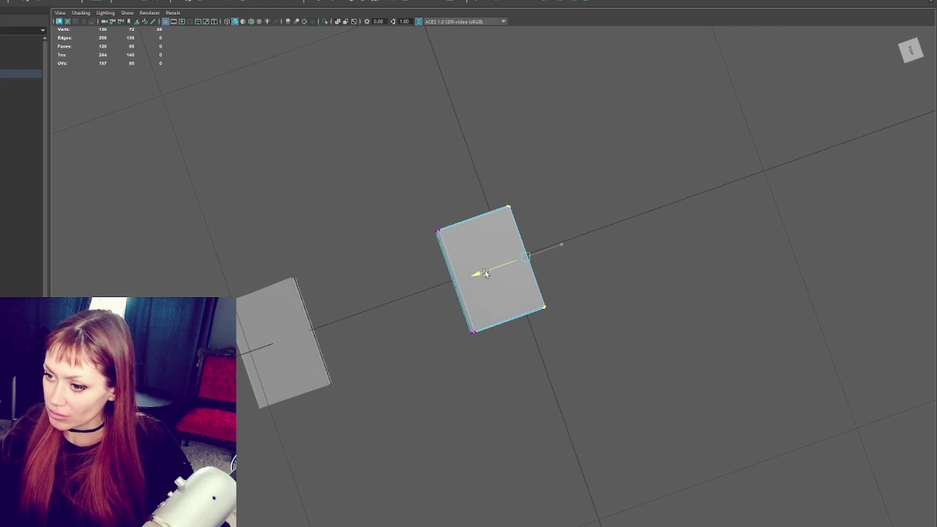
{"action": "key", "text": "F8"}
- Group both books with Ctrl+G and rename the new group
{"action": "left_click_drag", "start_coordinate": [576, 376], "coordinate": [215, 196]}
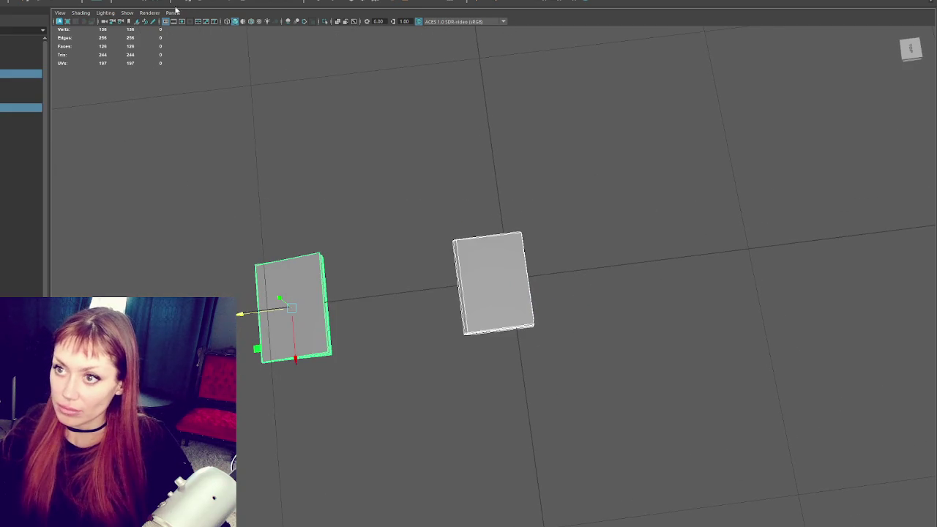
{"action": "key", "text": "ctrl+g"}
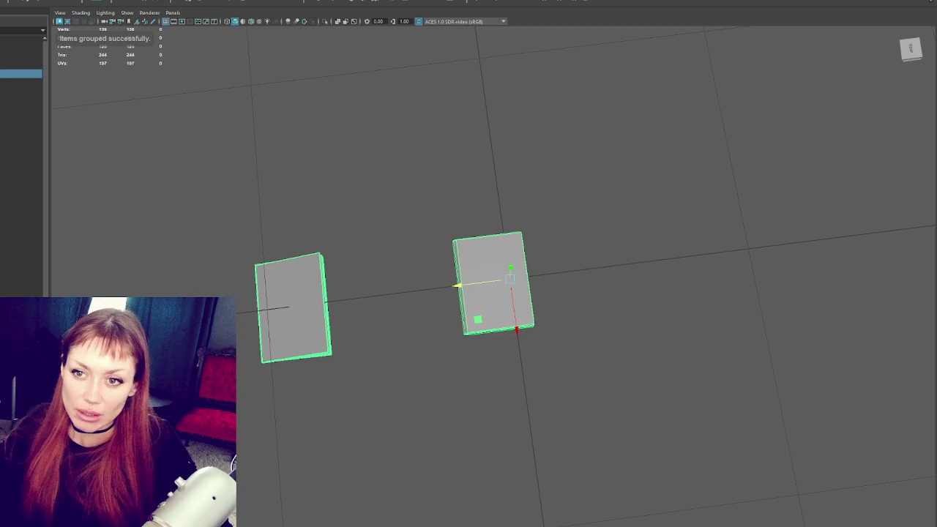
{"action": "double_click", "coordinate": [21, 72]}
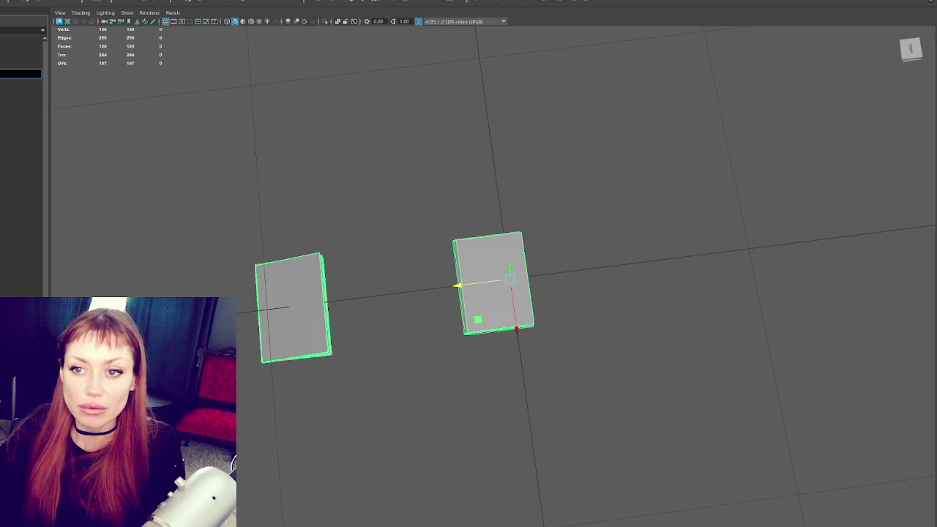
{"action": "key", "text": "Return"}
- Rename the closed book and the open book in the Outliner
{"action": "left_click", "coordinate": [21, 82]}
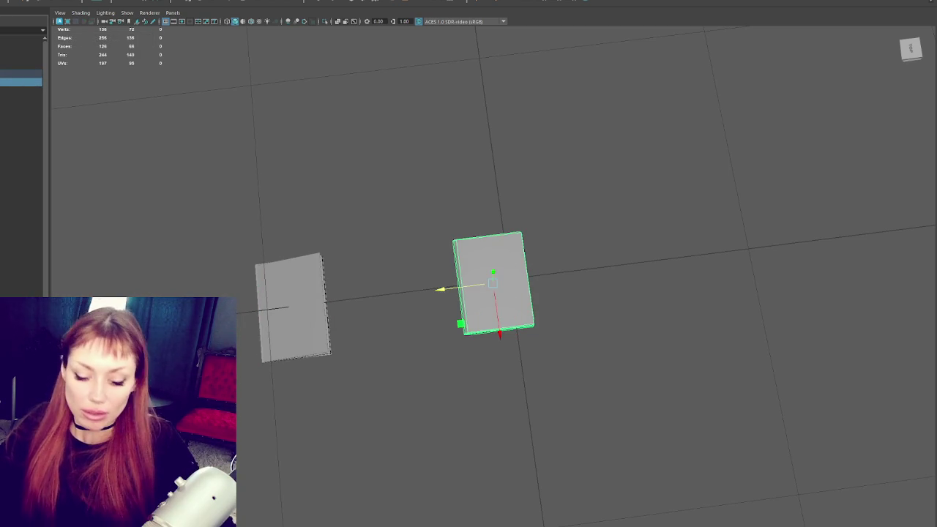
{"action": "double_click", "coordinate": [20, 81]}
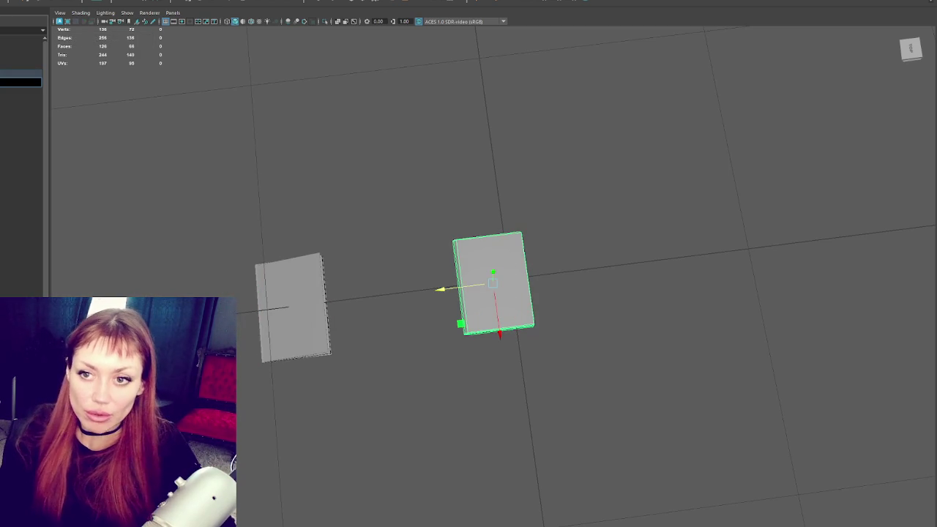
{"action": "key", "text": "Return"}
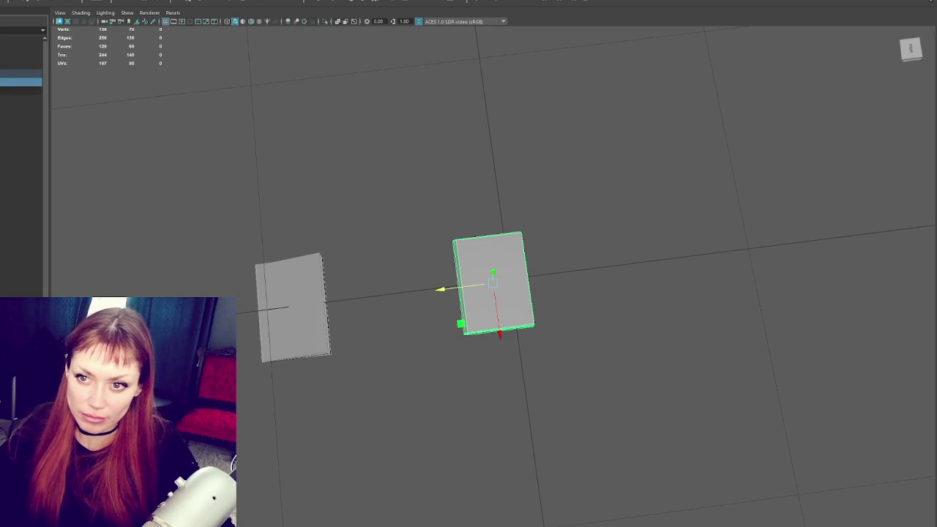
{"action": "left_click", "coordinate": [21, 90]}
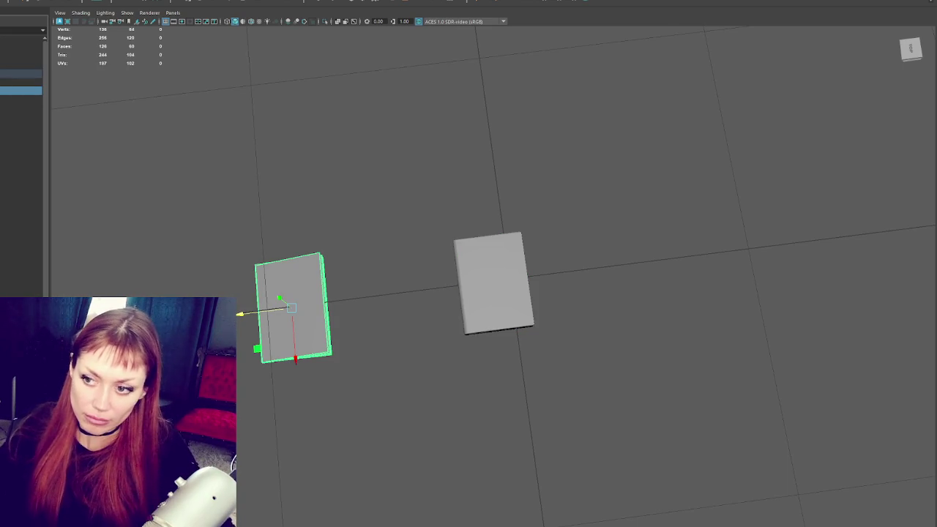
{"action": "double_click", "coordinate": [20, 90]}
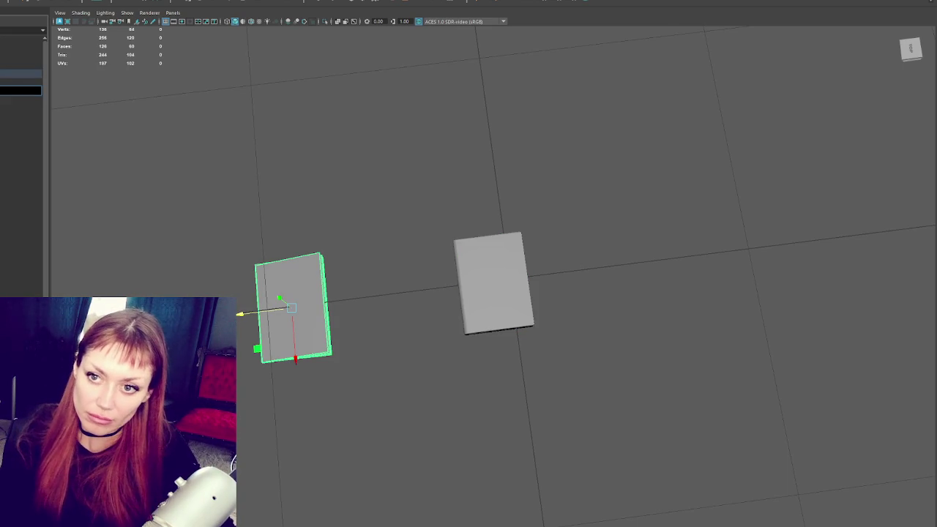
{"action": "key", "text": "Return"}
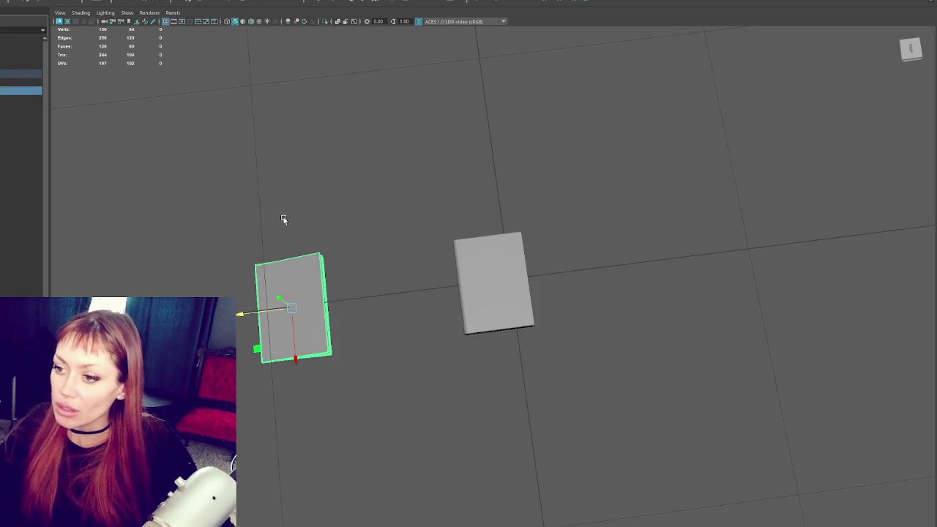
- Switch the open book through face selection and into edge editing
{"action": "left_click", "coordinate": [188, 3]}
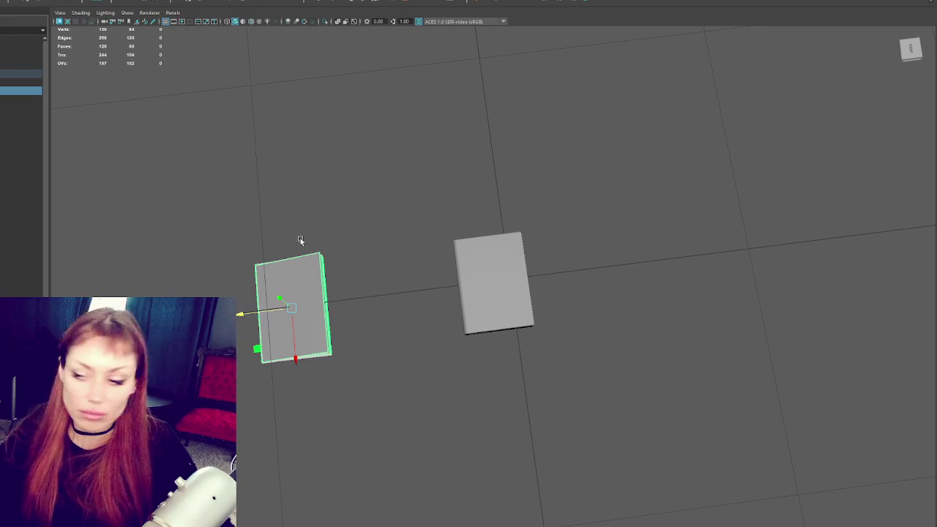
{"action": "left_click_drag", "start_coordinate": [625, 136], "coordinate": [483, 366]}
{"action": "right_click", "coordinate": [487, 121]}
{"action": "left_click", "coordinate": [489, 142]}
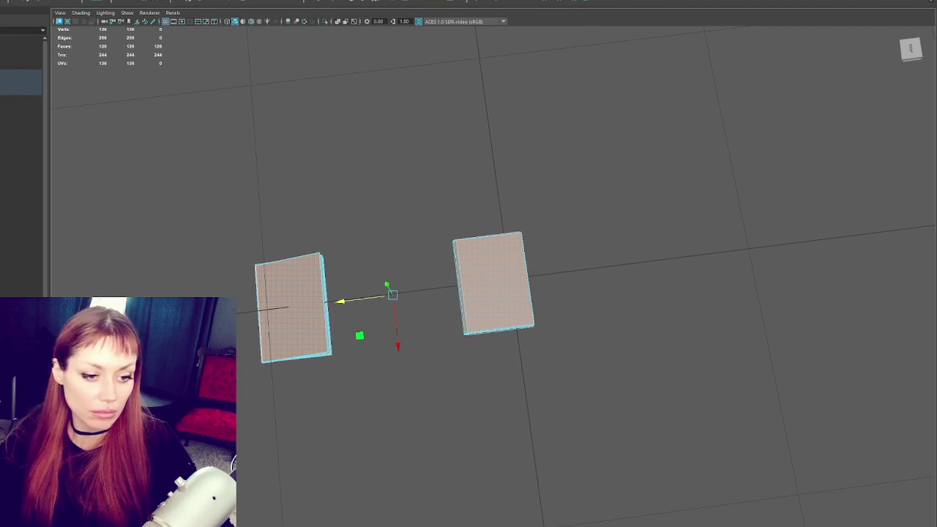
{"action": "left_click", "coordinate": [275, 306]}
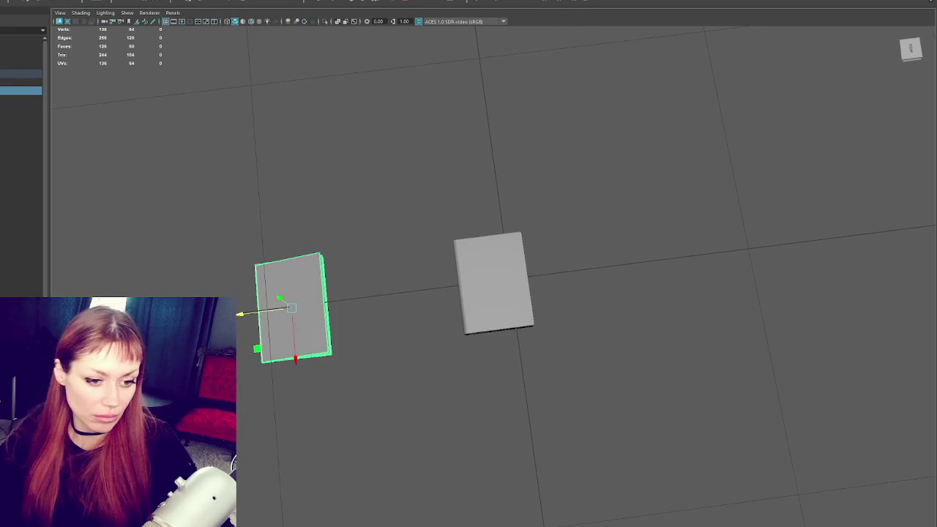
{"action": "key", "text": "F11"}
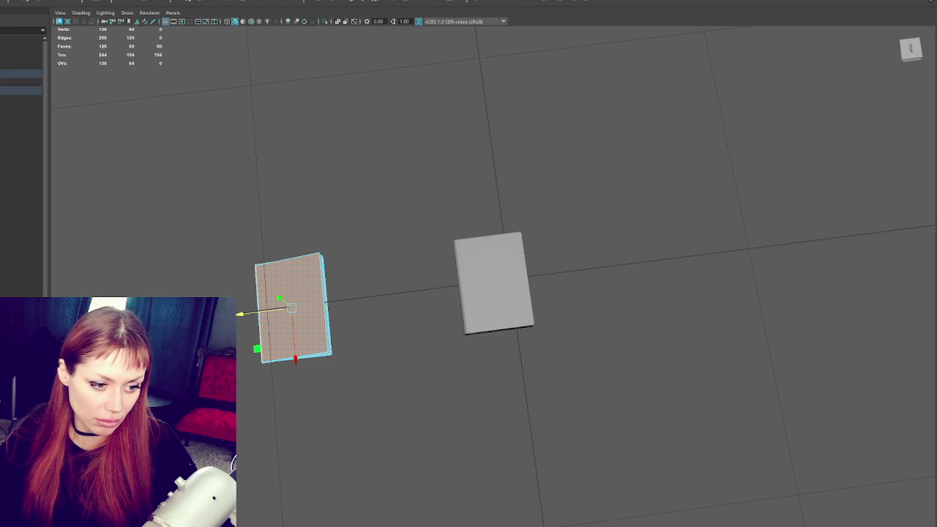
{"action": "right_click", "coordinate": [386, 161]}
{"action": "left_click_drag", "start_coordinate": [386, 162], "coordinate": [433, 282]}
{"action": "right_click", "coordinate": [571, 301]}
{"action": "left_click", "coordinate": [538, 308]}
{"action": "left_click_drag", "start_coordinate": [493, 347], "coordinate": [477, 401]}
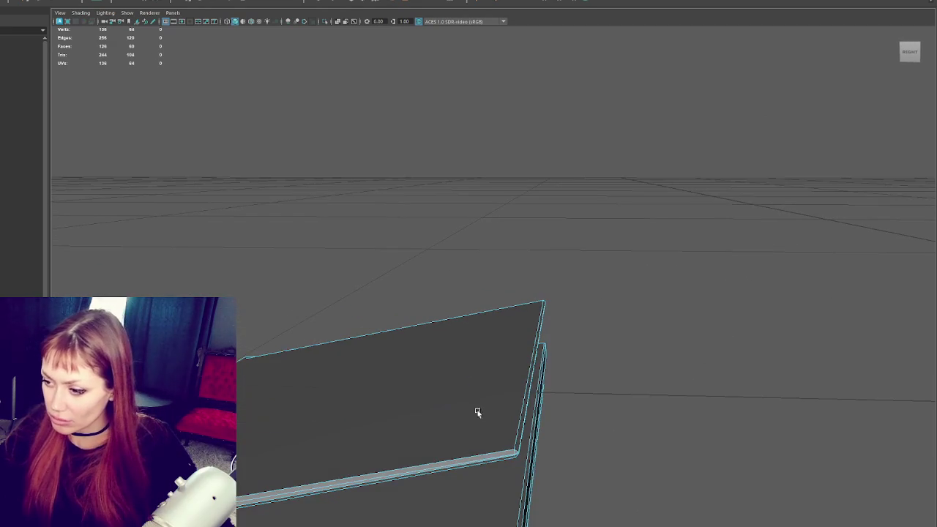
- Select the cover edge loops, raise the top cover slightly, and convert them to faces
{"action": "double_click", "coordinate": [499, 455]}
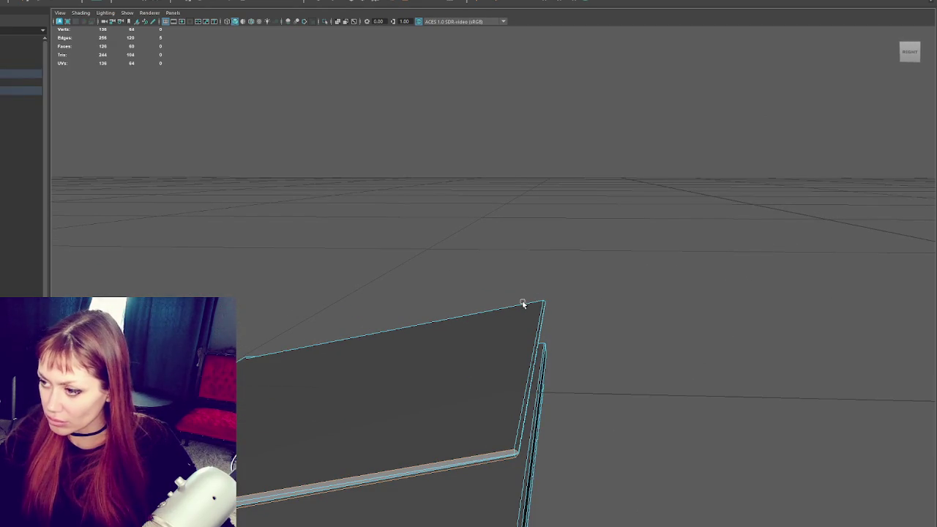
{"action": "double_click", "coordinate": [521, 304]}
{"action": "left_click_drag", "start_coordinate": [570, 366], "coordinate": [560, 257]}
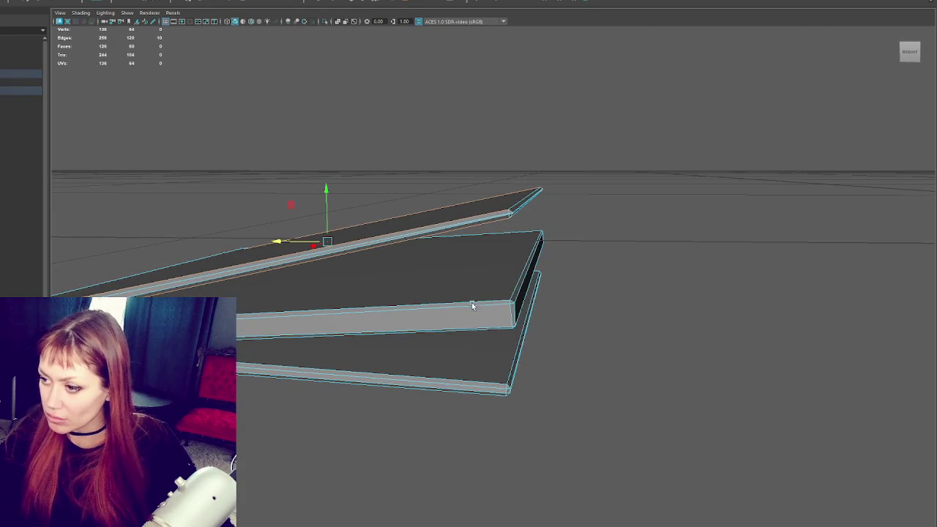
{"action": "double_click", "coordinate": [486, 304]}
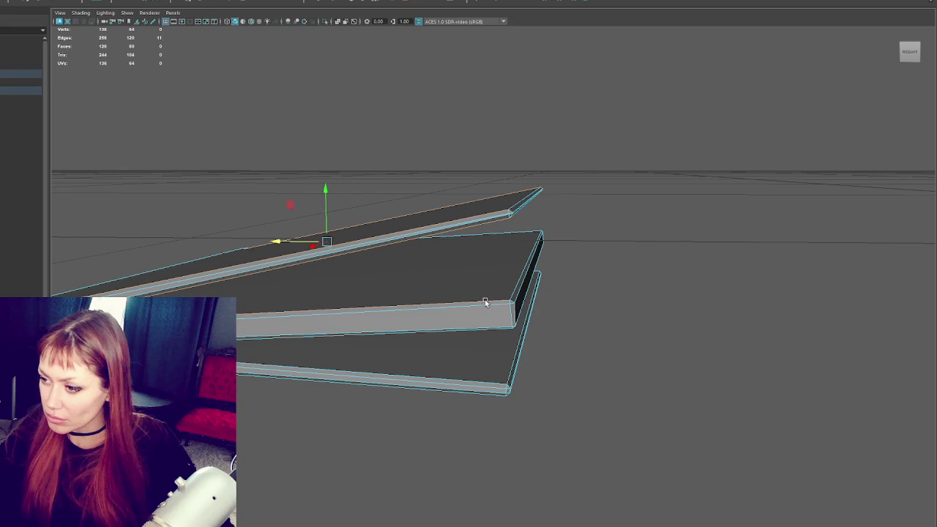
{"action": "double_click", "coordinate": [479, 380]}
{"action": "double_click", "coordinate": [479, 383]}
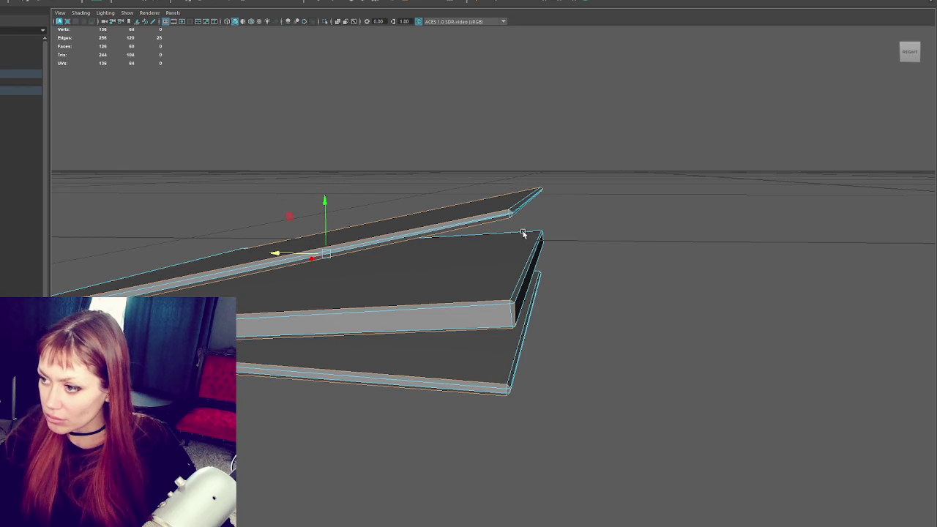
{"action": "left_click_drag", "start_coordinate": [593, 270], "coordinate": [575, 265]}
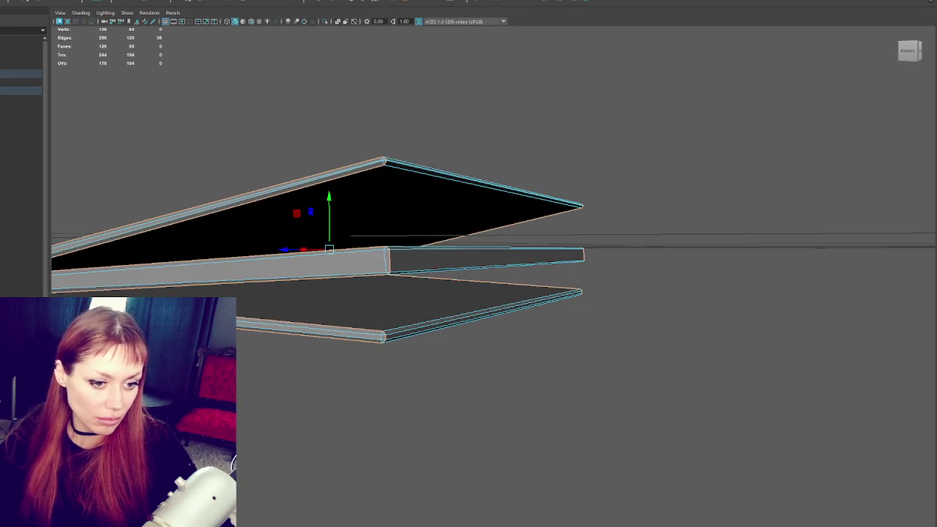
{"action": "key", "text": "ctrl+F11"}
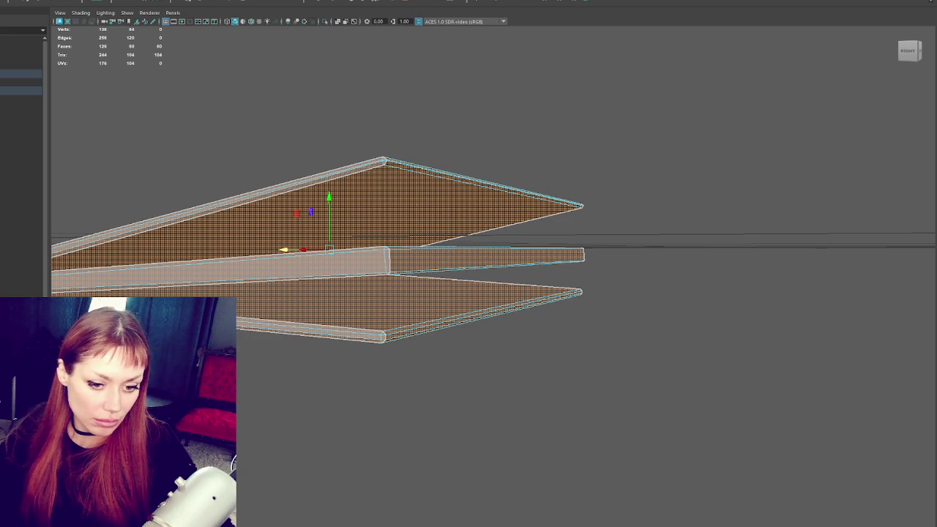
- Pick the left sheet's front edge and convert it to all faces with Ctrl+F11
{"action": "left_click_drag", "start_coordinate": [425, 343], "coordinate": [499, 357]}
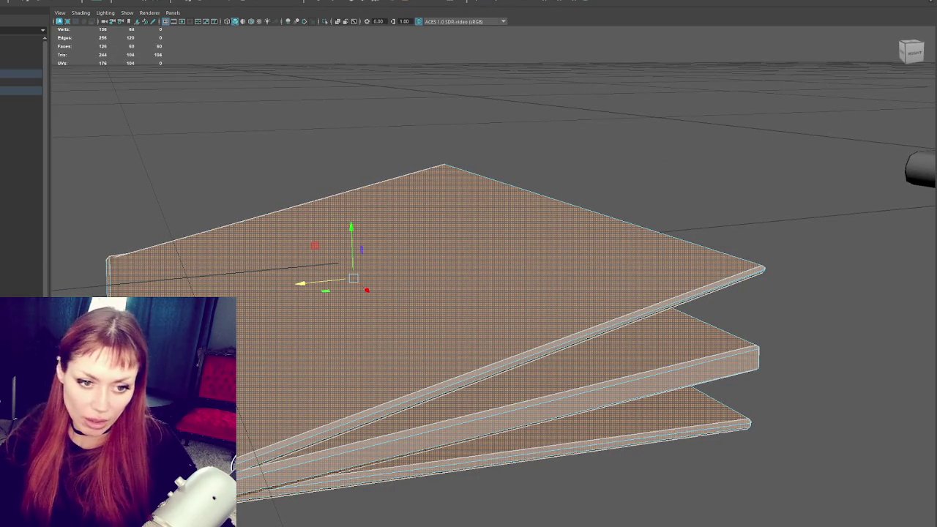
{"action": "key", "text": "F10"}
{"action": "left_click_drag", "start_coordinate": [245, 421], "coordinate": [257, 309]}
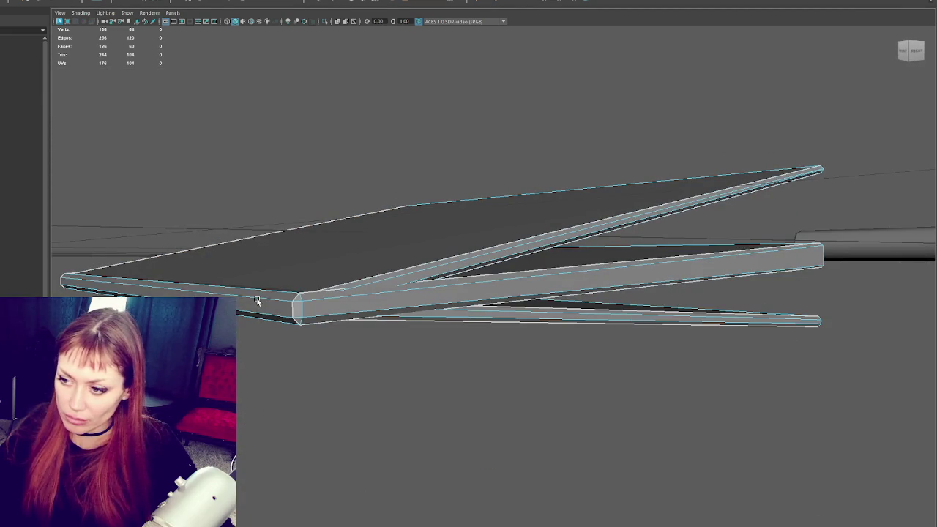
{"action": "left_click", "coordinate": [257, 300]}
{"action": "key", "text": "ctrl+F11"}
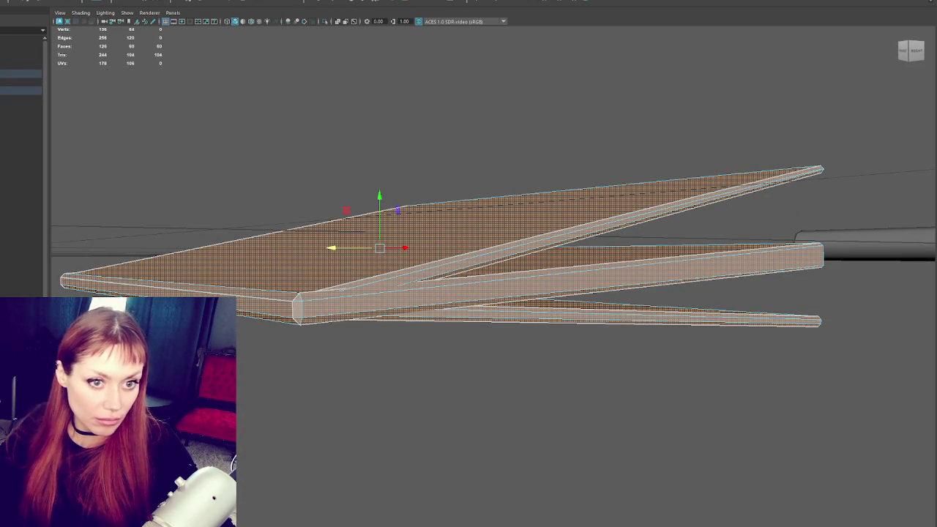
- Place the large cover UV shells side by side, rotating one 90°
{"action": "right_click", "coordinate": [261, 293]}
{"action": "left_click", "coordinate": [303, 322]}
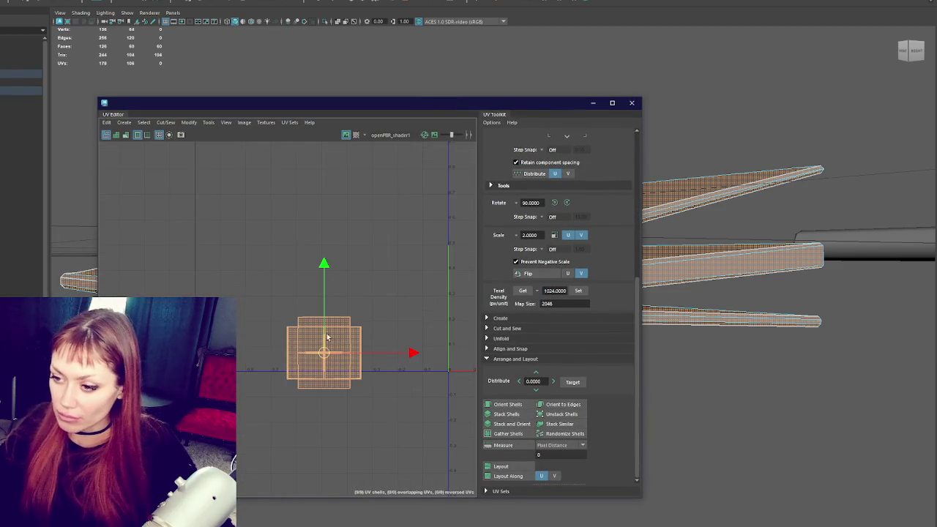
{"action": "left_click", "coordinate": [346, 336]}
{"action": "left_click_drag", "start_coordinate": [342, 346], "coordinate": [215, 220]}
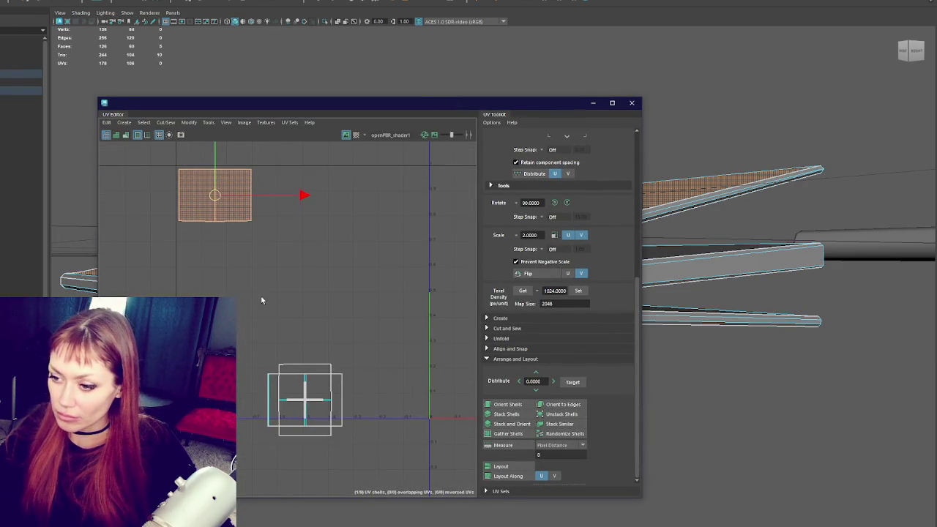
{"action": "left_click", "coordinate": [301, 401]}
{"action": "left_click_drag", "start_coordinate": [300, 403], "coordinate": [212, 253]}
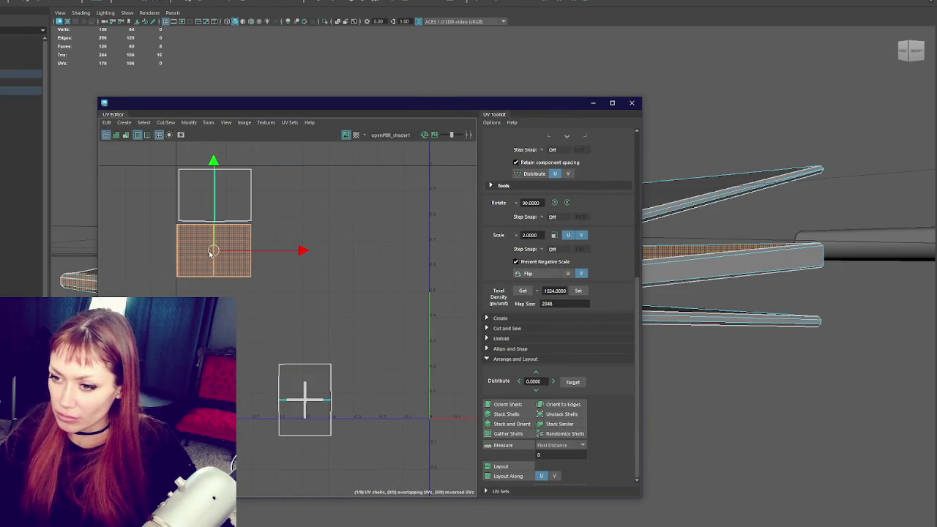
{"action": "left_click", "coordinate": [320, 386]}
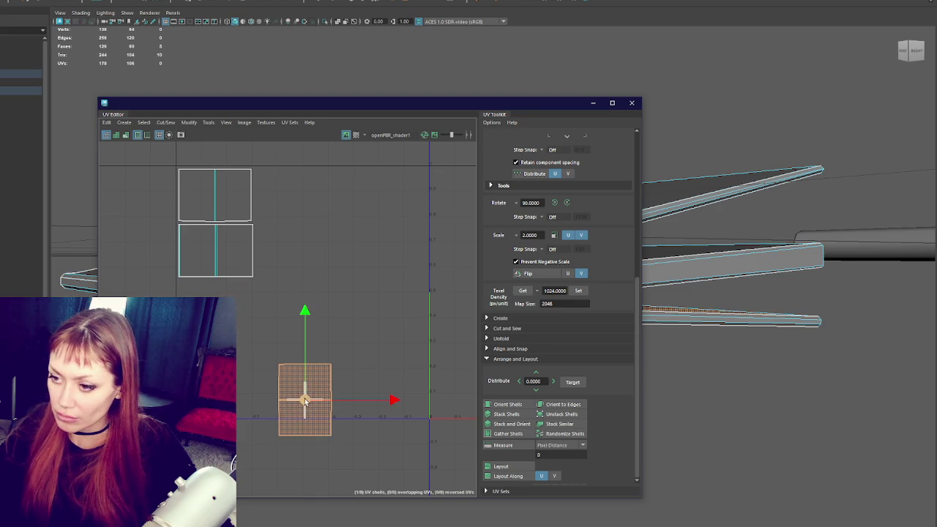
{"action": "left_click", "coordinate": [566, 203]}
{"action": "left_click_drag", "start_coordinate": [299, 398], "coordinate": [208, 305]}
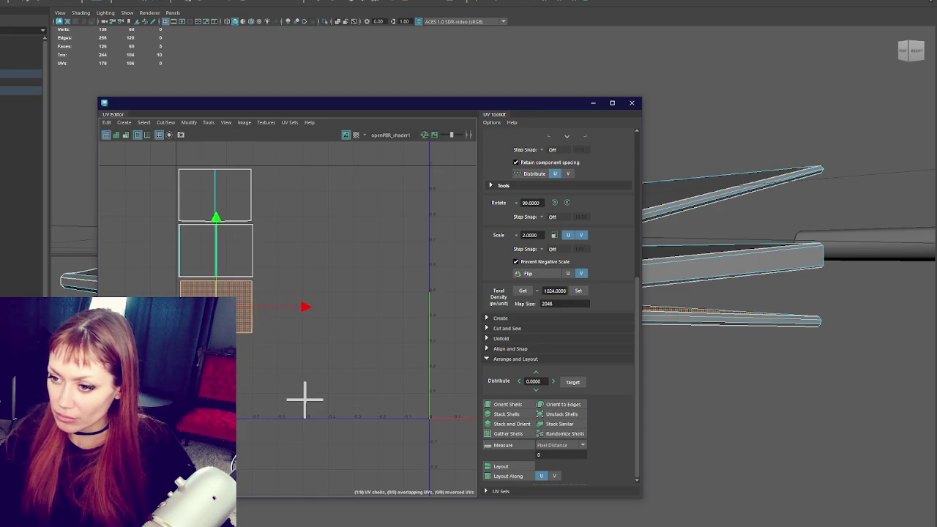
{"action": "left_click_drag", "start_coordinate": [293, 401], "coordinate": [271, 176]}
{"action": "left_click", "coordinate": [211, 310]}
{"action": "left_click_drag", "start_coordinate": [212, 310], "coordinate": [288, 254]}
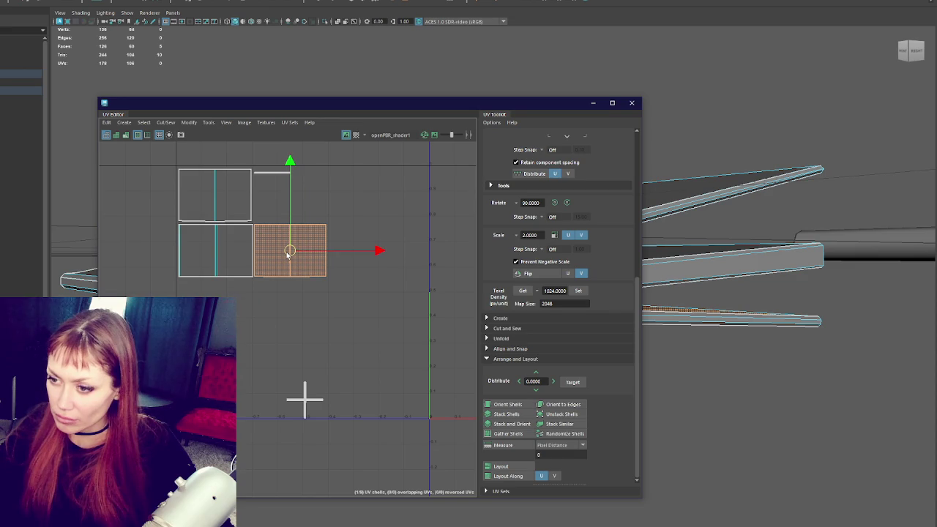
{"action": "left_click", "coordinate": [304, 388]}
- Rotate the thin edge strips upright and line them up beside the cover shells
{"action": "left_click", "coordinate": [257, 200]}
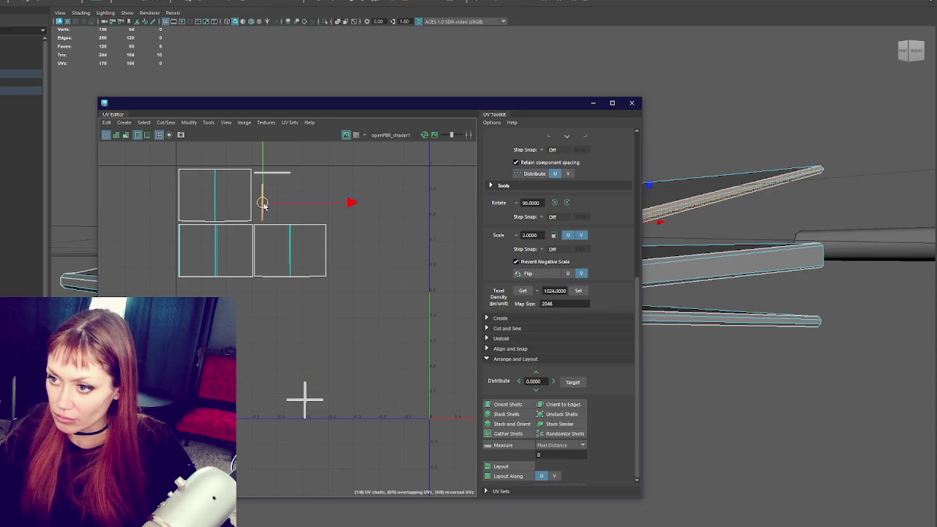
{"action": "left_click", "coordinate": [305, 397]}
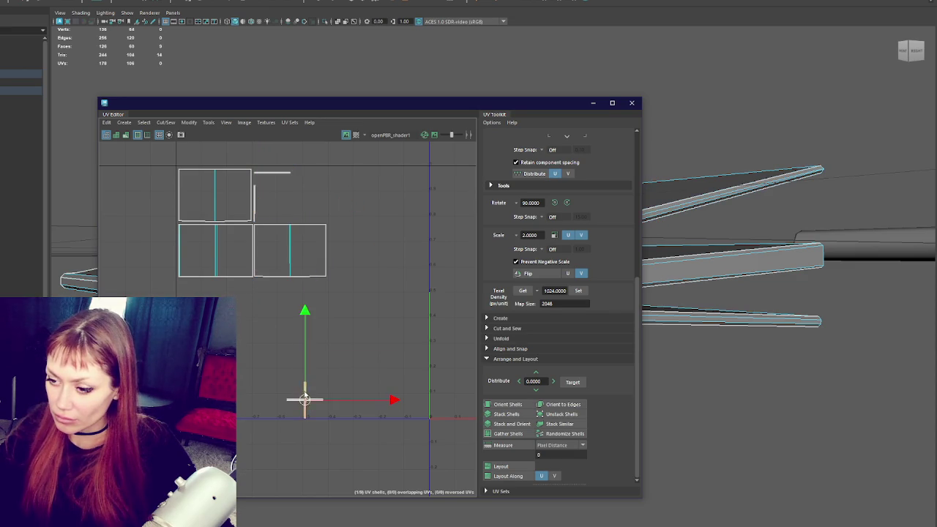
{"action": "left_click", "coordinate": [261, 206]}
{"action": "left_click_drag", "start_coordinate": [261, 206], "coordinate": [257, 205]}
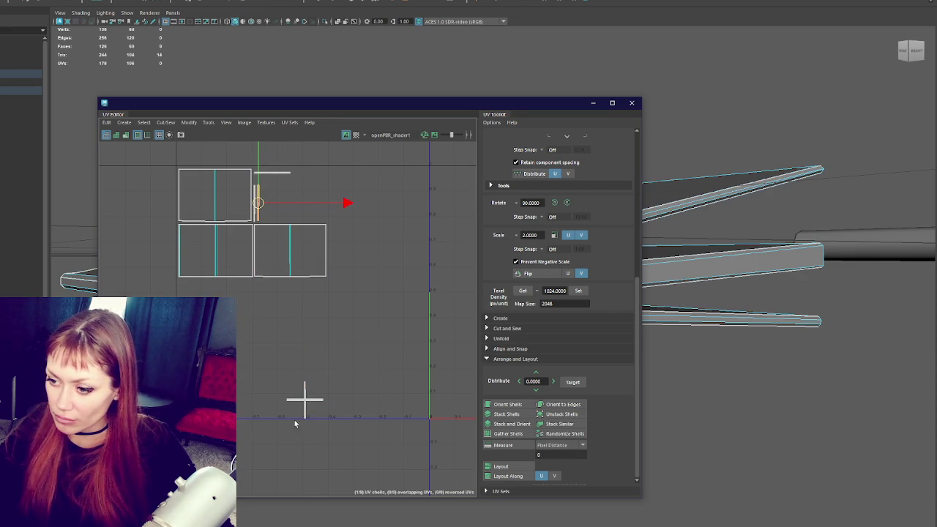
{"action": "left_click", "coordinate": [305, 414]}
{"action": "left_click", "coordinate": [264, 205]}
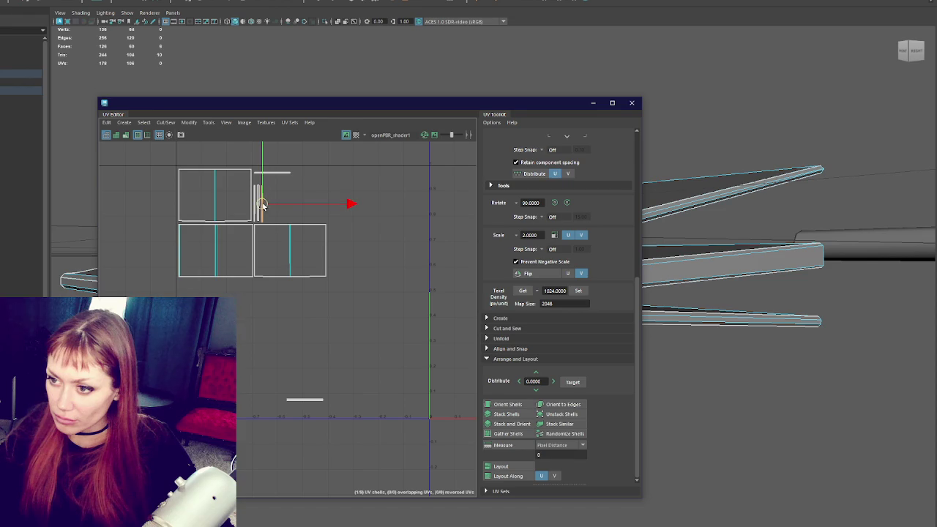
{"action": "left_click", "coordinate": [303, 399]}
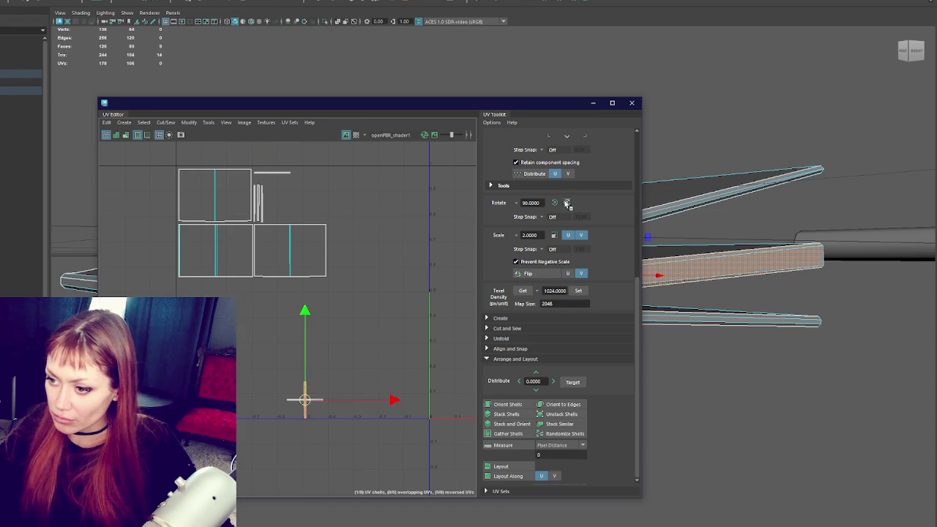
{"action": "left_click", "coordinate": [280, 207]}
{"action": "left_click_drag", "start_coordinate": [280, 207], "coordinate": [266, 205]}
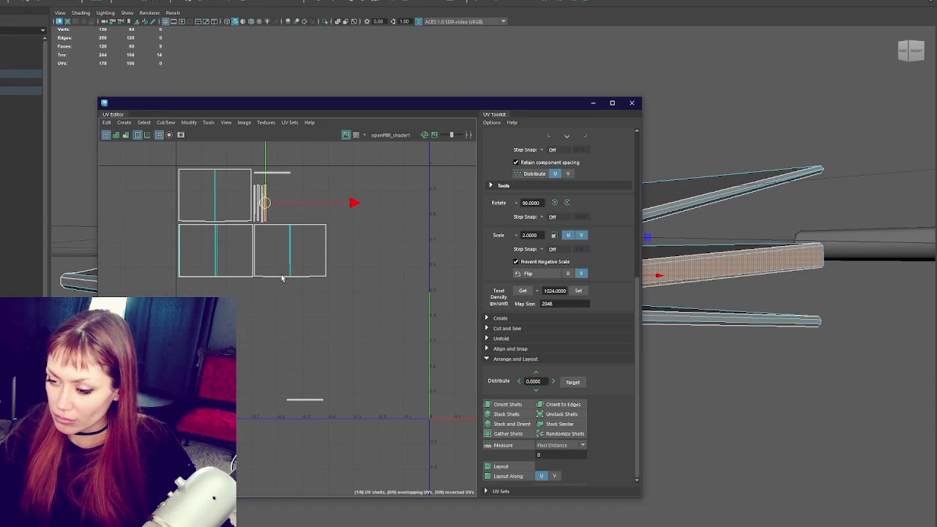
{"action": "left_click", "coordinate": [305, 404]}
{"action": "left_click", "coordinate": [305, 399]}
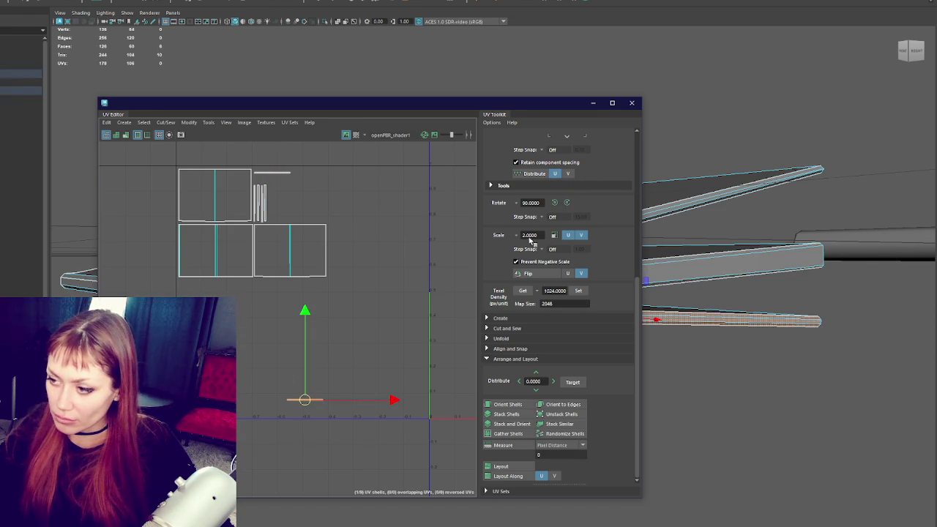
{"action": "left_click", "coordinate": [555, 203]}
{"action": "left_click_drag", "start_coordinate": [306, 399], "coordinate": [271, 206]}
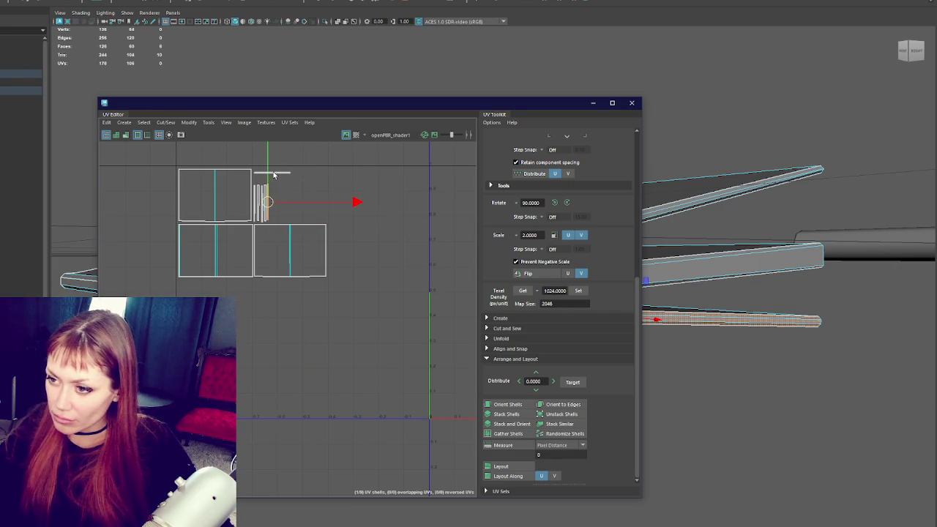
{"action": "left_click", "coordinate": [566, 203]}
{"action": "left_click_drag", "start_coordinate": [274, 199], "coordinate": [270, 203]}
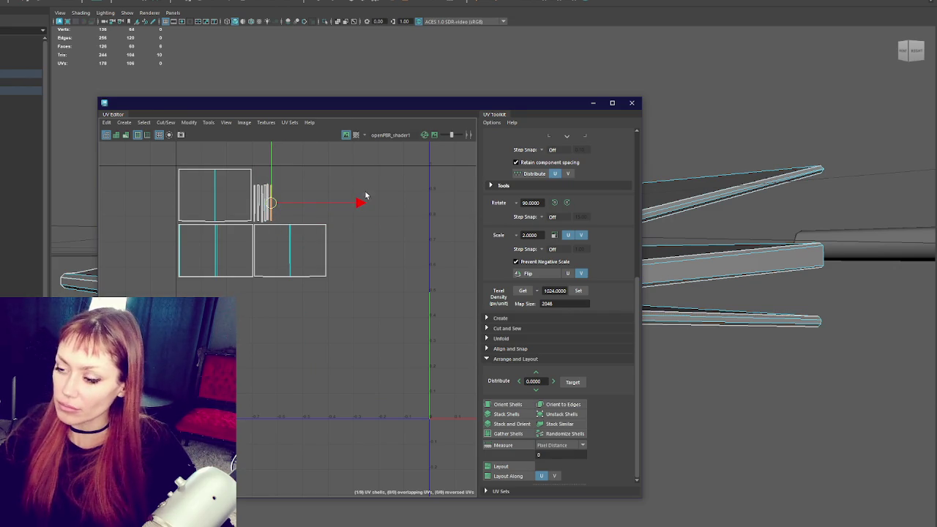
- Select all UV shells and close the UV Editor
{"action": "left_click_drag", "start_coordinate": [236, 254], "coordinate": [302, 331]}
{"action": "scroll", "scroll_direction": "up", "scroll_amount": 3}
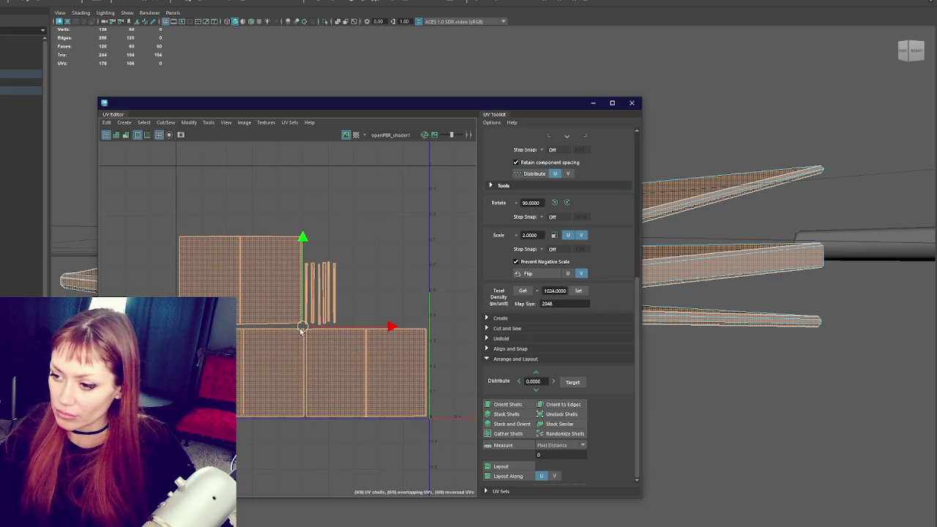
{"action": "left_click", "coordinate": [632, 103]}
{"action": "left_click_drag", "start_coordinate": [469, 293], "coordinate": [546, 256]}
- Check the page sheet's side faces and top corner vertices, then deselect everything
{"action": "right_click", "coordinate": [657, 224]}
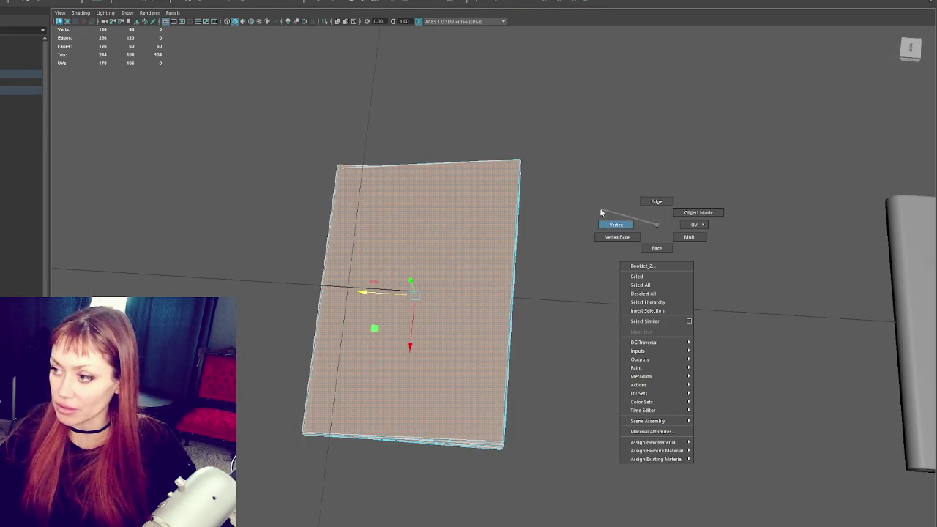
{"action": "left_click", "coordinate": [602, 212]}
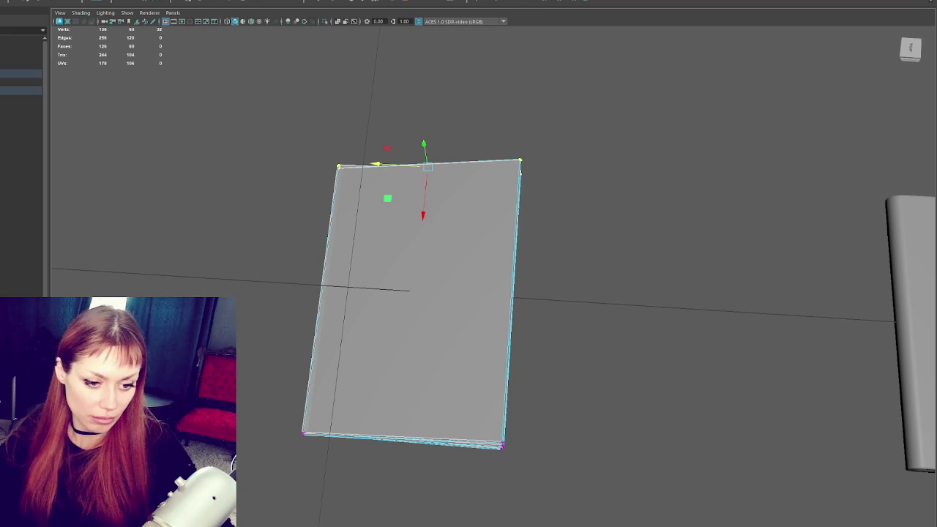
{"action": "key", "text": "ctrl+F11"}
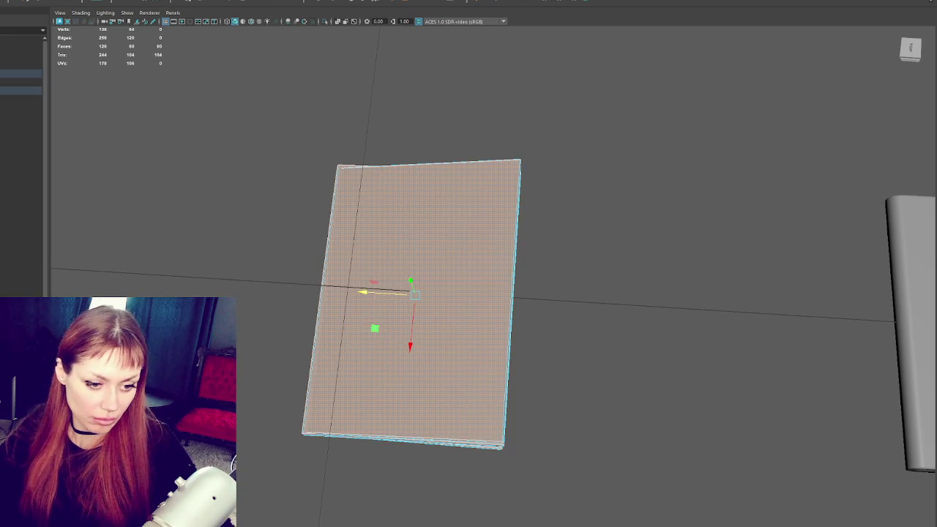
{"action": "key", "text": "ctrl+shift+i"}
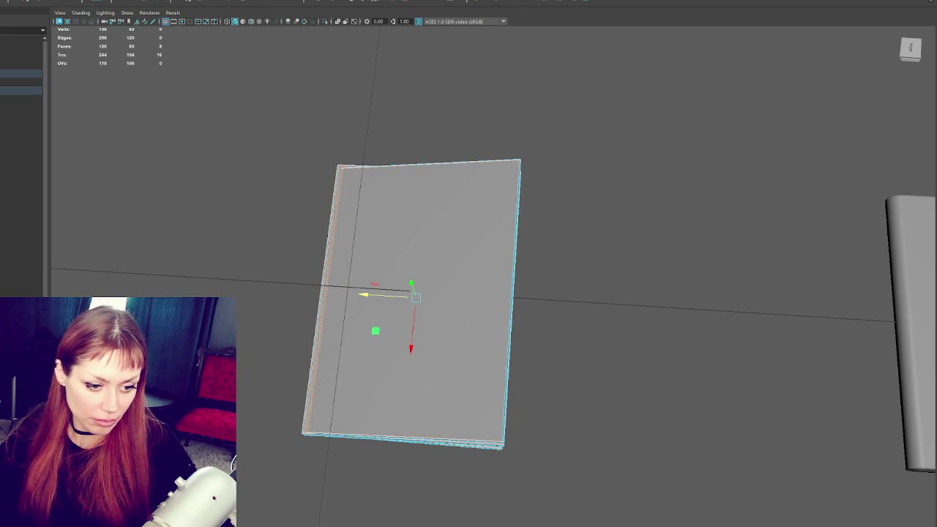
{"action": "right_click", "coordinate": [210, 198]}
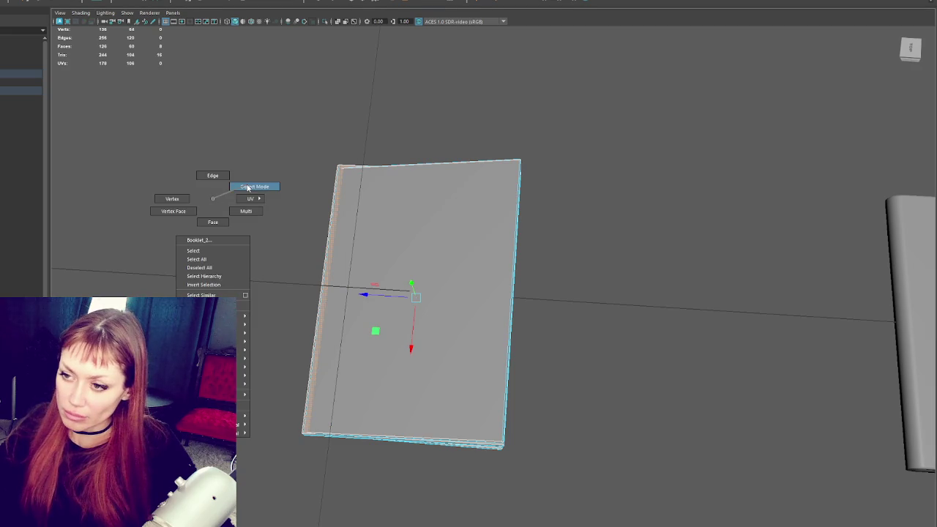
{"action": "left_click", "coordinate": [170, 196]}
{"action": "left_click_drag", "start_coordinate": [235, 116], "coordinate": [605, 212]}
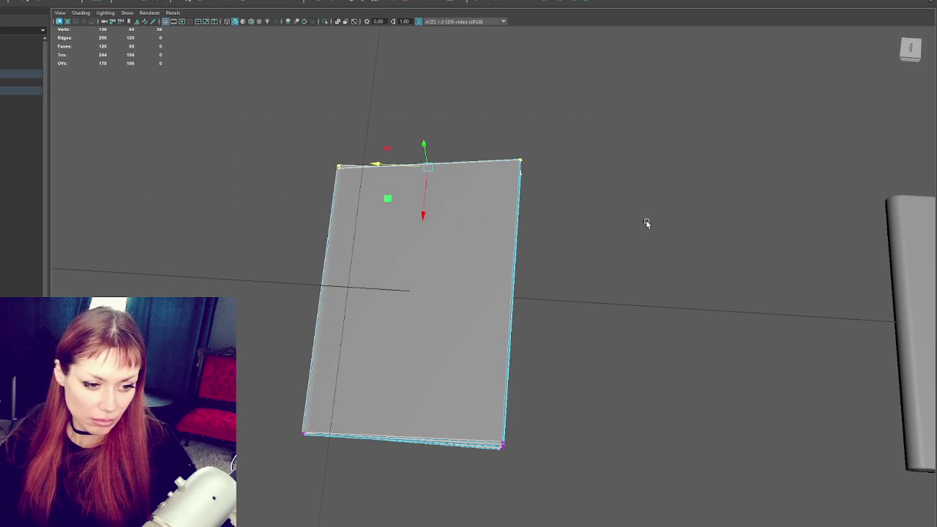
{"action": "left_click", "coordinate": [37, 259]}
{"action": "scroll", "scroll_direction": "down", "scroll_amount": 3}
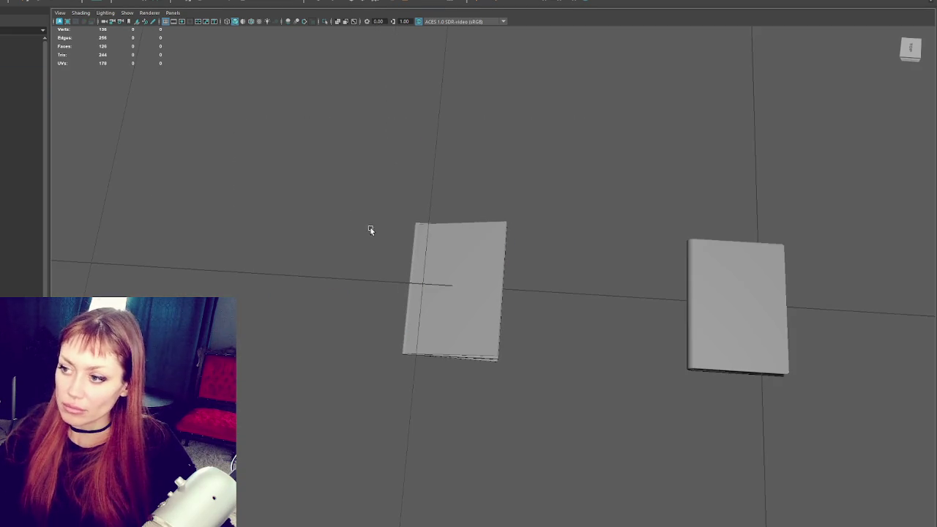
- Move the second book's left-end vertices down on Y so its top slopes slightly
{"action": "left_click", "coordinate": [735, 322]}
{"action": "left_click_drag", "start_coordinate": [454, 205], "coordinate": [444, 235]}
{"action": "right_click", "coordinate": [406, 188]}
{"action": "left_click", "coordinate": [366, 182]}
{"action": "left_click_drag", "start_coordinate": [375, 243], "coordinate": [326, 300]}
{"action": "left_click_drag", "start_coordinate": [361, 234], "coordinate": [286, 212]}
{"action": "key", "text": "F8"}
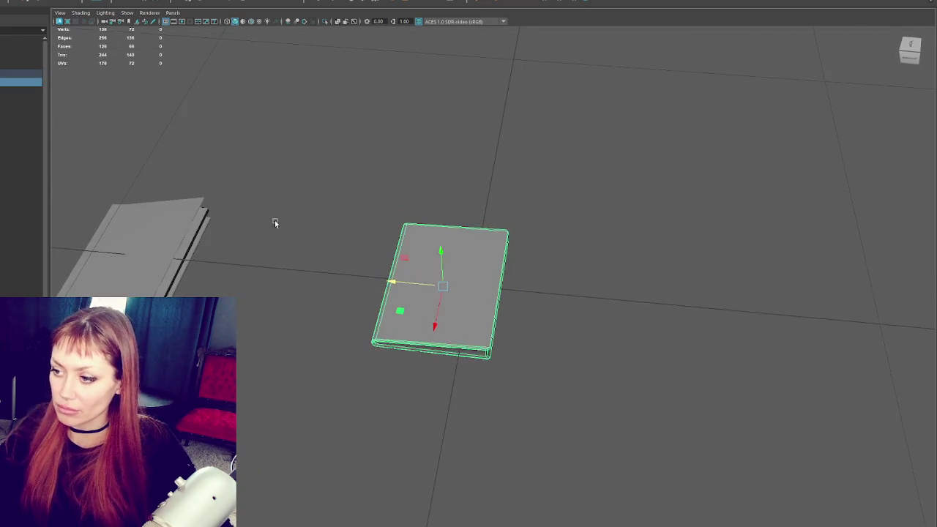
{"action": "left_click", "coordinate": [509, 174]}
{"action": "left_click", "coordinate": [429, 273]}
{"action": "key", "text": "F8"}
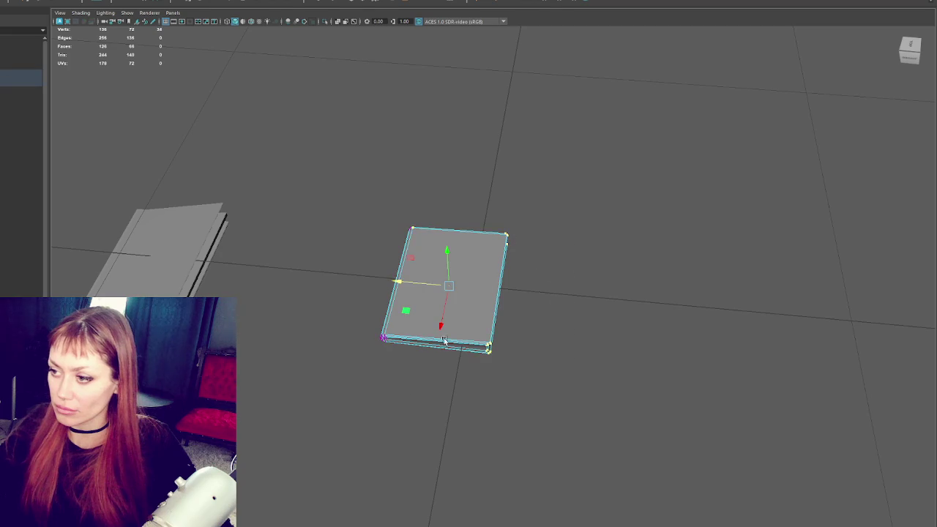
{"action": "left_click_drag", "start_coordinate": [574, 207], "coordinate": [454, 366]}
{"action": "left_click_drag", "start_coordinate": [502, 271], "coordinate": [496, 270]}
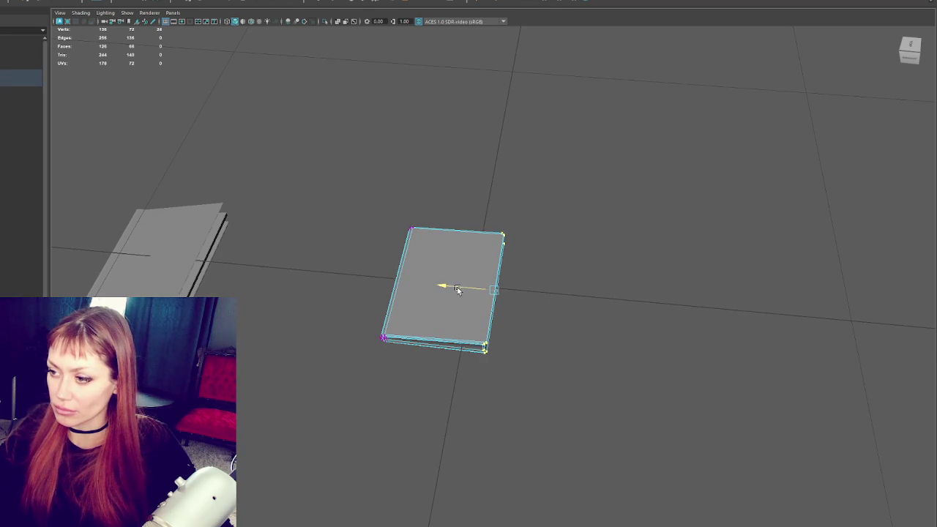
{"action": "key", "text": "F8"}
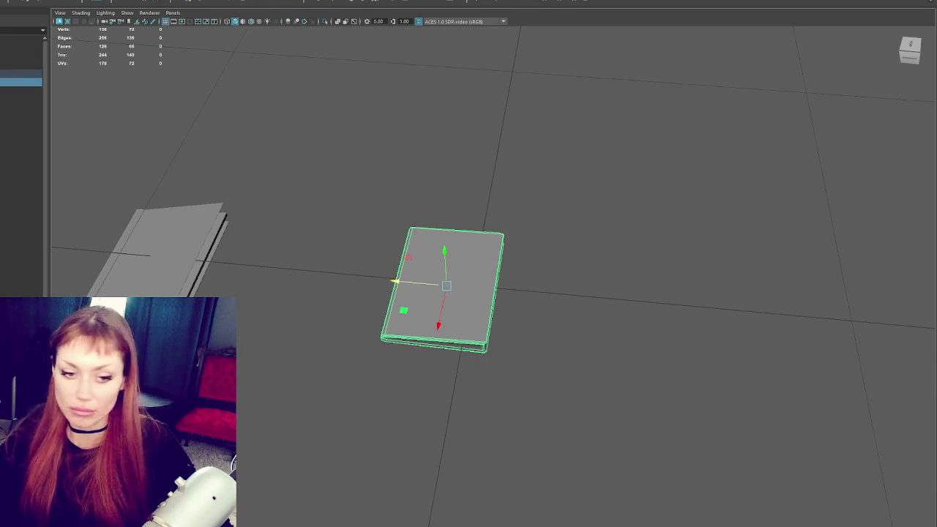
{"action": "key", "text": "ctrl+F11"}
{"action": "left_click_drag", "start_coordinate": [363, 300], "coordinate": [396, 315]}
{"action": "left_click_drag", "start_coordinate": [601, 177], "coordinate": [518, 272]}
{"action": "key", "text": "ctrl+z"}
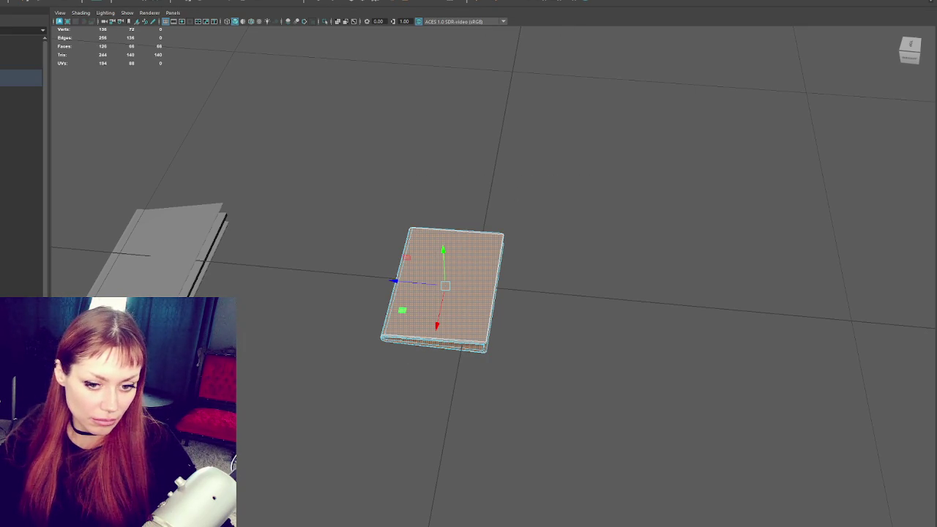
{"action": "key", "text": "ctrl+z"}
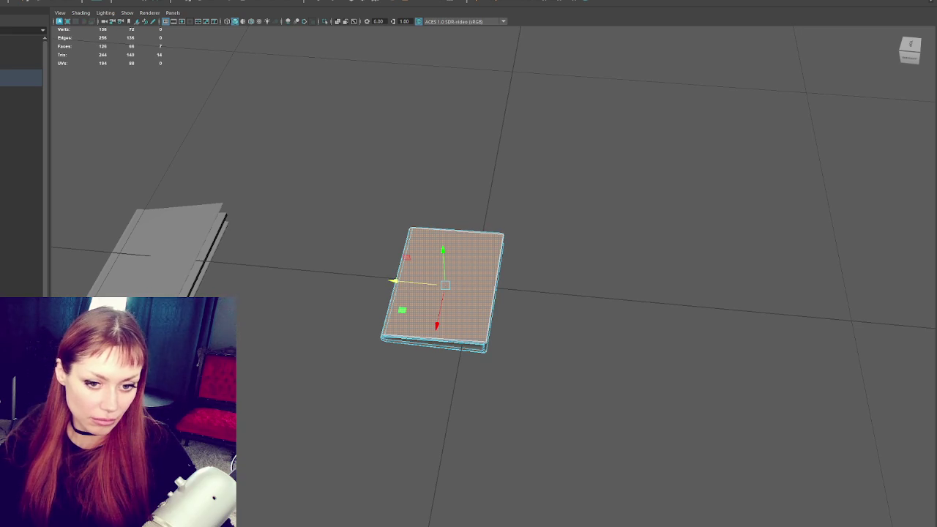
{"action": "key", "text": "shift+z"}
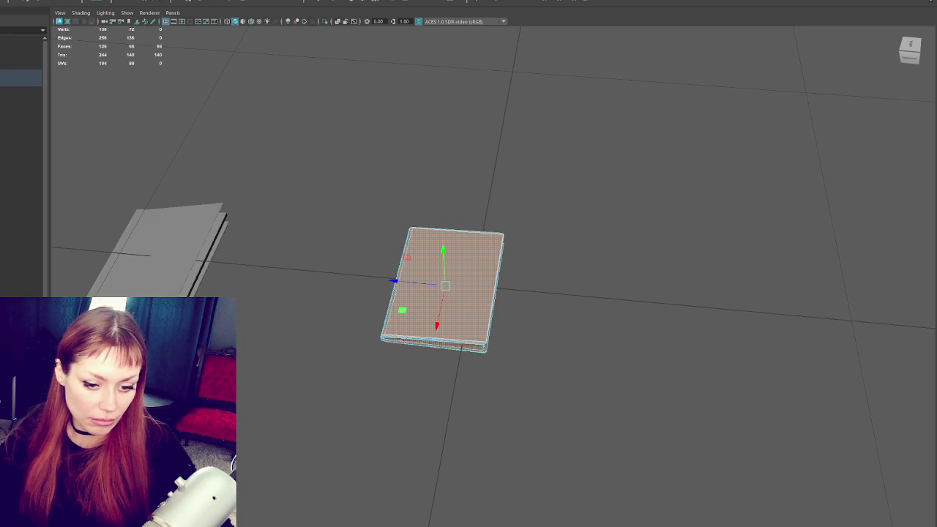
{"action": "key", "text": "ctrl+z"}
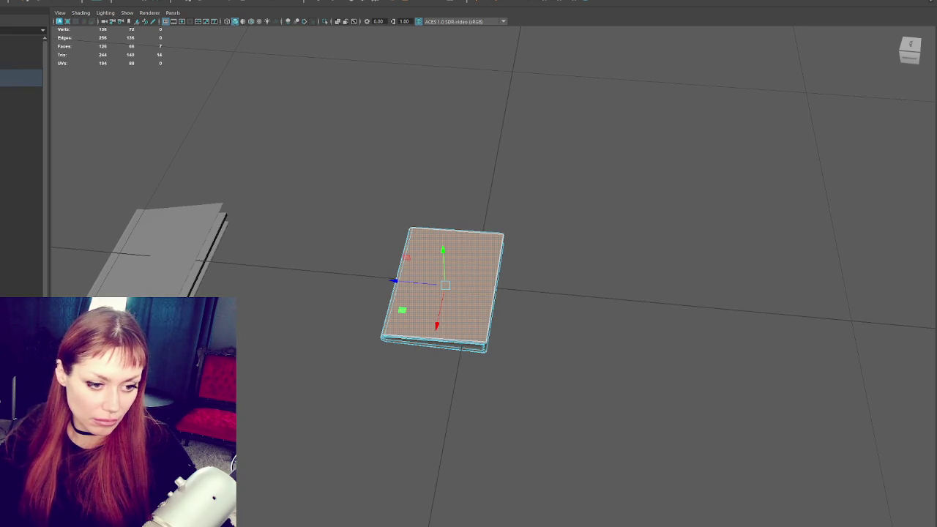
{"action": "key", "text": "ctrl+shift+i"}
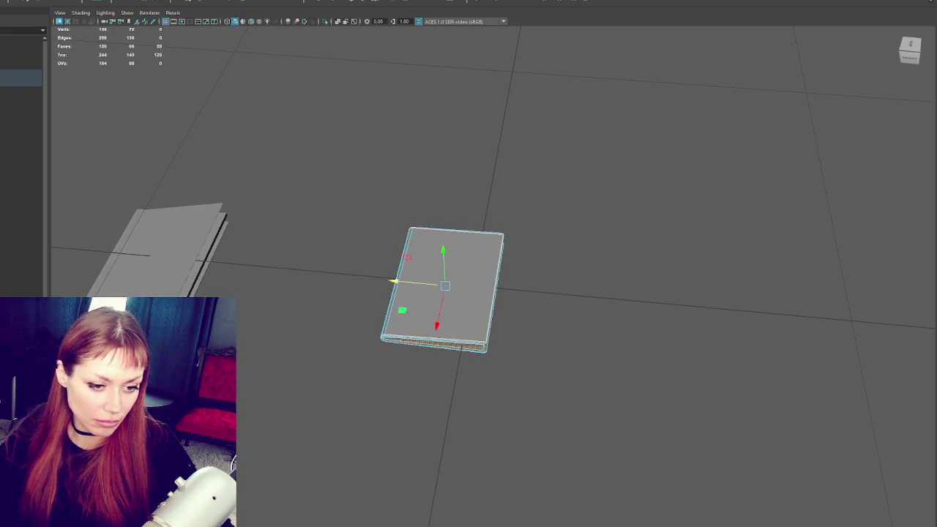
{"action": "key", "text": "Escape"}
{"action": "double_click", "coordinate": [440, 341]}
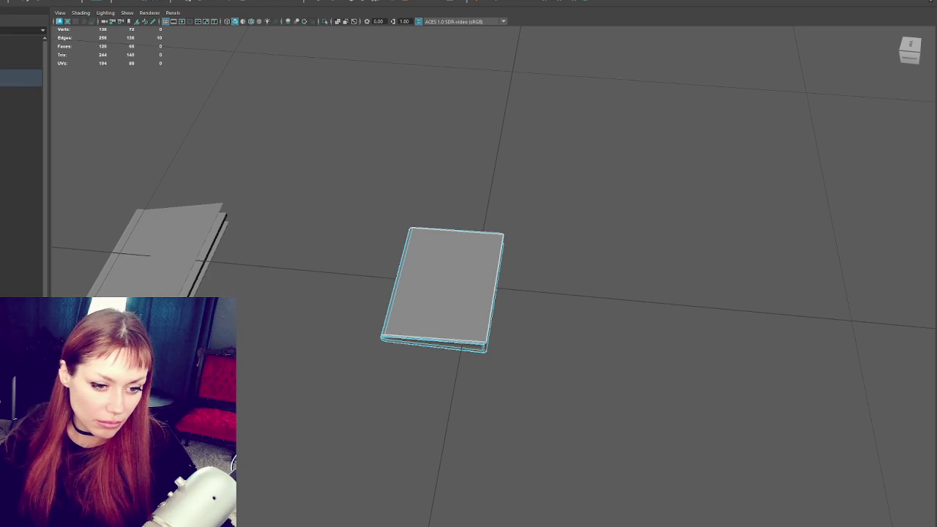
{"action": "key", "text": "ctrl+F11"}
{"action": "key", "text": "ctrl+shift+i"}
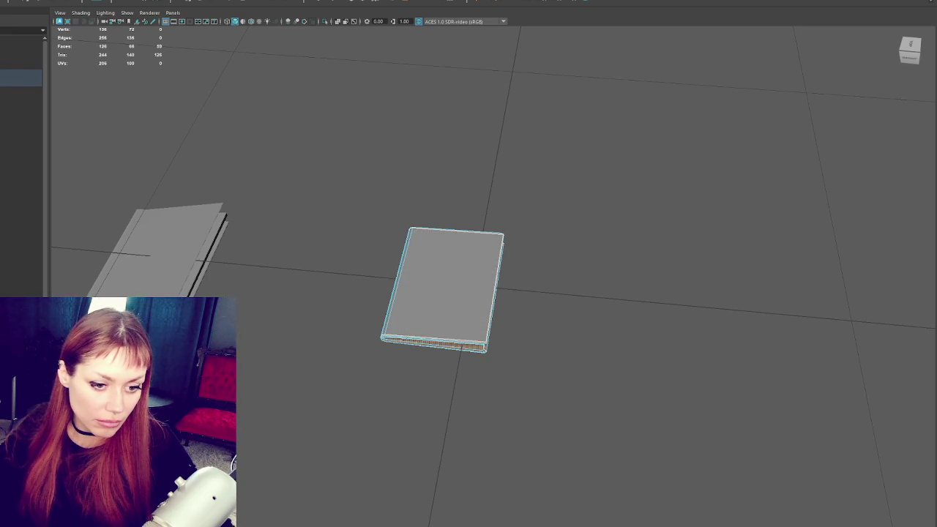
{"action": "key", "text": "Escape"}
{"action": "double_click", "coordinate": [435, 344]}
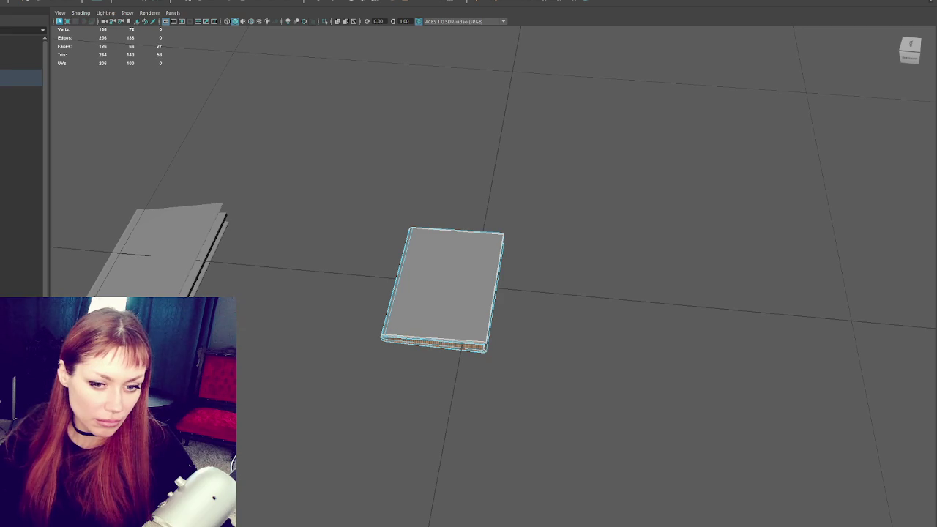
{"action": "key", "text": "Escape"}
{"action": "double_click", "coordinate": [435, 345]}
{"action": "key", "text": "w"}
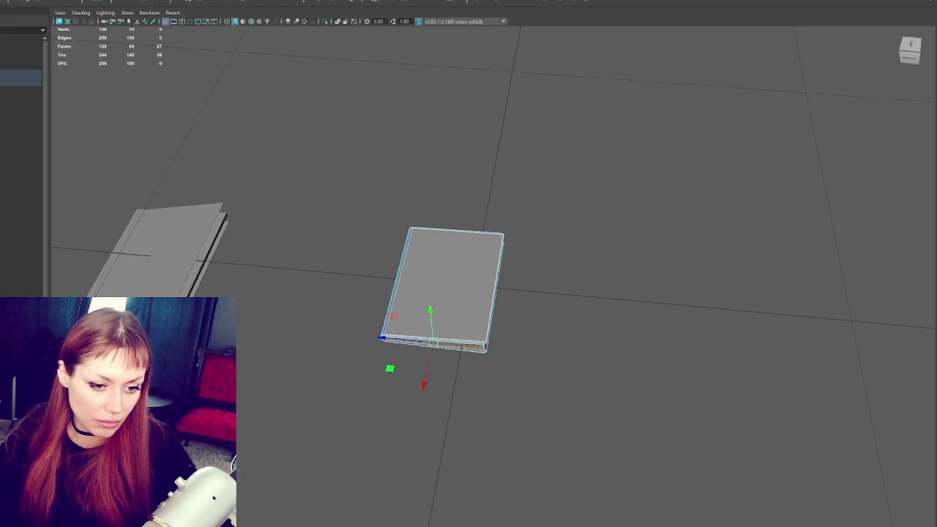
{"action": "double_click", "coordinate": [429, 231]}
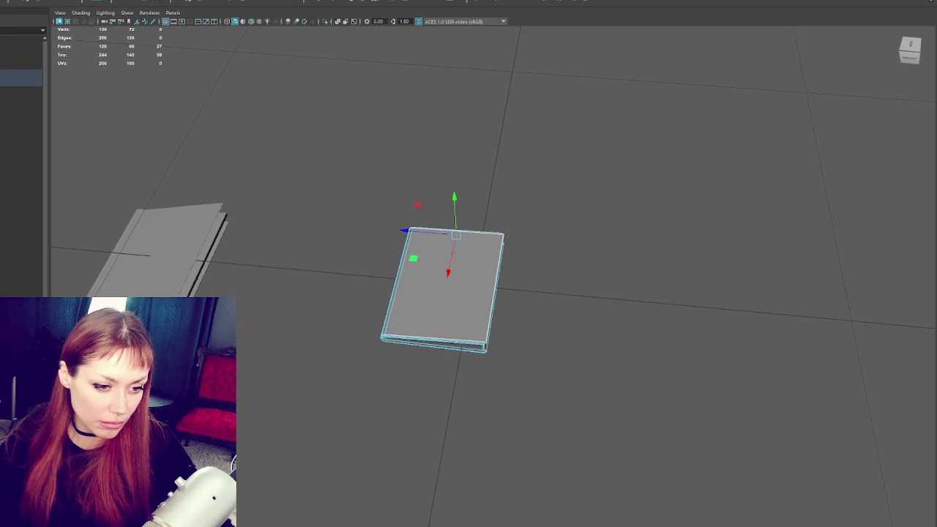
{"action": "double_click", "coordinate": [491, 300]}
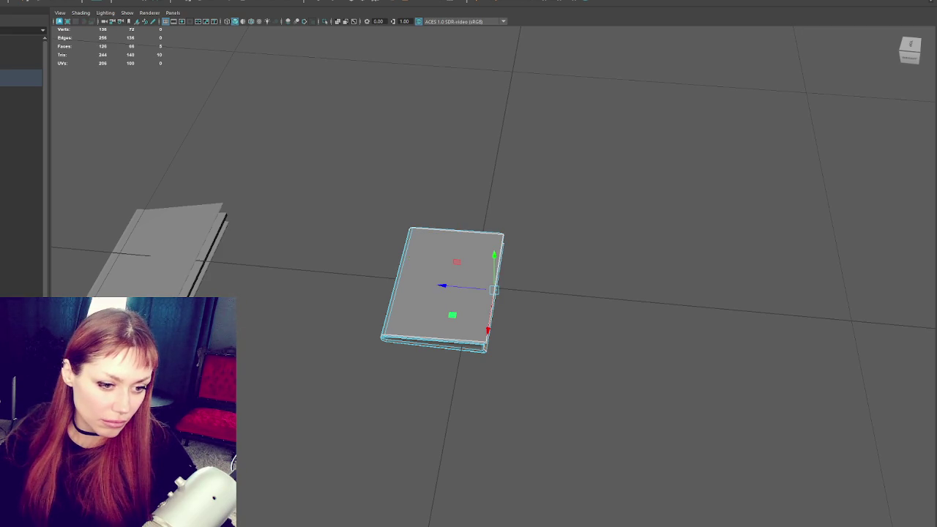
{"action": "double_click", "coordinate": [450, 285]}
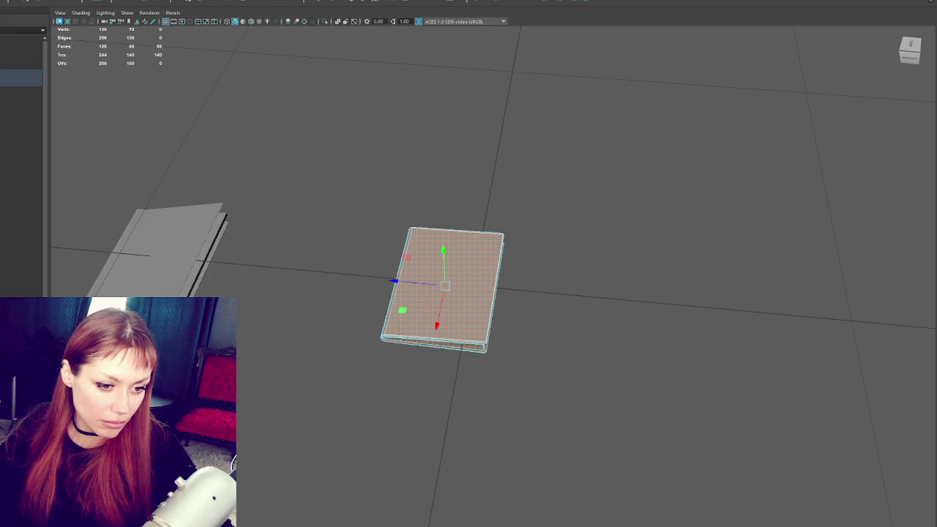
{"action": "key", "text": "r"}
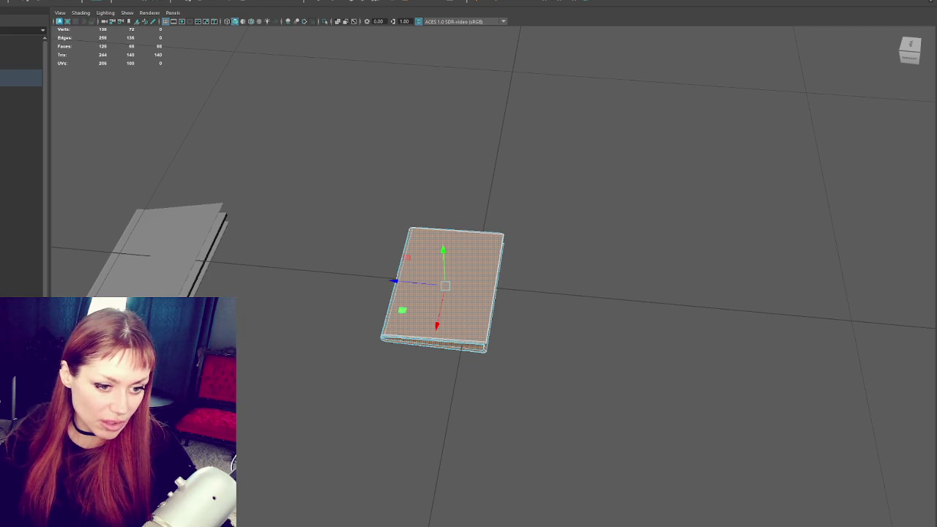
{"action": "key", "text": "w"}
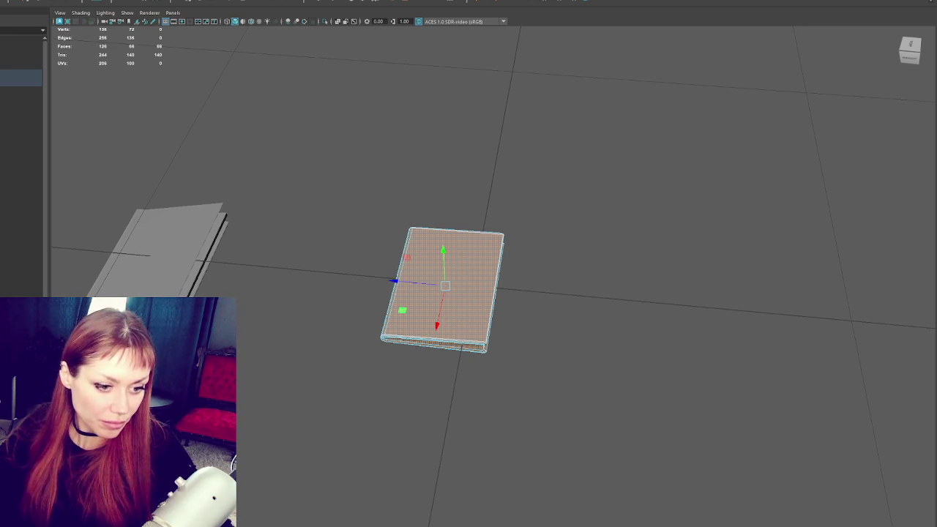
{"action": "right_click", "coordinate": [287, 144]}
{"action": "left_click", "coordinate": [329, 129]}
{"action": "left_click_drag", "start_coordinate": [310, 232], "coordinate": [307, 259]}
{"action": "left_click_drag", "start_coordinate": [224, 265], "coordinate": [504, 224]}
- Reset the Insert Edge Loop settings and add a horizontal loop across the open book's pages
{"action": "left_click", "coordinate": [443, 269]}
{"action": "left_click_drag", "start_coordinate": [448, 272], "coordinate": [484, 47]}
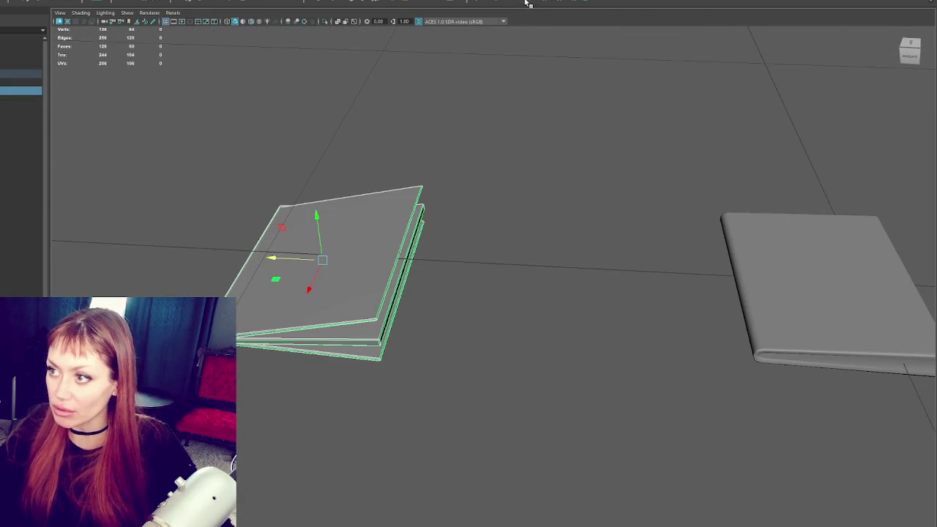
{"action": "left_click", "coordinate": [527, 4]}
{"action": "left_click", "coordinate": [399, 254]}
{"action": "key", "text": "ctrl+z"}
{"action": "double_click", "coordinate": [533, 4]}
{"action": "left_click", "coordinate": [724, 165]}
{"action": "left_click_drag", "start_coordinate": [405, 242], "coordinate": [408, 269]}
{"action": "left_click", "coordinate": [401, 272]}
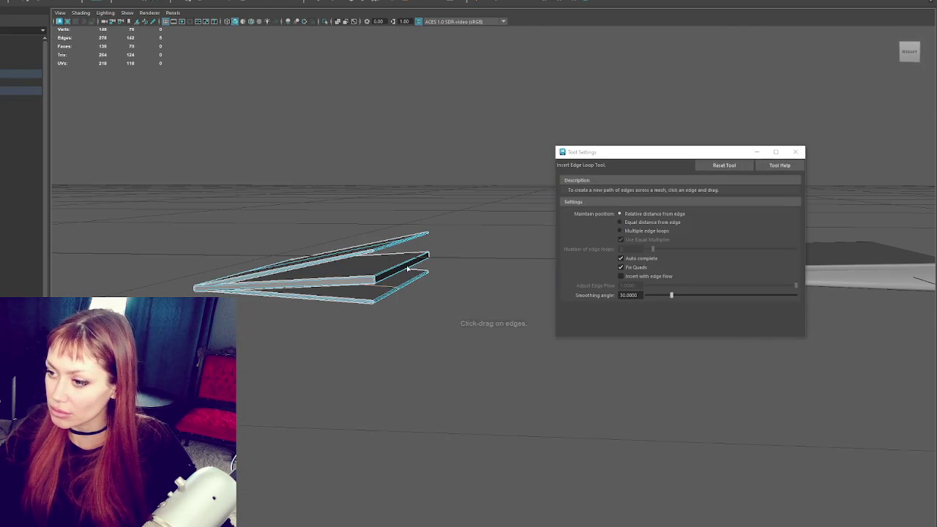
{"action": "left_click_drag", "start_coordinate": [339, 270], "coordinate": [389, 273]}
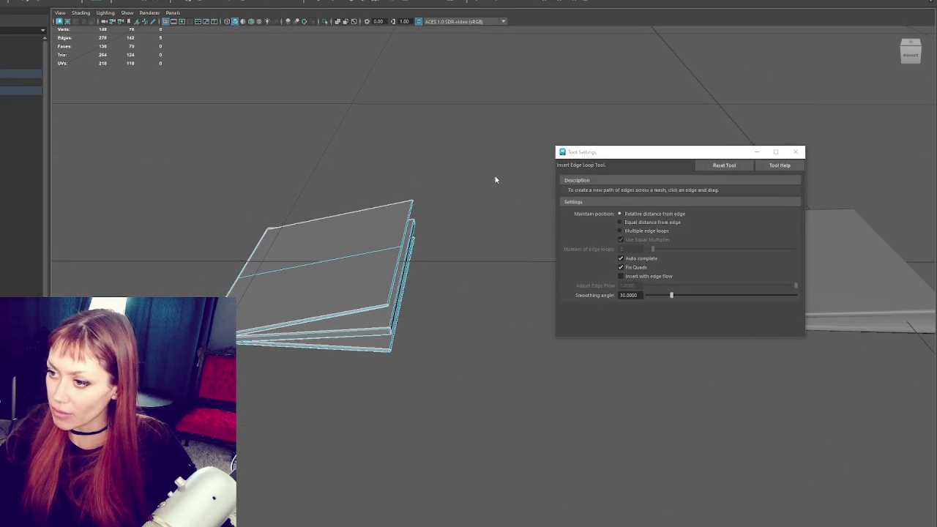
- Adjust the pages' corner, right-edge and front-fold vertices with the Move tool
{"action": "key", "text": "q"}
{"action": "left_click_drag", "start_coordinate": [385, 169], "coordinate": [410, 183]}
{"action": "key", "text": "w"}
{"action": "left_click", "coordinate": [388, 301]}
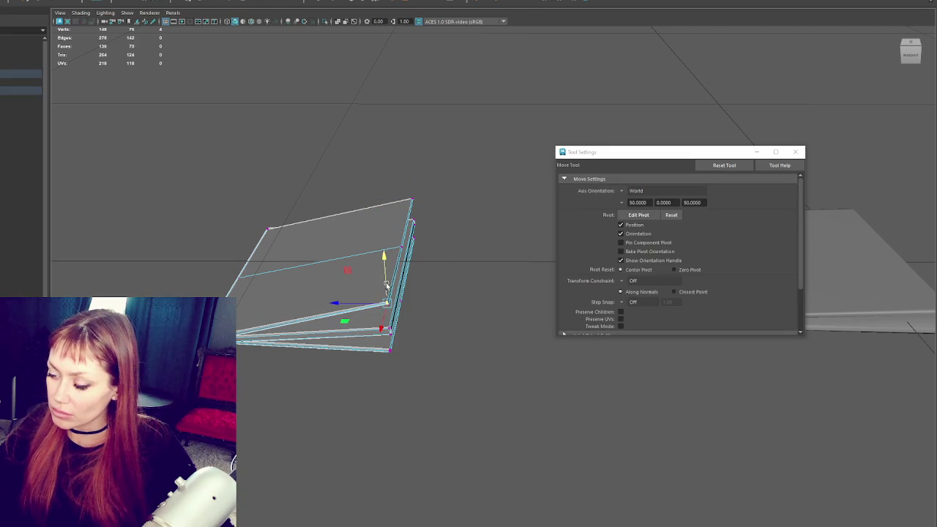
{"action": "left_click_drag", "start_coordinate": [436, 188], "coordinate": [342, 258]}
{"action": "key", "text": "q"}
{"action": "key", "text": "w"}
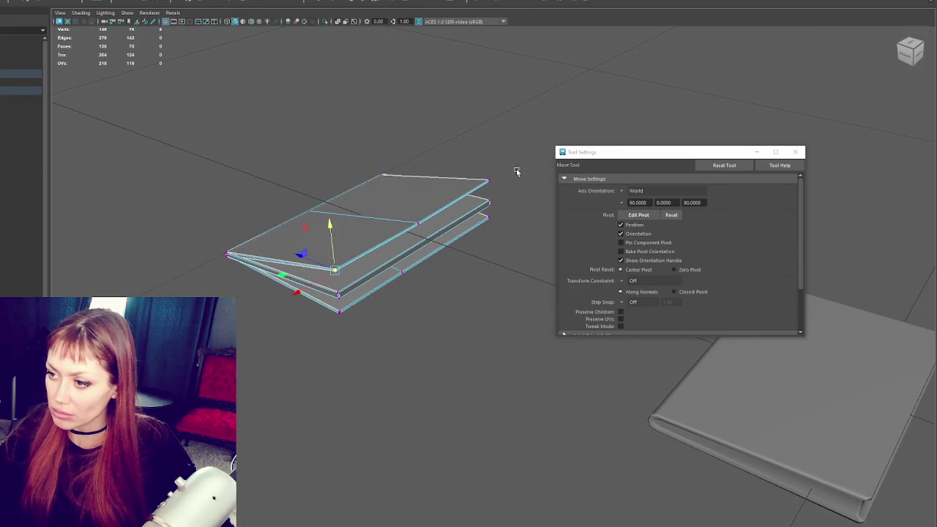
{"action": "left_click", "coordinate": [489, 180]}
{"action": "left_click", "coordinate": [335, 271]}
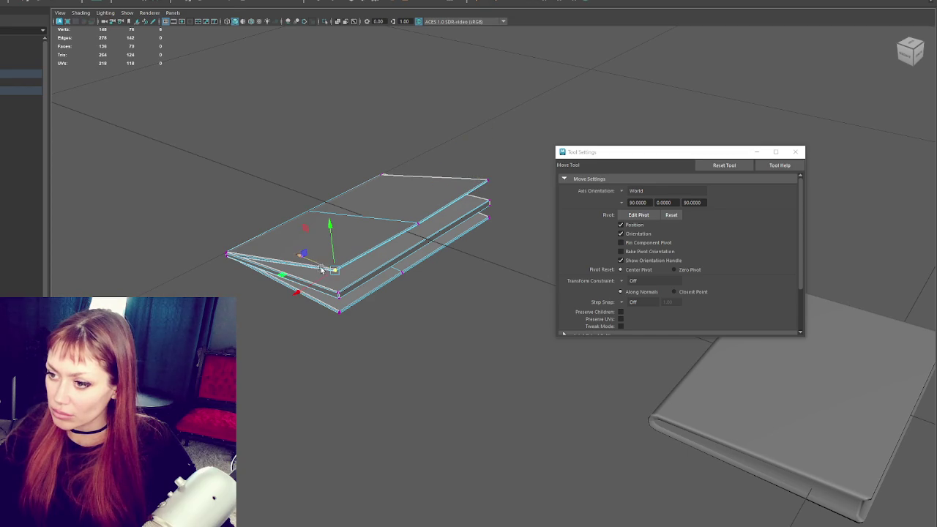
{"action": "left_click_drag", "start_coordinate": [331, 256], "coordinate": [351, 311]}
{"action": "key", "text": "ctrl+z"}
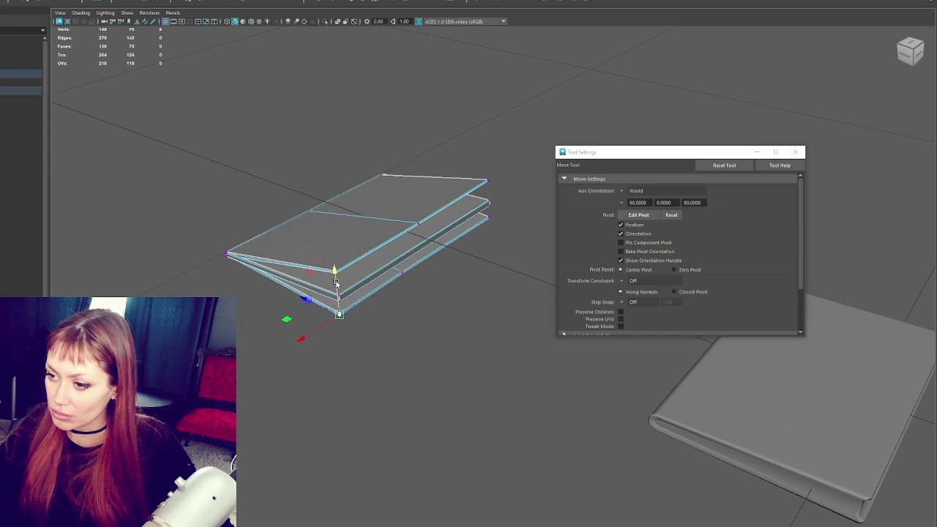
{"action": "left_click", "coordinate": [486, 199]}
{"action": "left_click", "coordinate": [408, 271]}
{"action": "left_click_drag", "start_coordinate": [401, 265], "coordinate": [383, 289]}
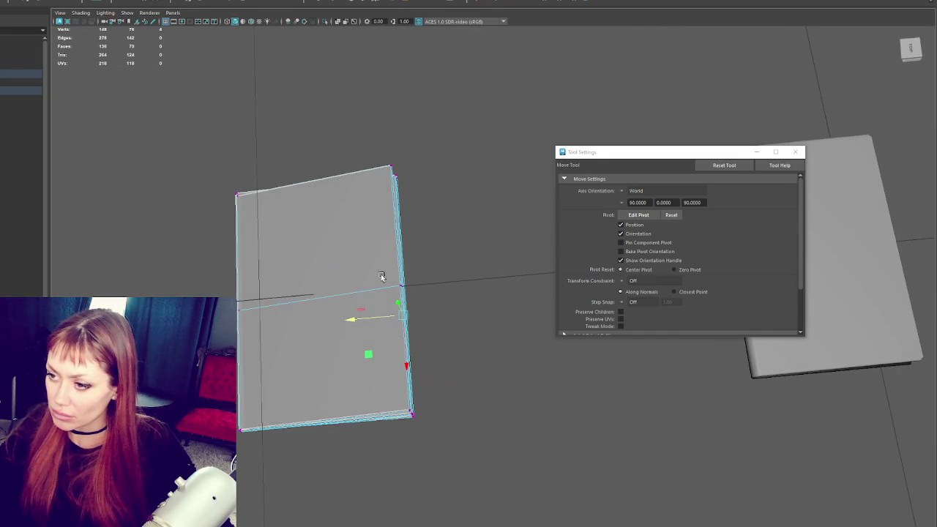
- Insert a vertical edge loop across the pages and select a top-edge vertex to move
{"action": "left_click", "coordinate": [538, 2]}
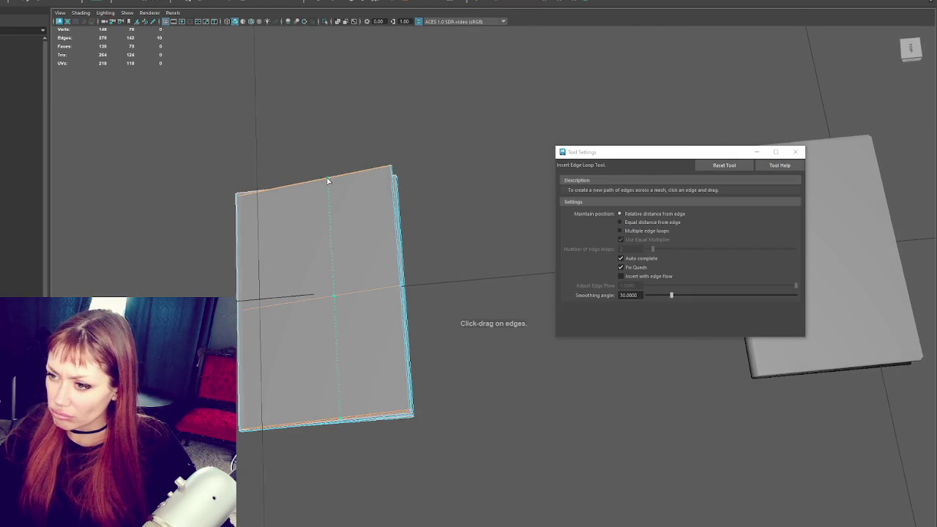
{"action": "left_click", "coordinate": [321, 182]}
{"action": "right_click", "coordinate": [356, 120]}
{"action": "left_click_drag", "start_coordinate": [310, 142], "coordinate": [359, 210]}
{"action": "key", "text": "w"}
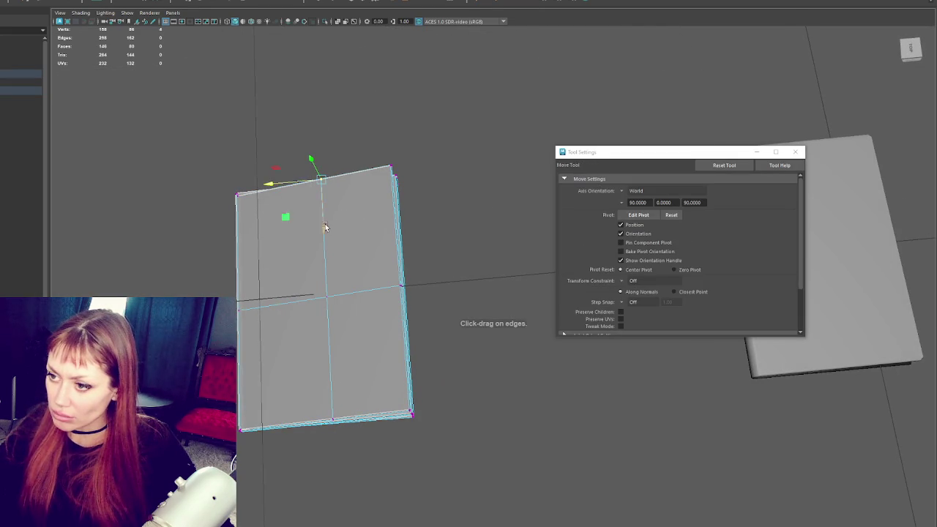
{"action": "left_click_drag", "start_coordinate": [335, 435], "coordinate": [404, 284]}
- Add a second vertical edge loop and adjust its new top and bottom vertices
{"action": "left_click", "coordinate": [532, 2]}
{"action": "left_click", "coordinate": [302, 189]}
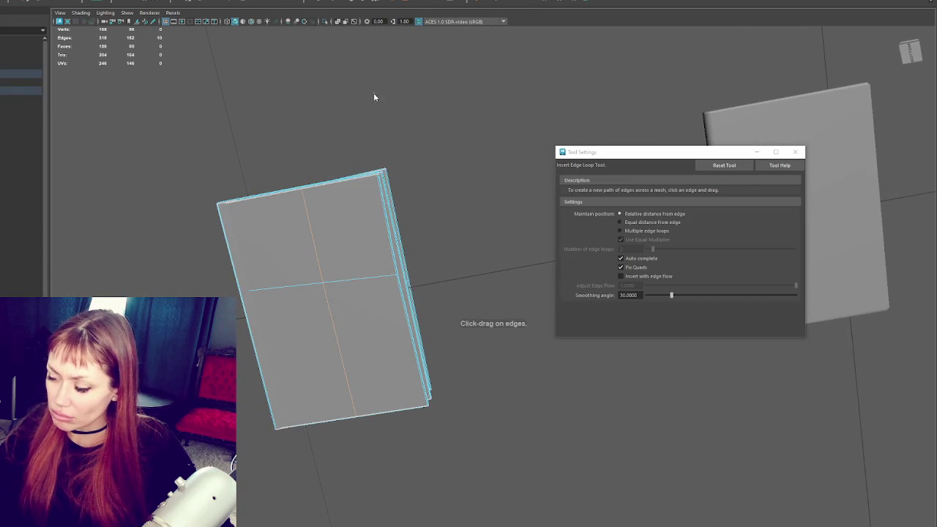
{"action": "key", "text": "q"}
{"action": "left_click_drag", "start_coordinate": [283, 173], "coordinate": [306, 202]}
{"action": "key", "text": "w"}
{"action": "left_click_drag", "start_coordinate": [322, 377], "coordinate": [359, 422]}
{"action": "left_click_drag", "start_coordinate": [350, 380], "coordinate": [440, 322]}
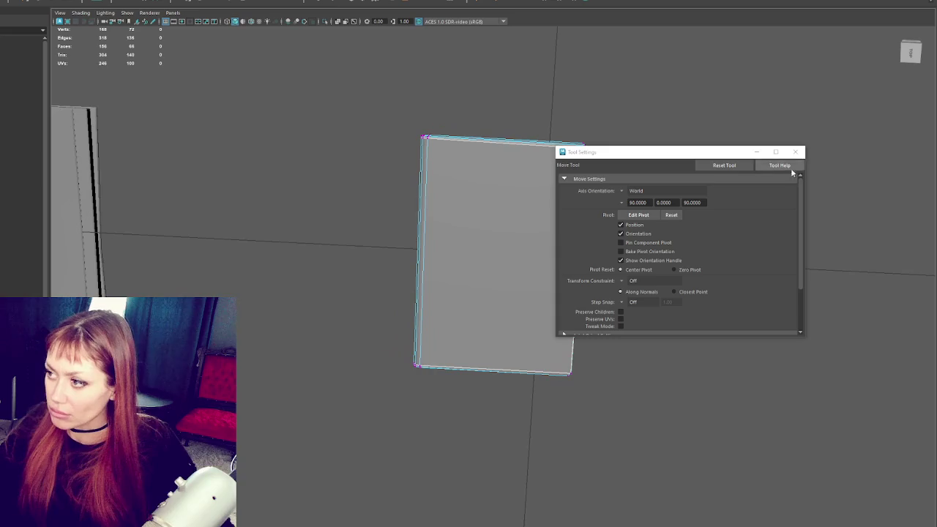
- Duplicate the plane in object mode and slide the copy to the right
{"action": "left_click", "coordinate": [795, 152]}
{"action": "right_click", "coordinate": [533, 236]}
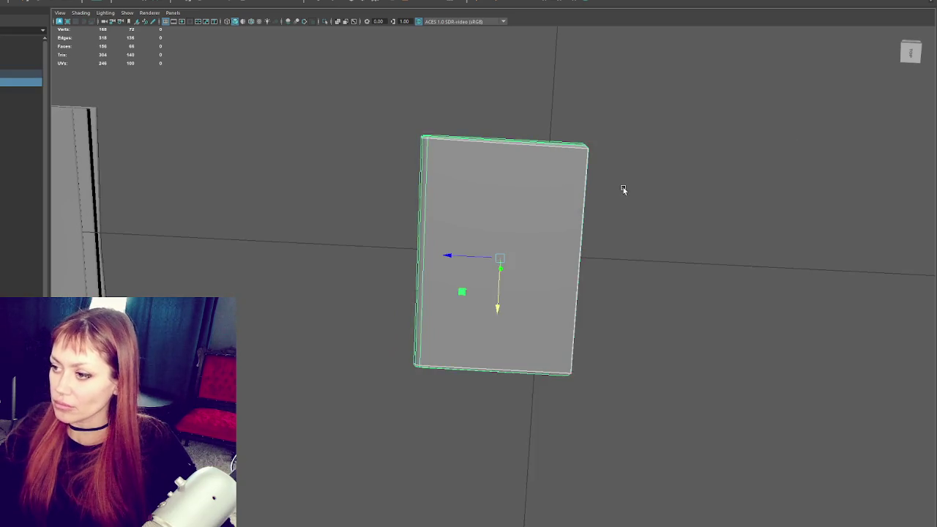
{"action": "scroll", "scroll_direction": "down", "scroll_amount": 3}
{"action": "key", "text": "ctrl+d"}
{"action": "left_click_drag", "start_coordinate": [471, 270], "coordinate": [458, 218]}
- Add horizontal and vertical edge loops across the right plane
{"action": "right_click", "coordinate": [587, 286]}
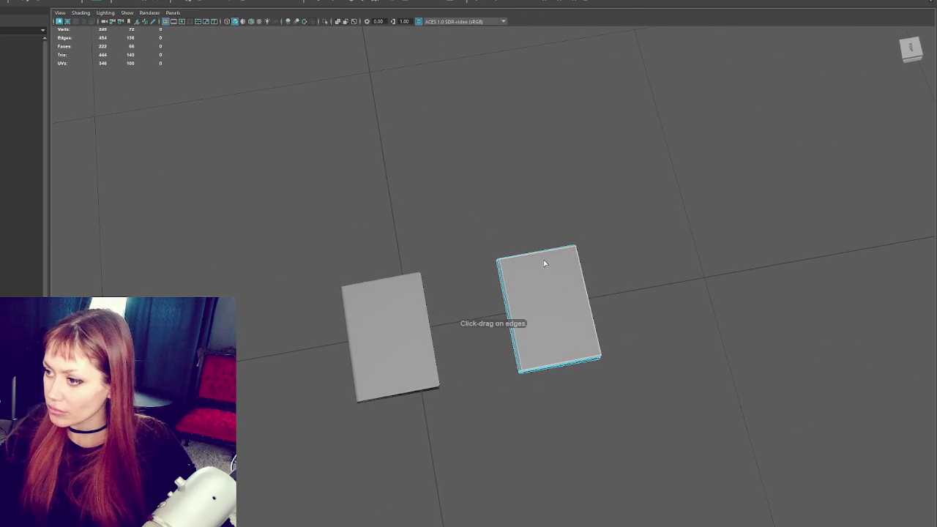
{"action": "right_click", "coordinate": [661, 253]}
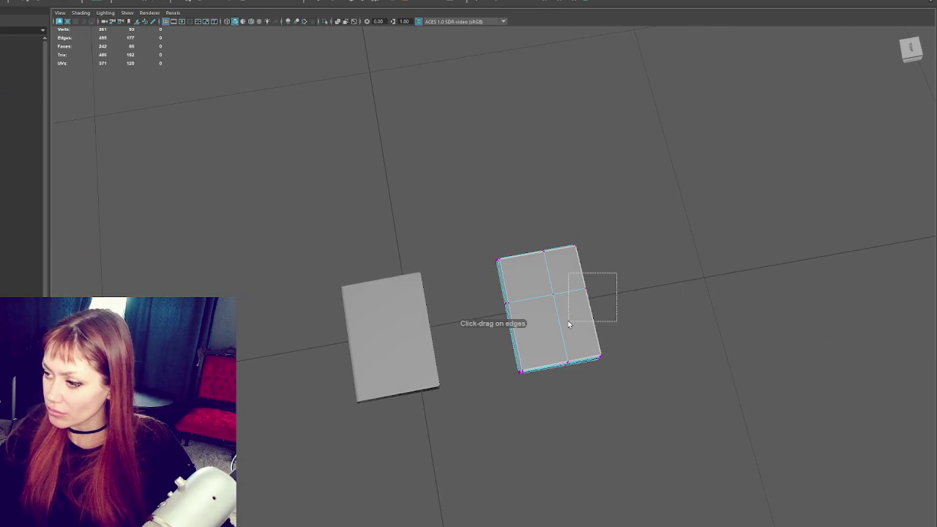
{"action": "left_click", "coordinate": [570, 299]}
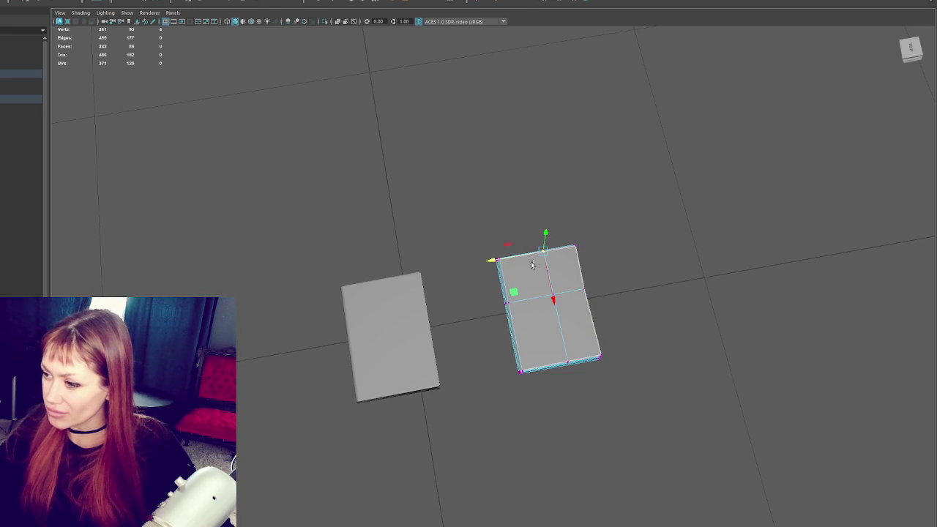
{"action": "left_click", "coordinate": [568, 346]}
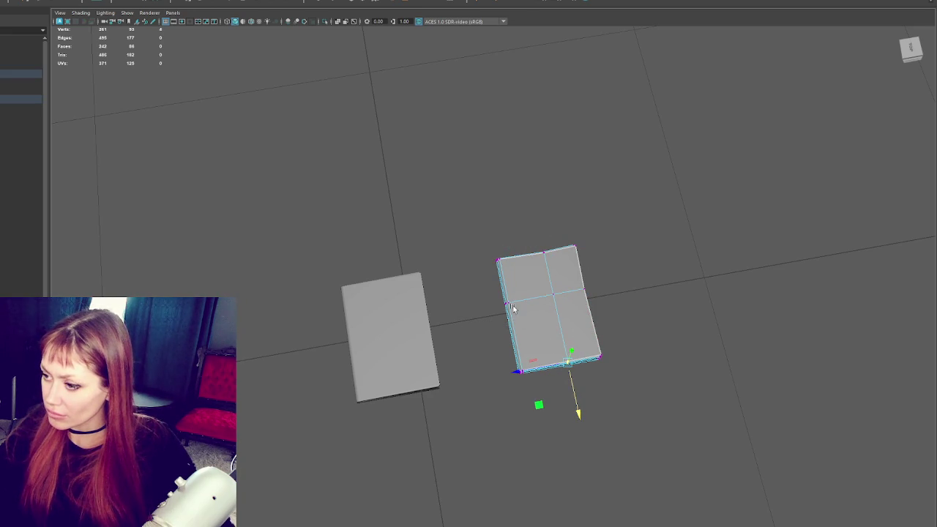
{"action": "key", "text": "ctrl+z"}
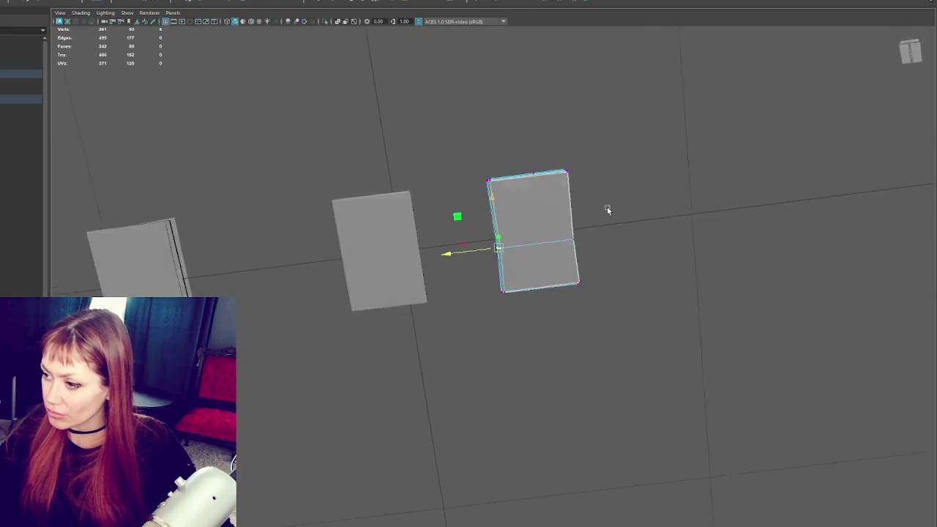
{"action": "left_click", "coordinate": [540, 180]}
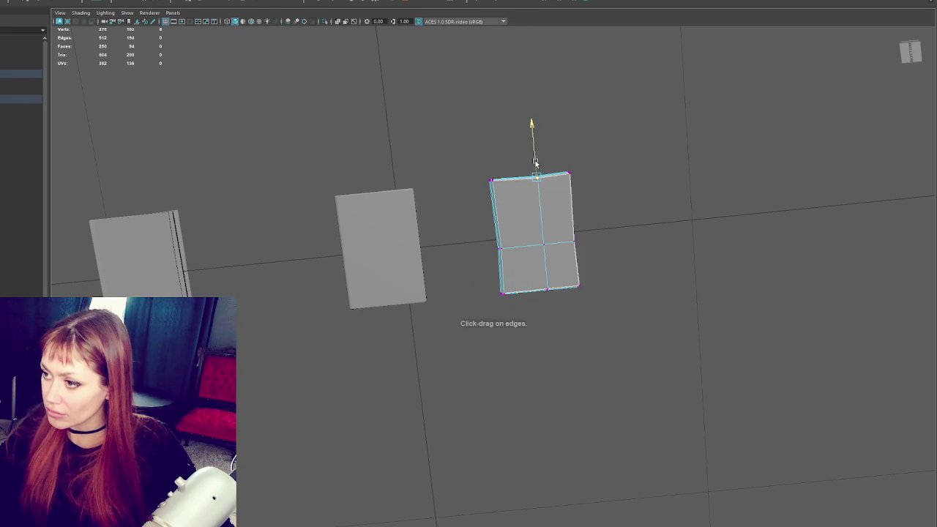
{"action": "left_click_drag", "start_coordinate": [539, 192], "coordinate": [580, 167]}
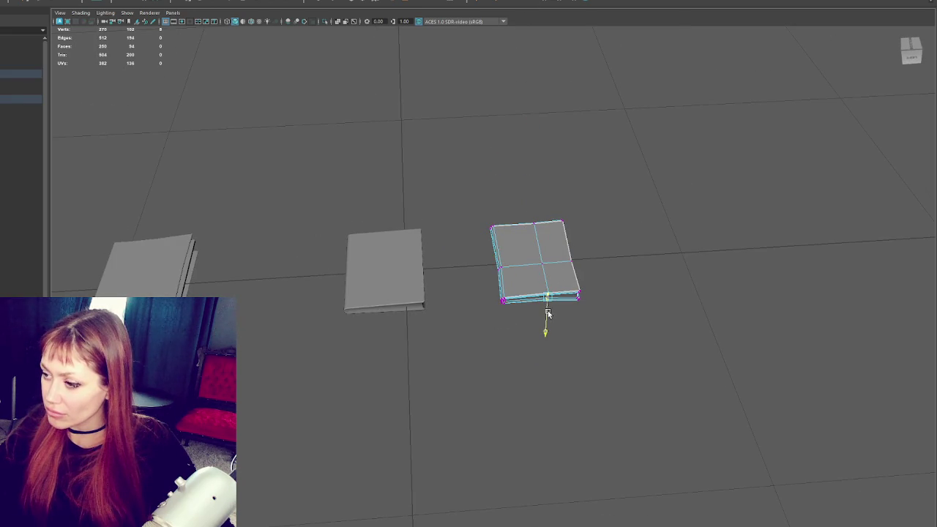
{"action": "left_click_drag", "start_coordinate": [667, 202], "coordinate": [543, 250]}
- Insert one more horizontal edge loop to finish the six-face grid, then return to object mode
{"action": "right_click", "coordinate": [544, 250]}
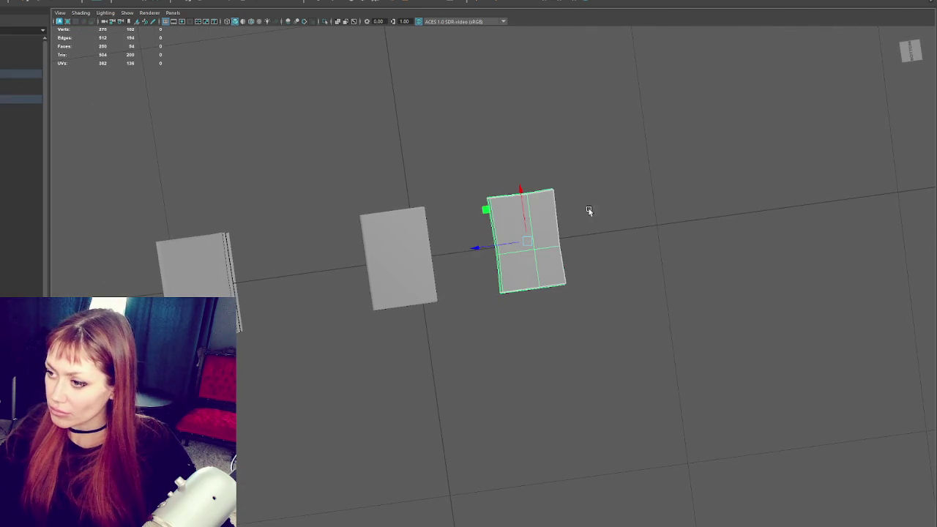
{"action": "left_click", "coordinate": [487, 266]}
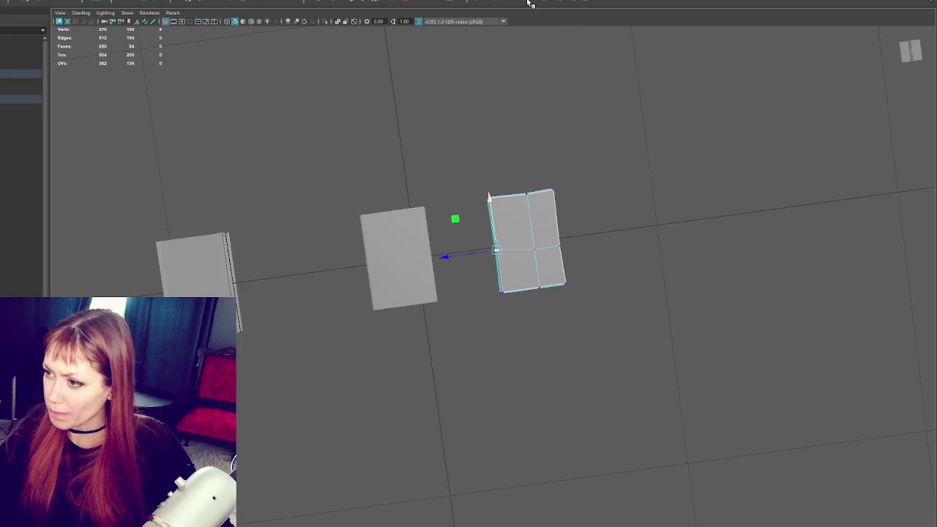
{"action": "right_click", "coordinate": [684, 188]}
{"action": "left_click", "coordinate": [557, 217]}
{"action": "key", "text": "w"}
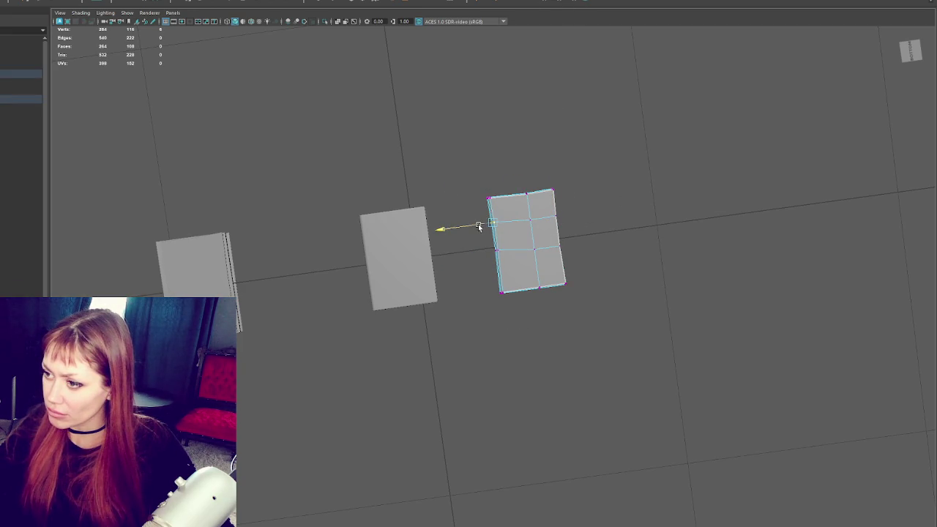
{"action": "key", "text": "F8"}
{"action": "left_click_drag", "start_coordinate": [583, 207], "coordinate": [499, 167]}
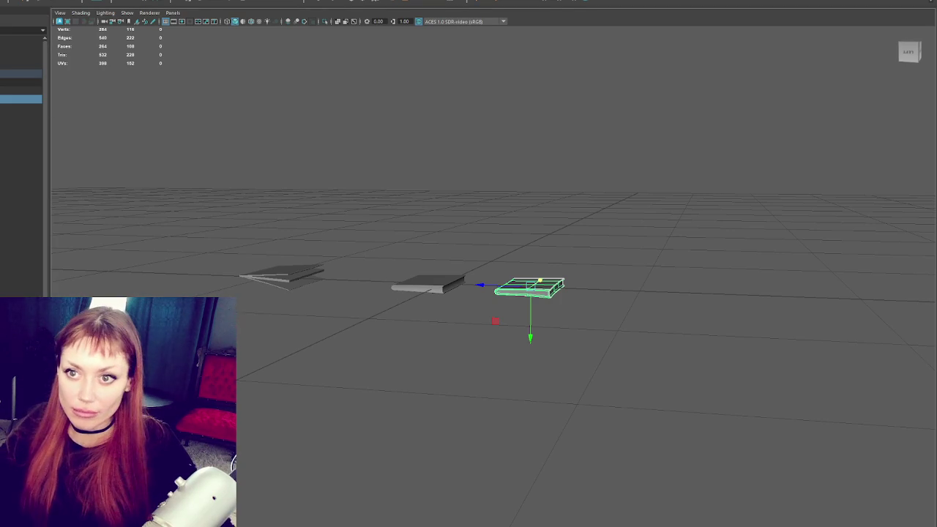
- Inspect the left, middle and right books' faces, clear the selection, and switch to Unity
{"action": "left_click", "coordinate": [21, 73]}
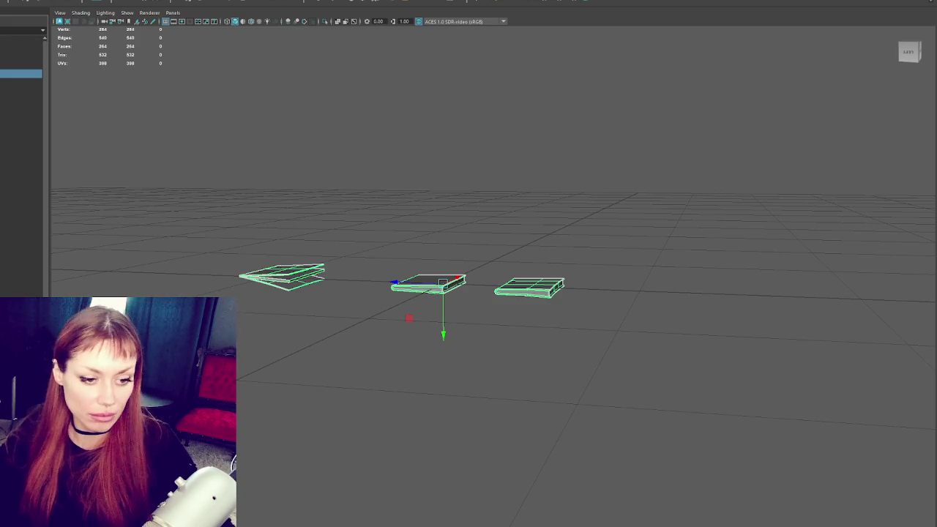
{"action": "left_click", "coordinate": [296, 284]}
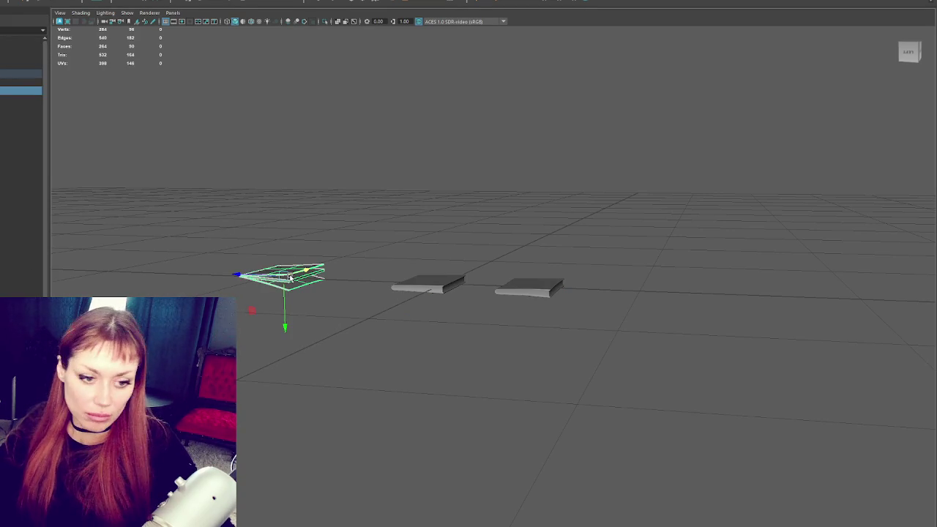
{"action": "key", "text": "ctrl+F11"}
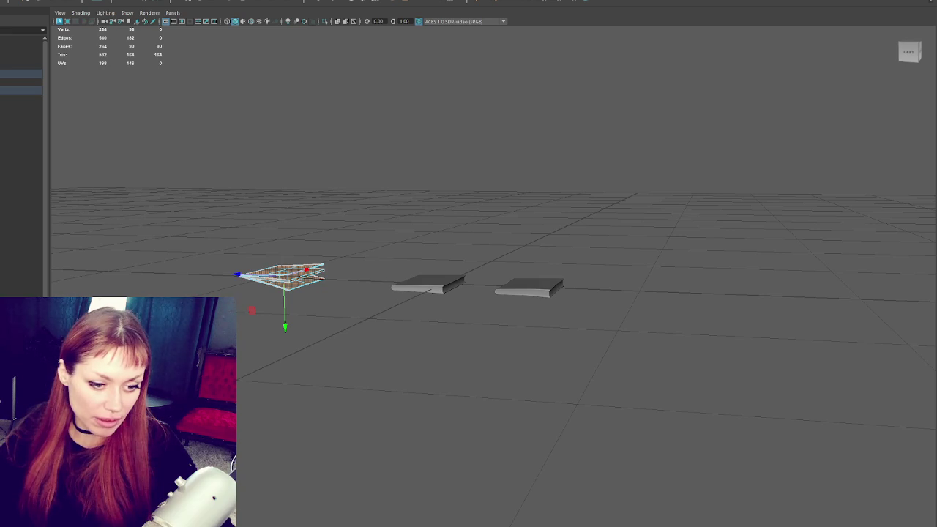
{"action": "left_click", "coordinate": [425, 290]}
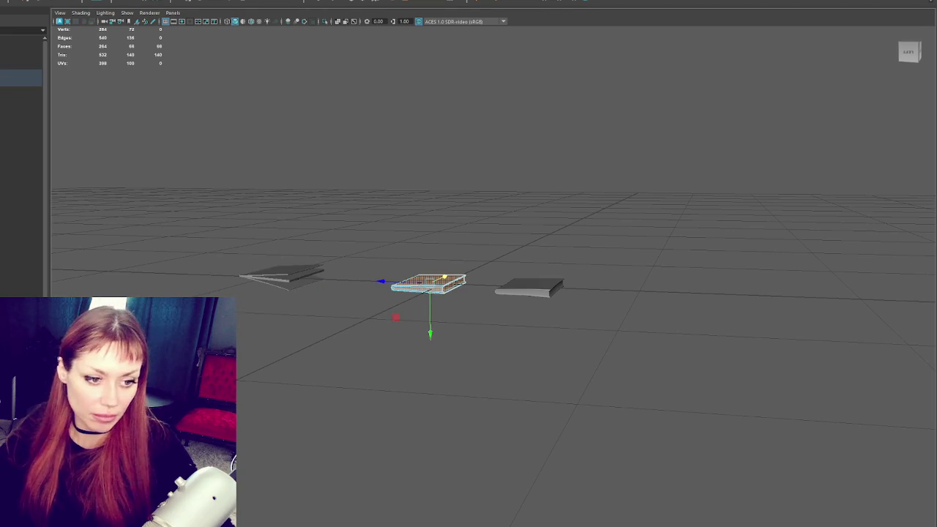
{"action": "left_click", "coordinate": [530, 289]}
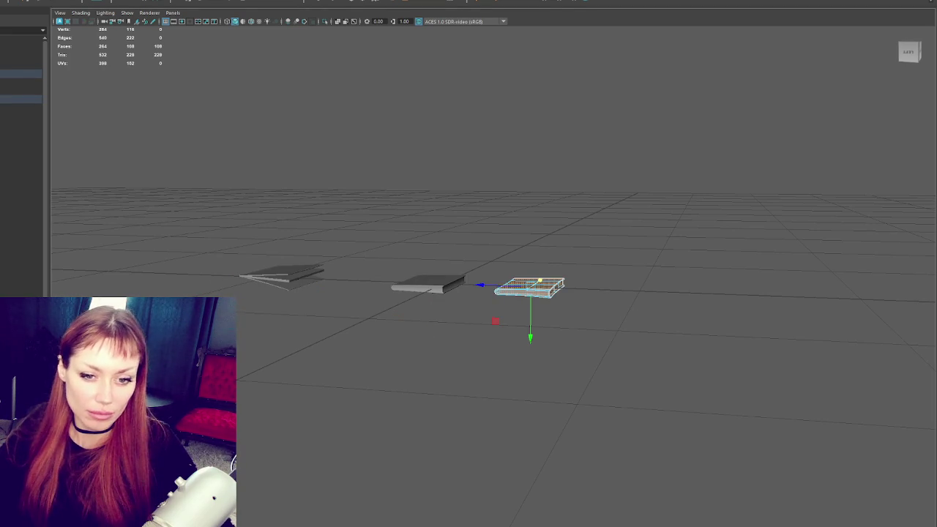
{"action": "left_click", "coordinate": [488, 161]}
{"action": "left_click_drag", "start_coordinate": [487, 161], "coordinate": [384, 273]}
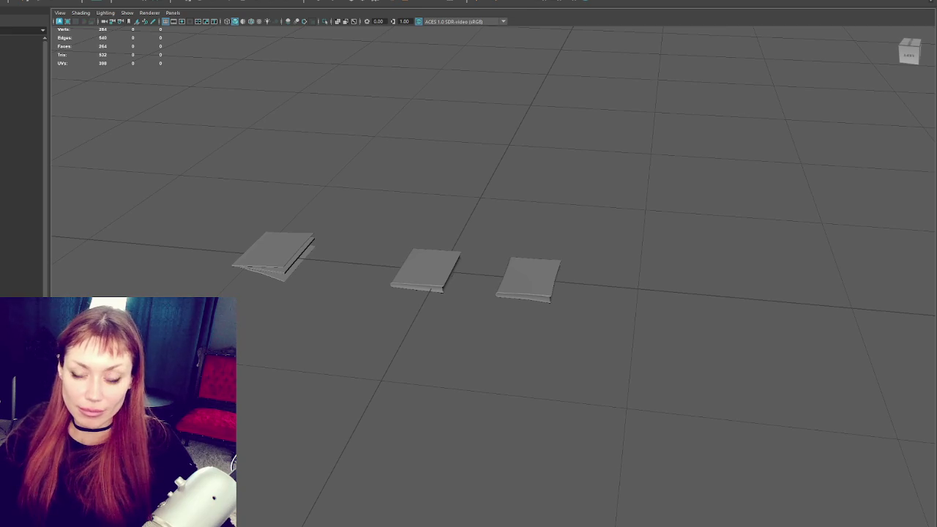
{"action": "key", "text": "alt+Tab"}
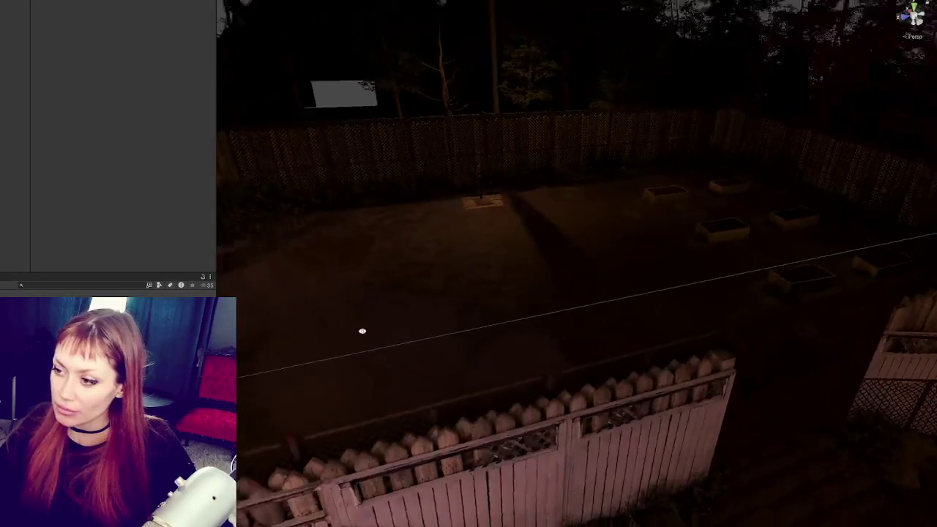
- Fly the Scene view camera around the dark fenced backyard with its planters and pallet
{"action": "left_click_drag", "start_coordinate": [465, 364], "coordinate": [410, 289]}
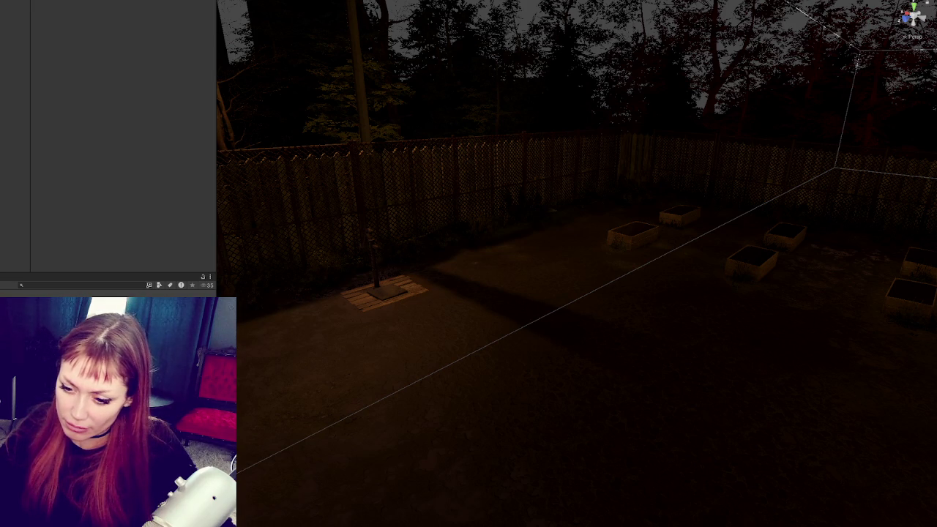
- Set the Books model's material location, enable Generate Lightmap UVs, and apply the reimport
{"action": "left_click", "coordinate": [364, 358]}
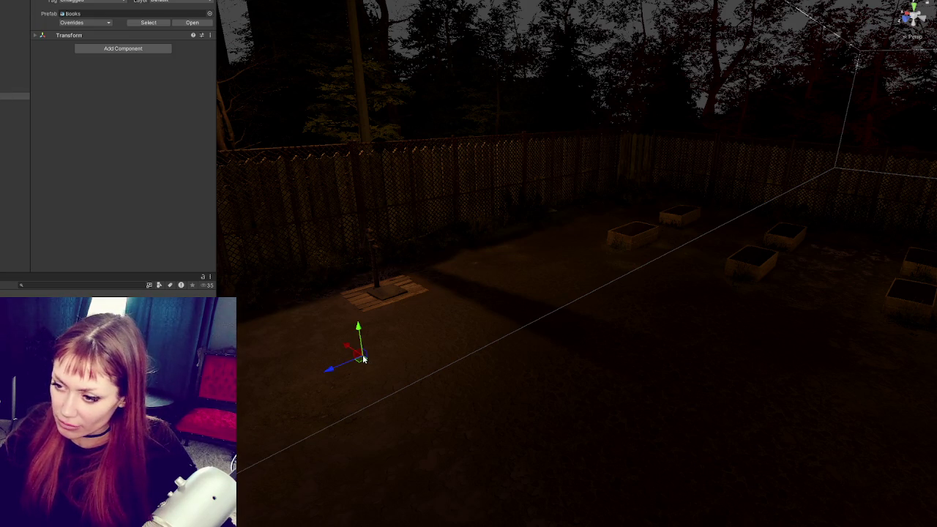
{"action": "left_click", "coordinate": [148, 23]}
{"action": "left_click", "coordinate": [104, 19]}
{"action": "left_click", "coordinate": [154, 31]}
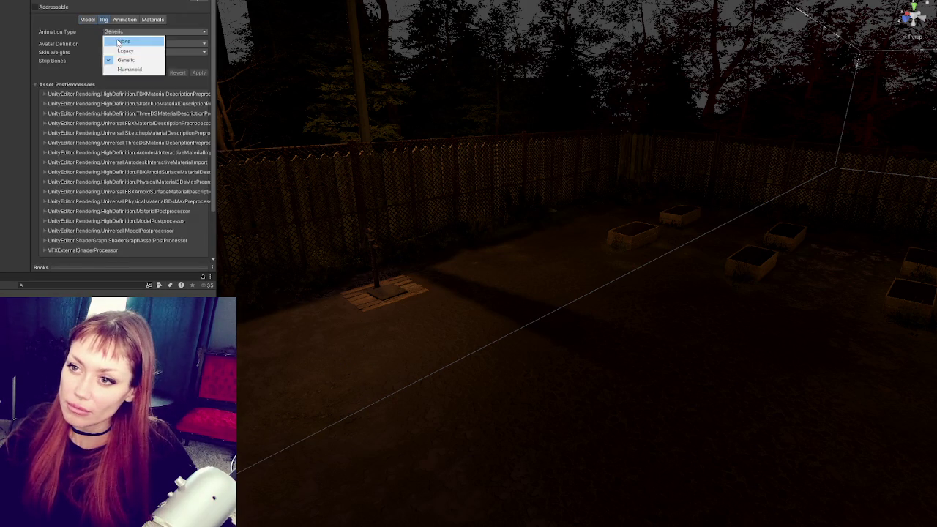
{"action": "left_click", "coordinate": [124, 20]}
{"action": "left_click", "coordinate": [152, 20]}
{"action": "left_click", "coordinate": [143, 41]}
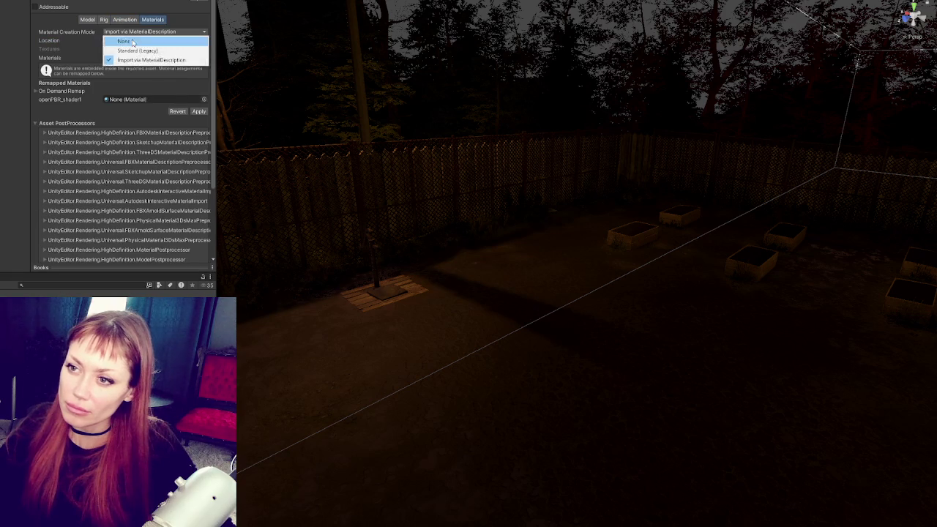
{"action": "left_click", "coordinate": [121, 59]}
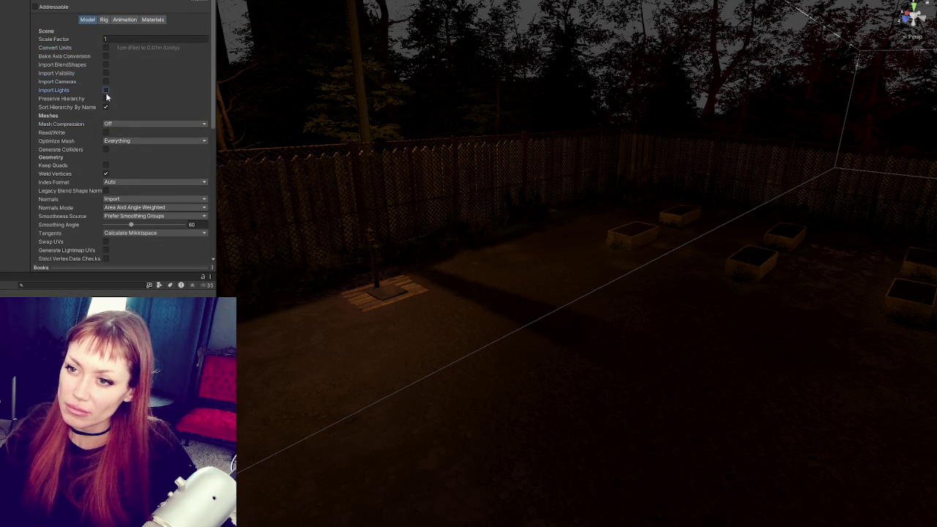
{"action": "scroll", "scroll_direction": "down", "scroll_amount": 3}
{"action": "left_click", "coordinate": [107, 159]}
{"action": "left_click", "coordinate": [198, 188]}
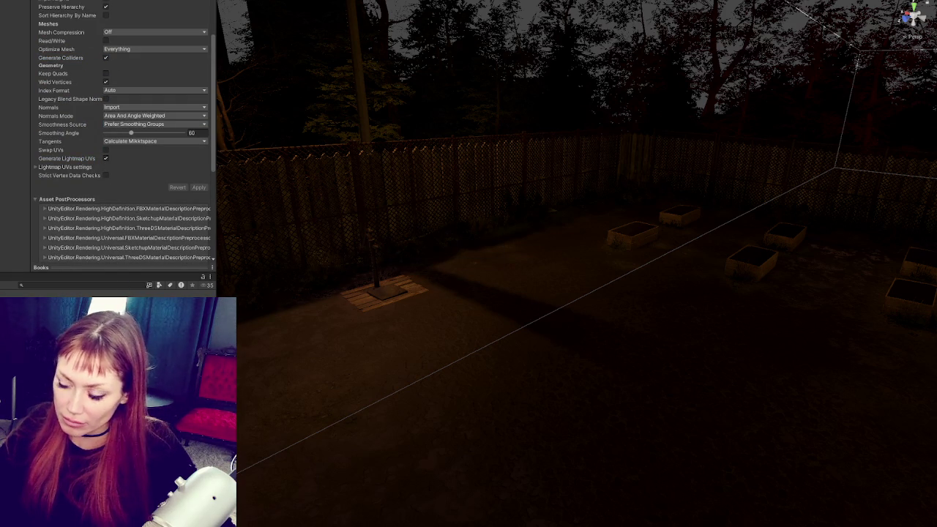
- Frame the three placed books, view them from above, then return to Maya
{"action": "left_click", "coordinate": [402, 327]}
{"action": "key", "text": "f"}
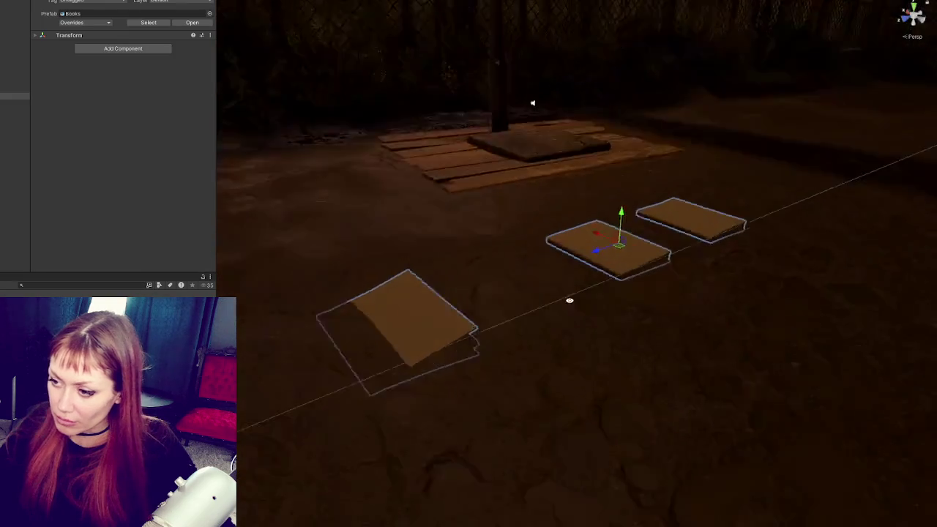
{"action": "left_click_drag", "start_coordinate": [644, 214], "coordinate": [602, 293]}
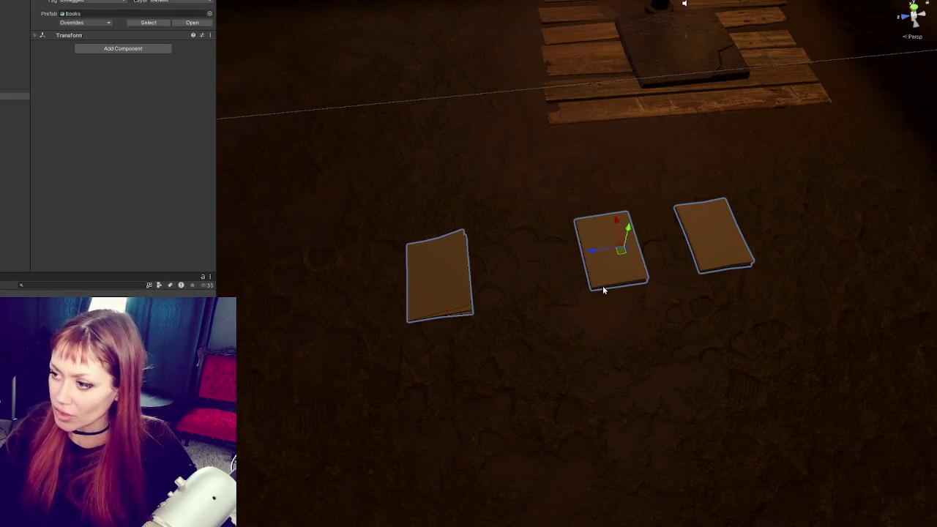
{"action": "left_click_drag", "start_coordinate": [653, 179], "coordinate": [513, 283]}
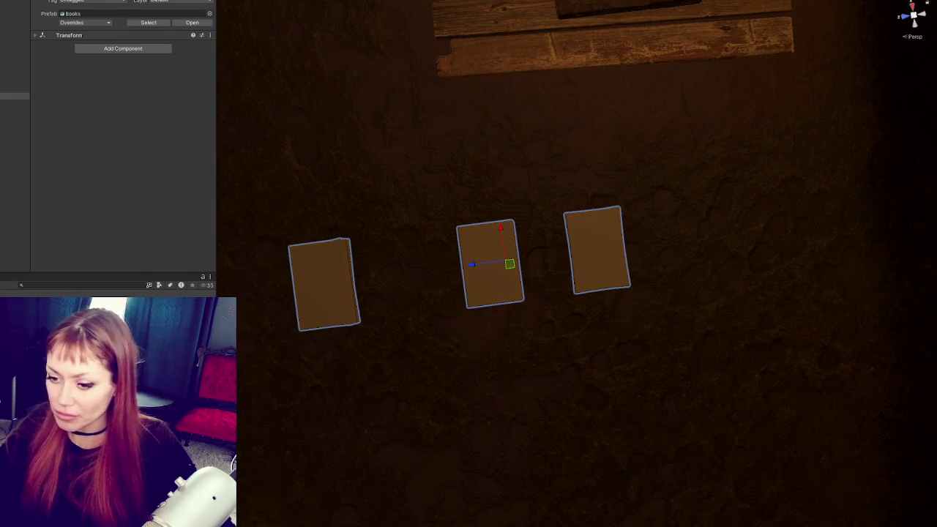
{"action": "left_click", "coordinate": [527, 282]}
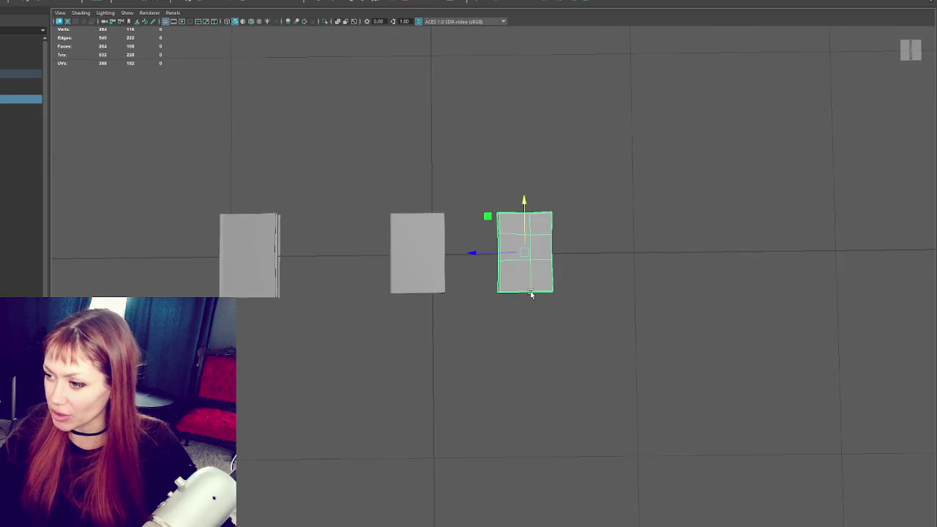
- Frame the right book and select several of its top, bottom and left-edge vertices
{"action": "key", "text": "f"}
{"action": "key", "text": "F9"}
{"action": "left_click", "coordinate": [481, 209]}
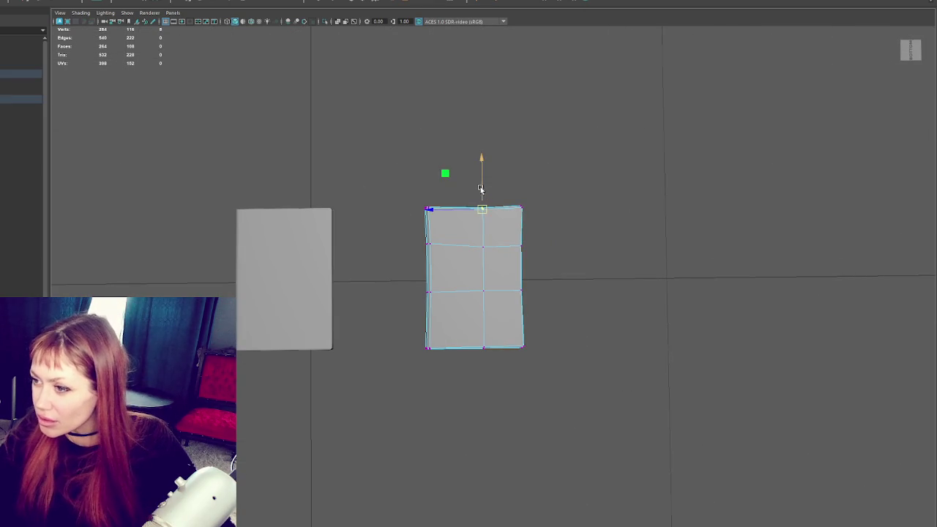
{"action": "left_click_drag", "start_coordinate": [512, 342], "coordinate": [472, 377]}
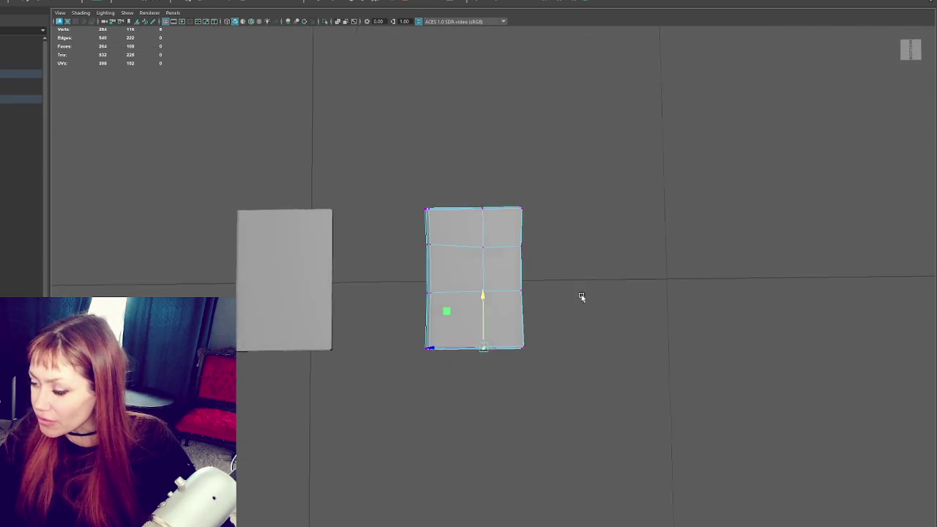
{"action": "left_click_drag", "start_coordinate": [577, 312], "coordinate": [580, 171]}
{"action": "scroll", "scroll_direction": "up", "scroll_amount": 3}
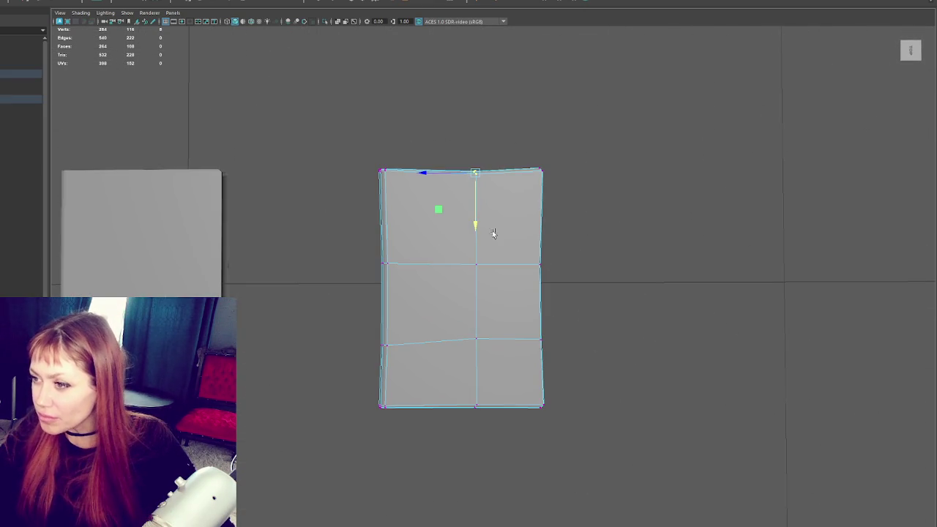
{"action": "key", "text": "q"}
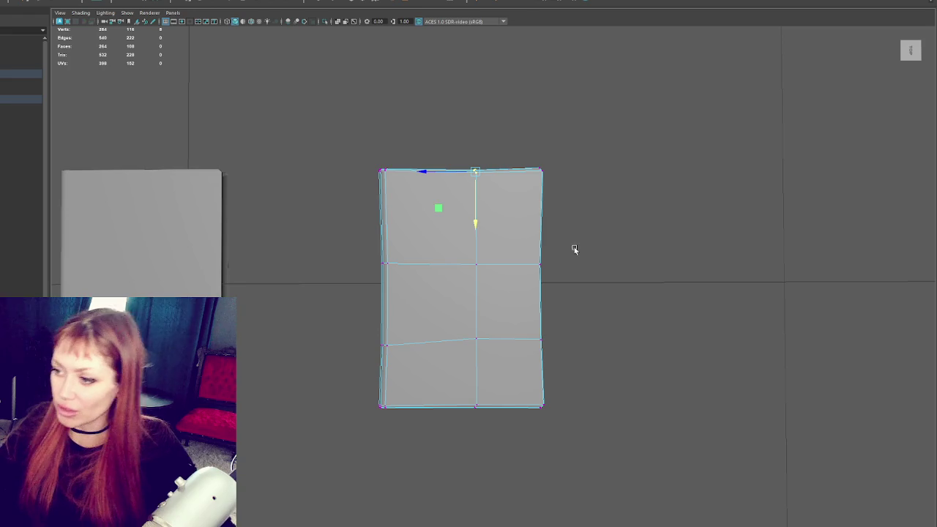
{"action": "left_click_drag", "start_coordinate": [557, 274], "coordinate": [590, 234]}
{"action": "key", "text": "w"}
{"action": "left_click_drag", "start_coordinate": [444, 251], "coordinate": [379, 345]}
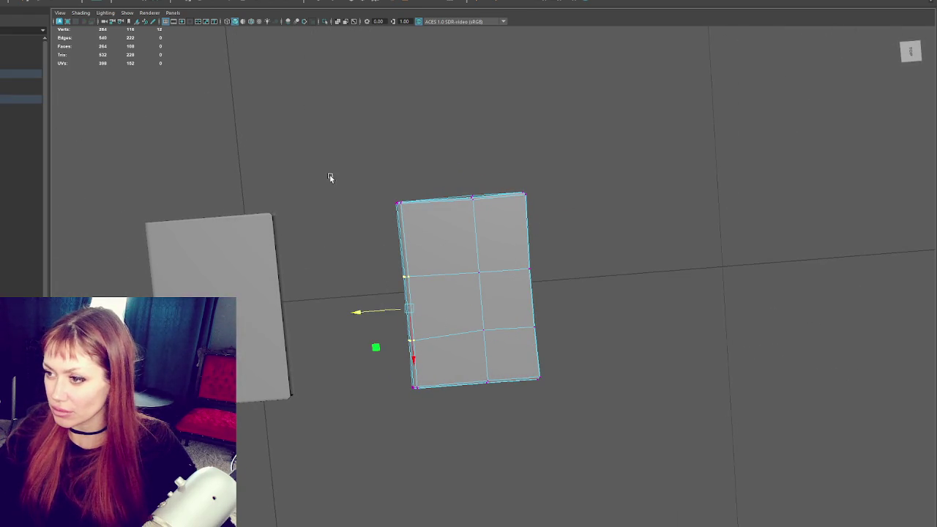
{"action": "key", "text": "F8"}
- Switch from wireframe to shaded display and select all three book sheets
{"action": "left_click_drag", "start_coordinate": [462, 154], "coordinate": [476, 276]}
{"action": "left_click", "coordinate": [476, 276]}
{"action": "key", "text": "F8"}
{"action": "key", "text": "4"}
{"action": "left_click_drag", "start_coordinate": [506, 307], "coordinate": [484, 308]}
{"action": "left_click_drag", "start_coordinate": [466, 320], "coordinate": [484, 335]}
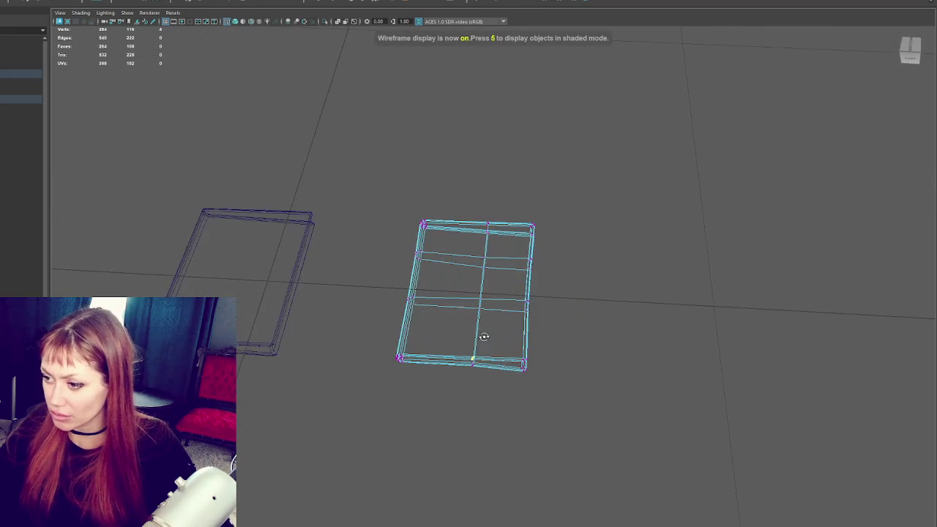
{"action": "key", "text": "5"}
{"action": "left_click_drag", "start_coordinate": [477, 376], "coordinate": [505, 383]}
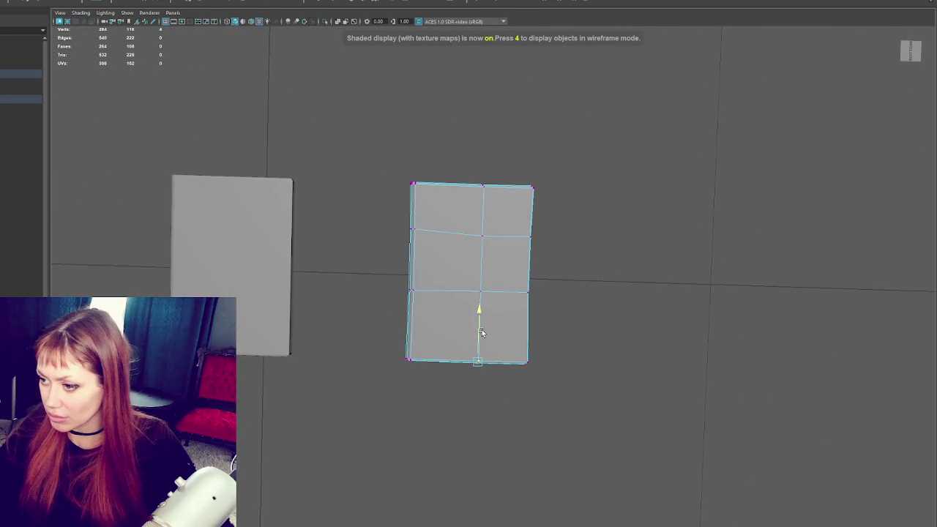
{"action": "left_click", "coordinate": [404, 252]}
{"action": "scroll", "scroll_direction": "down", "scroll_amount": 3}
{"action": "left_click", "coordinate": [21, 73]}
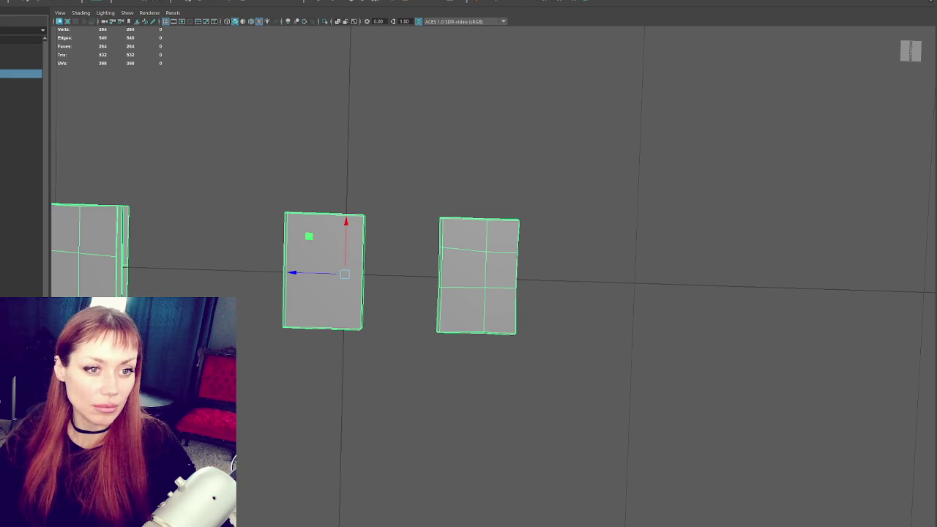
- Frame the left sheet and apply Soften/Harden Edges to the right sheet
{"action": "left_click", "coordinate": [105, 240]}
{"action": "key", "text": "f"}
{"action": "right_click", "coordinate": [251, 184]}
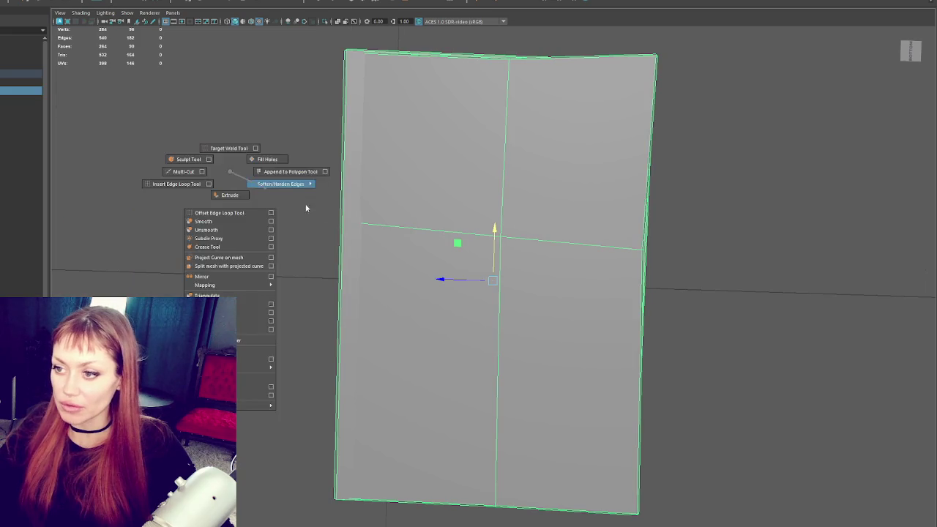
{"action": "scroll", "scroll_direction": "down", "scroll_amount": 3}
{"action": "left_click", "coordinate": [721, 329]}
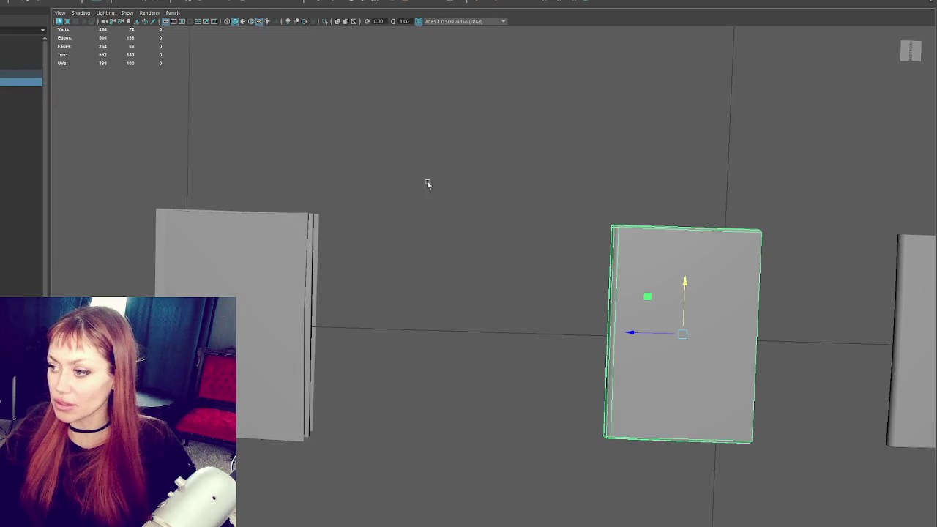
{"action": "right_click", "coordinate": [430, 185]}
{"action": "left_click", "coordinate": [557, 226]}
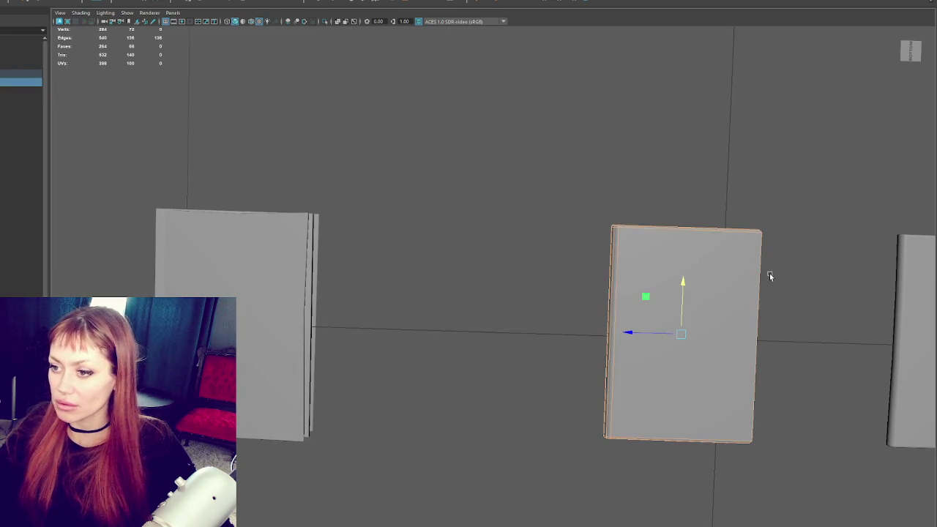
{"action": "key", "text": "Right"}
{"action": "right_click", "coordinate": [576, 114]}
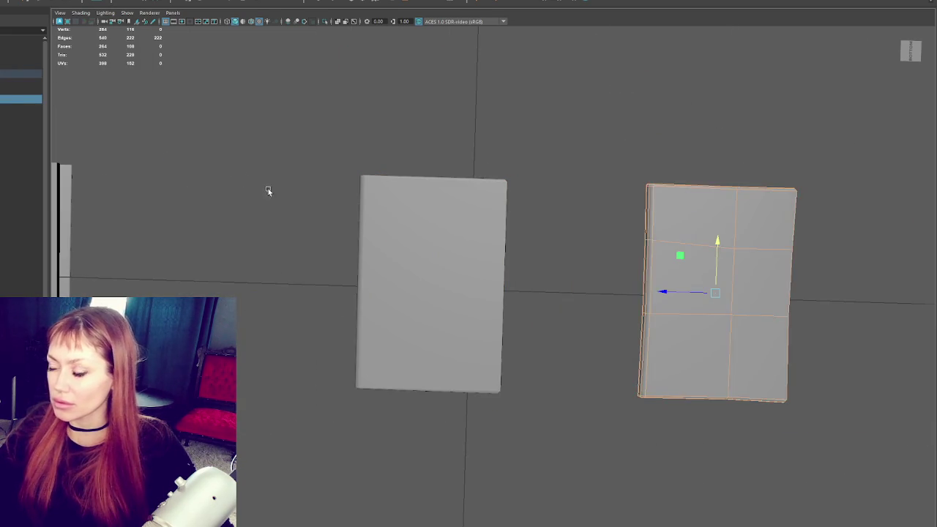
{"action": "scroll", "scroll_direction": "up", "scroll_amount": 3}
- Switch the booklet to face mode and select and frame a loop of its faces
{"action": "left_click", "coordinate": [242, 254]}
{"action": "right_click", "coordinate": [536, 202]}
{"action": "left_click", "coordinate": [495, 140]}
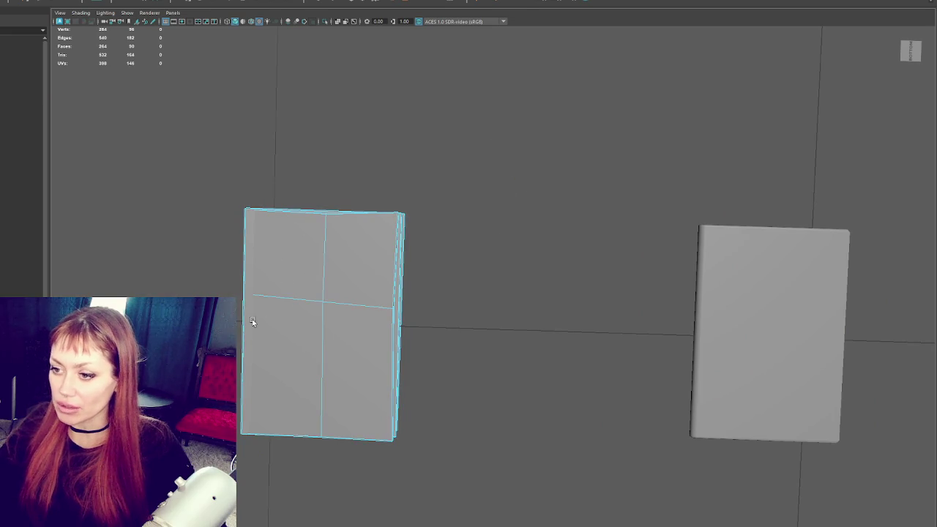
{"action": "key", "text": "4"}
{"action": "left_click_drag", "start_coordinate": [253, 322], "coordinate": [235, 245]}
{"action": "right_click", "coordinate": [502, 212]}
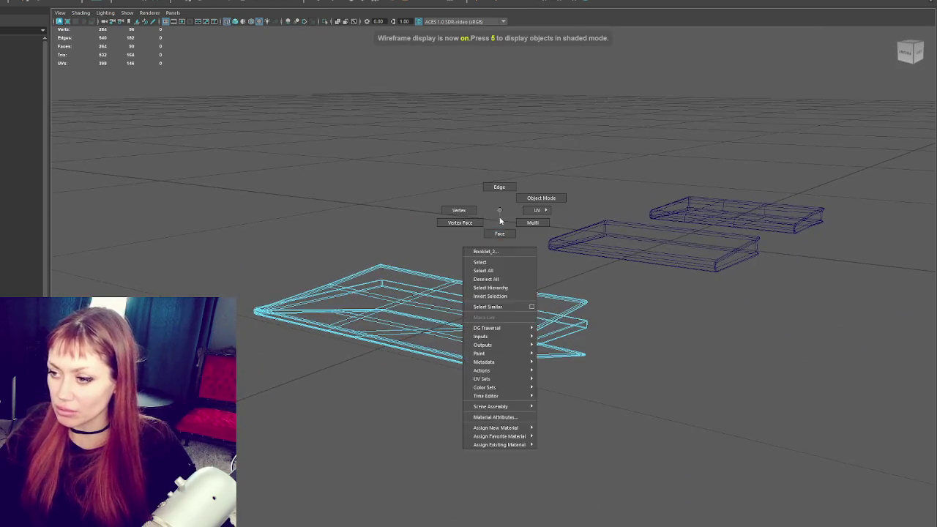
{"action": "left_click", "coordinate": [540, 212]}
{"action": "left_click", "coordinate": [336, 300]}
{"action": "key", "text": "5"}
{"action": "double_click", "coordinate": [395, 315]}
{"action": "key", "text": "f"}
- Inspect the bent booklet's faces from above, then return to object mode and select the middle sheet
{"action": "scroll", "scroll_direction": "up", "scroll_amount": 3}
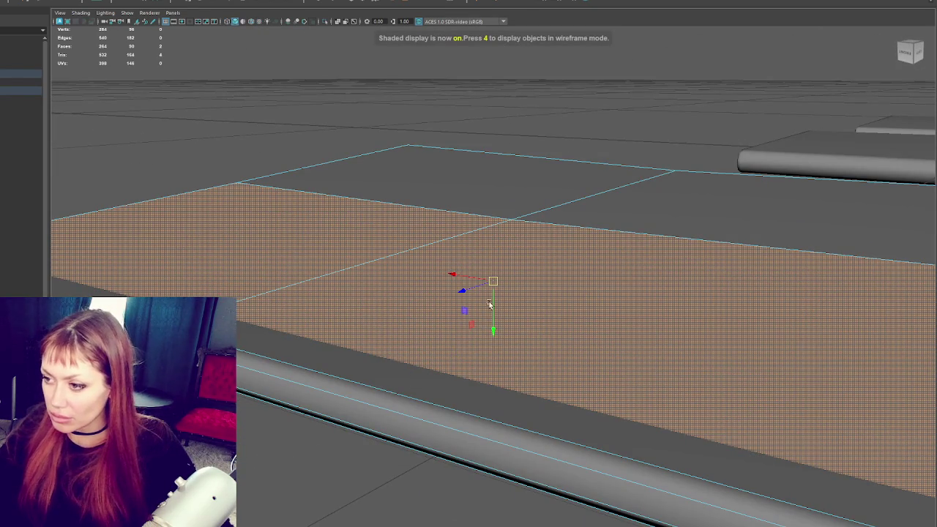
{"action": "scroll", "scroll_direction": "down", "scroll_amount": 3}
{"action": "left_click_drag", "start_coordinate": [487, 293], "coordinate": [473, 293]}
{"action": "left_click", "coordinate": [445, 230]}
{"action": "left_click_drag", "start_coordinate": [447, 233], "coordinate": [497, 270]}
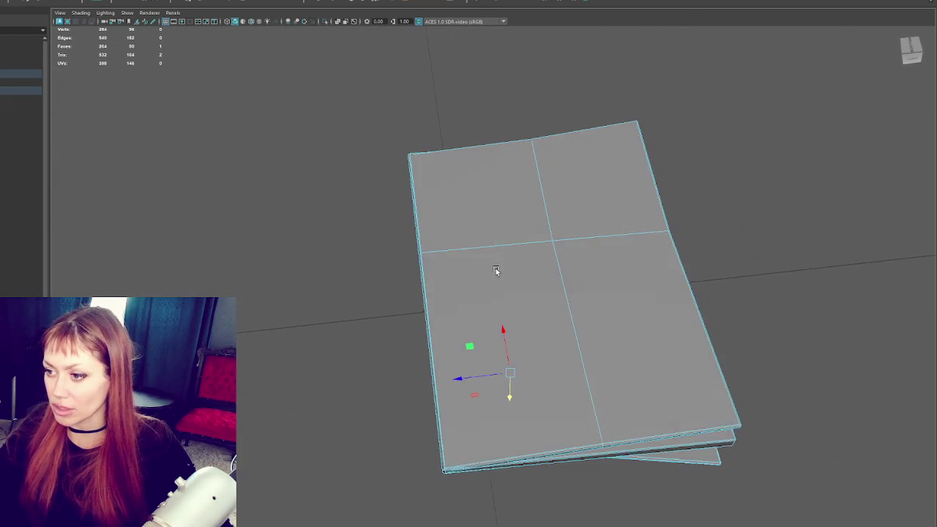
{"action": "scroll", "scroll_direction": "down", "scroll_amount": 3}
{"action": "key", "text": "F8"}
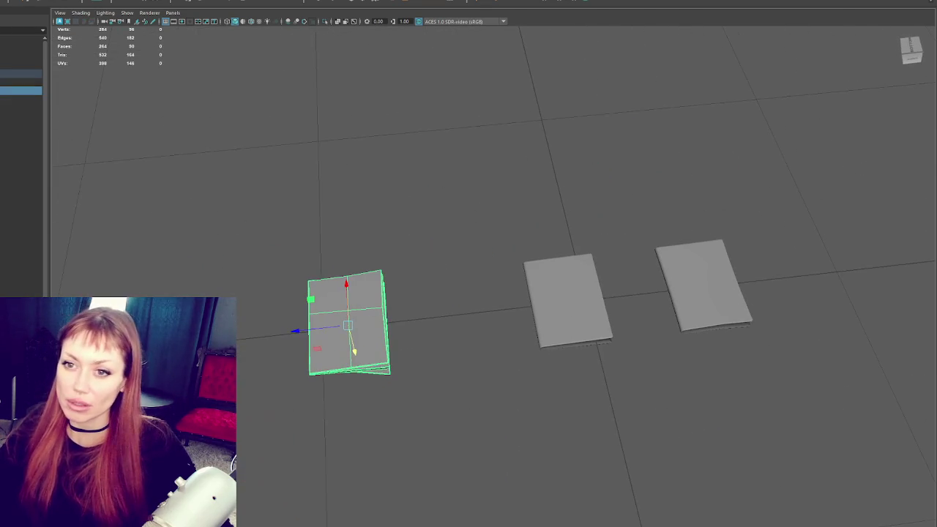
{"action": "left_click", "coordinate": [568, 300]}
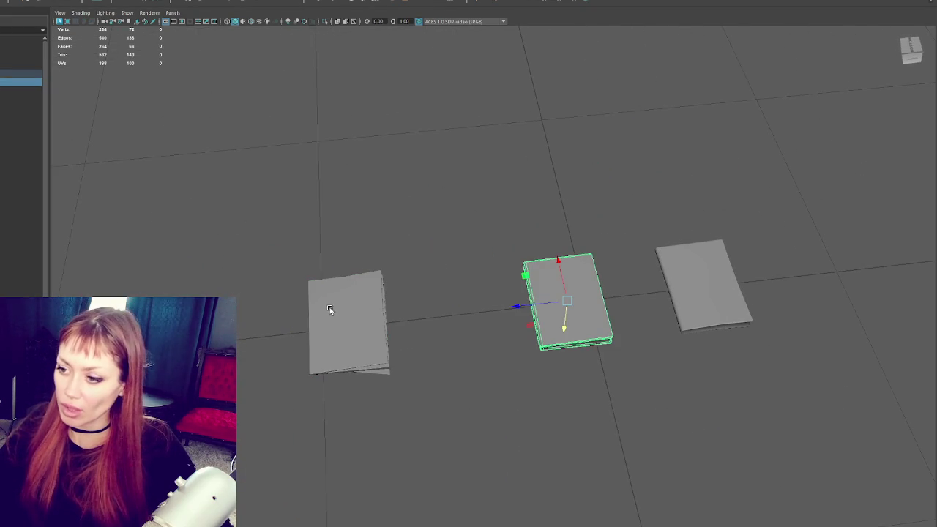
- Assign a new Blinn material to the middle sheet
{"action": "right_click", "coordinate": [588, 281]}
{"action": "mouse_move", "coordinate": [600, 507]}
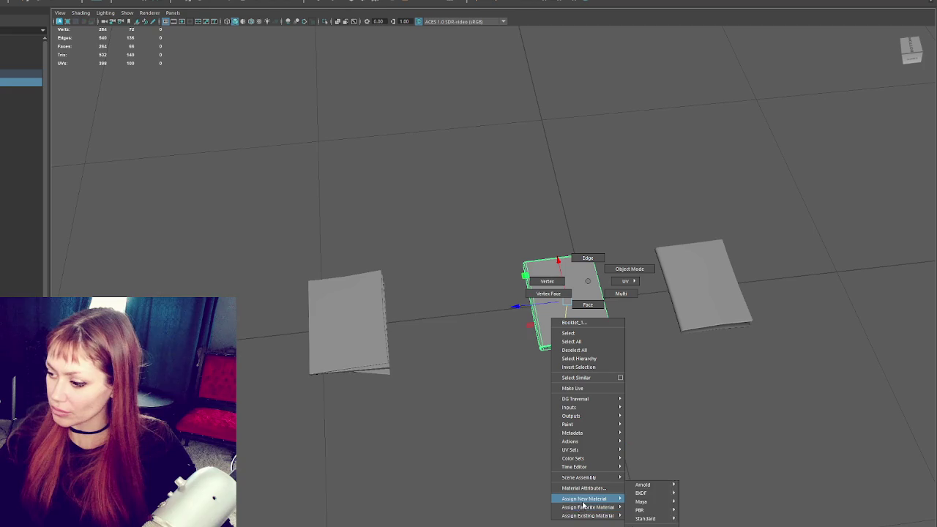
{"action": "left_click", "coordinate": [678, 458]}
{"action": "left_click", "coordinate": [711, 261]}
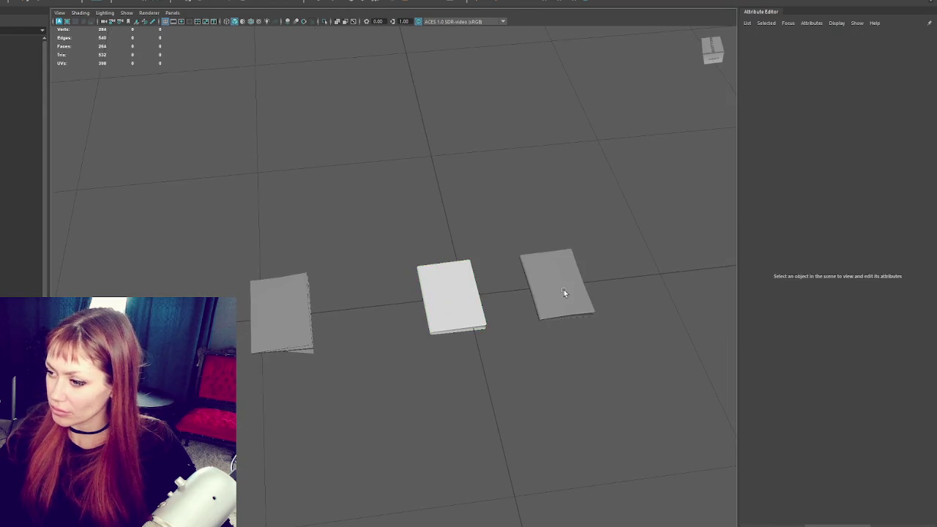
- Assign a new Blinn material to the right sheet and select the Books group
{"action": "left_click", "coordinate": [565, 293]}
{"action": "right_click", "coordinate": [566, 265]}
{"action": "mouse_move", "coordinate": [592, 491]}
{"action": "left_click", "coordinate": [642, 461]}
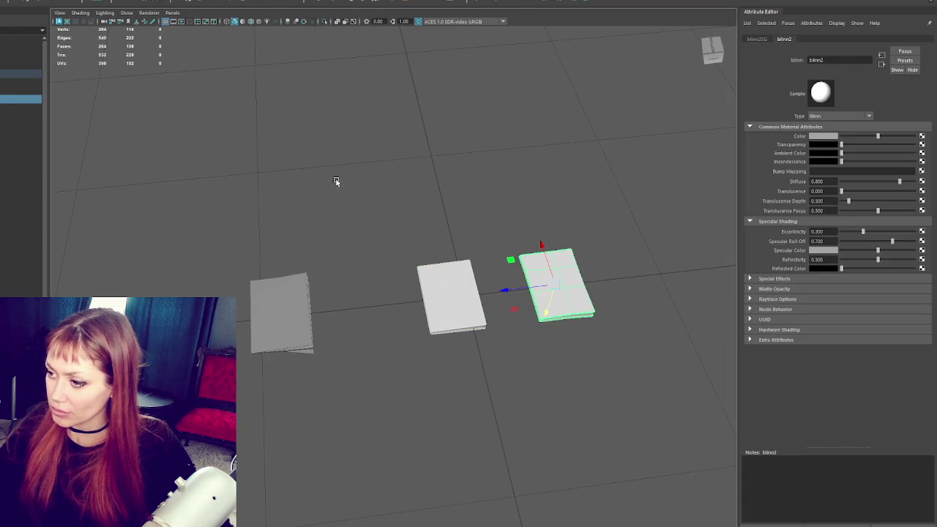
{"action": "left_click", "coordinate": [406, 152]}
{"action": "left_click", "coordinate": [21, 73]}
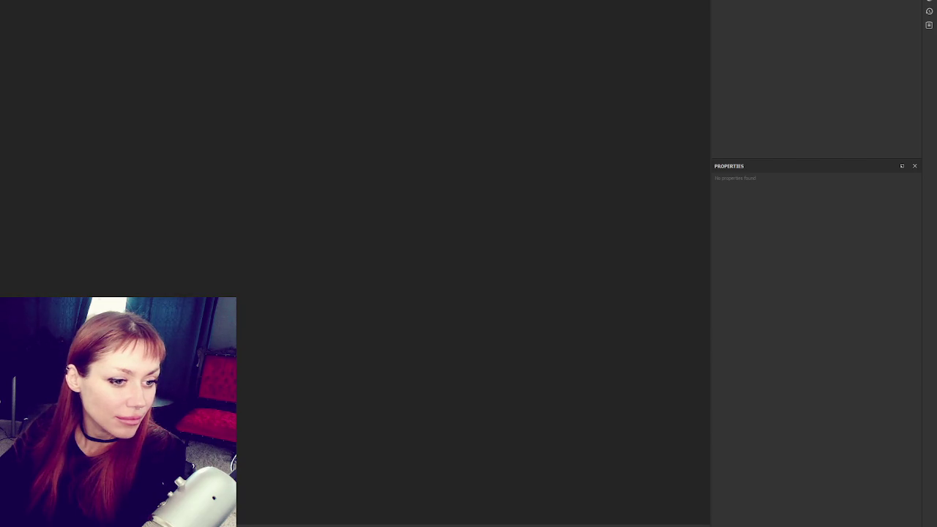
- Create a new project from the 4 substance mesh and orbit around the three loaded books
{"action": "key", "text": "ctrl+n"}
{"action": "left_click", "coordinate": [487, 150]}
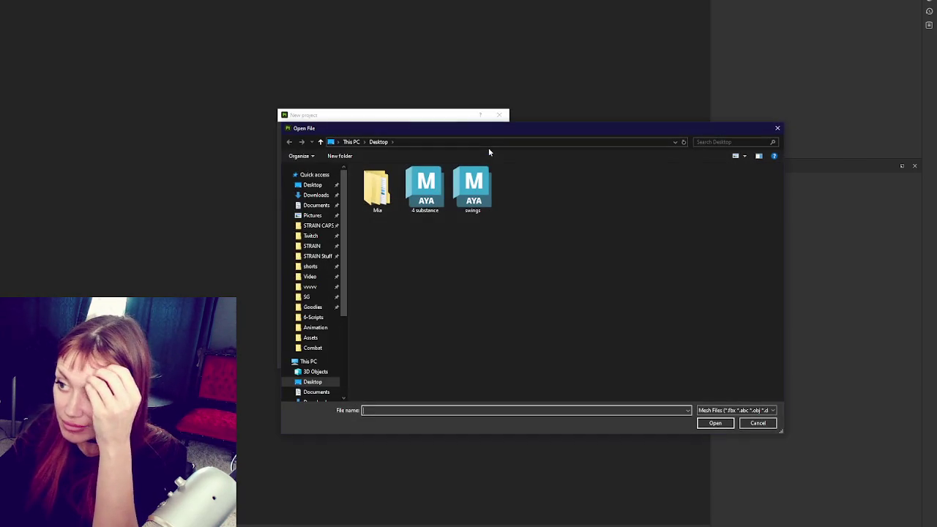
{"action": "double_click", "coordinate": [426, 189]}
{"action": "left_click", "coordinate": [436, 358]}
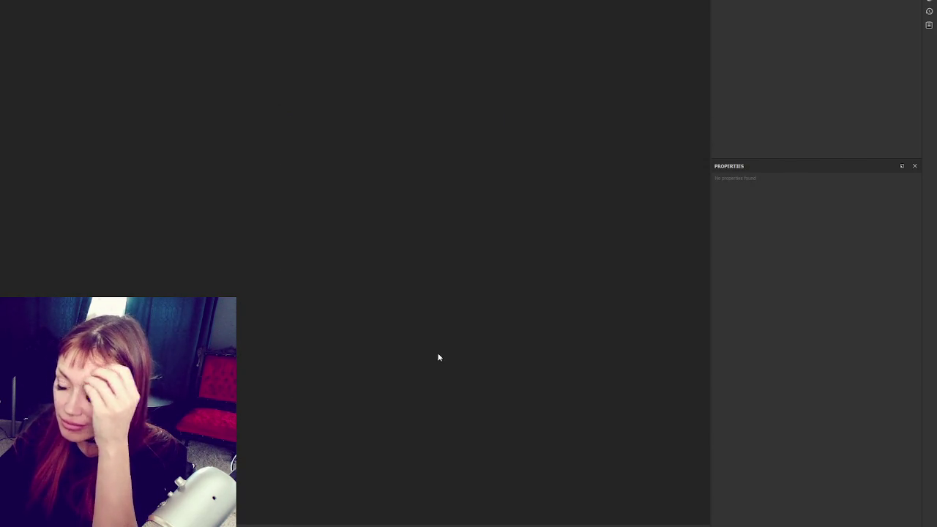
{"action": "left_click_drag", "start_coordinate": [388, 255], "coordinate": [204, 273]}
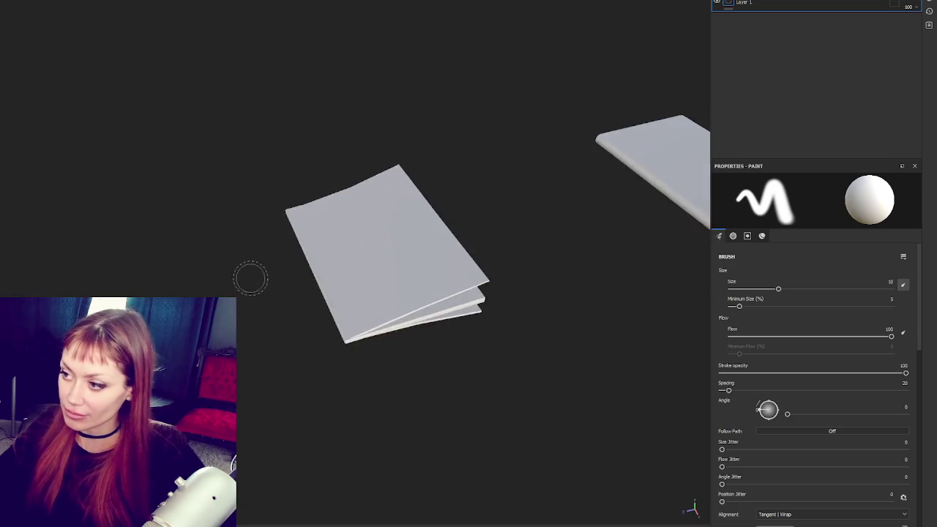
{"action": "scroll", "scroll_direction": "down", "scroll_amount": 3}
{"action": "left_click_drag", "start_coordinate": [388, 198], "coordinate": [425, 181]}
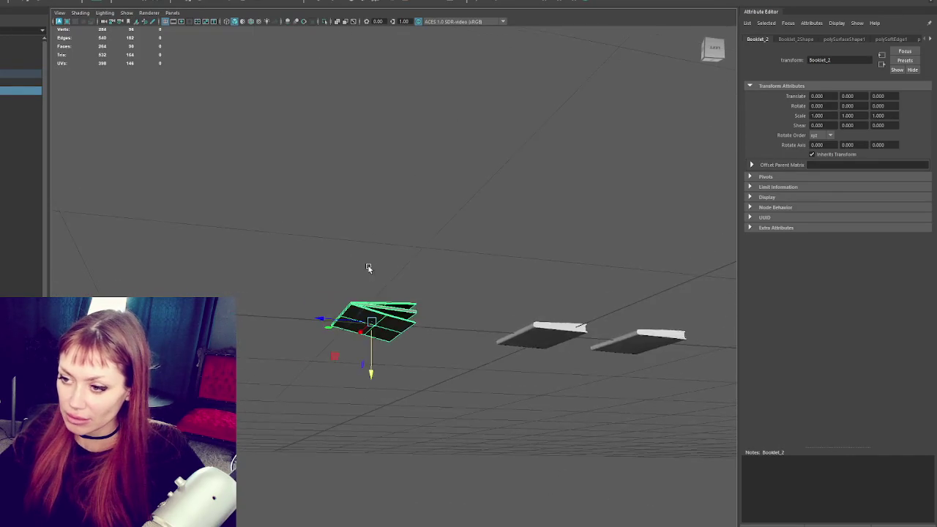
- Select the booklet and move its page corner vertices to raise the bottom sheet's tip
{"action": "right_click", "coordinate": [370, 281]}
{"action": "left_click", "coordinate": [347, 268]}
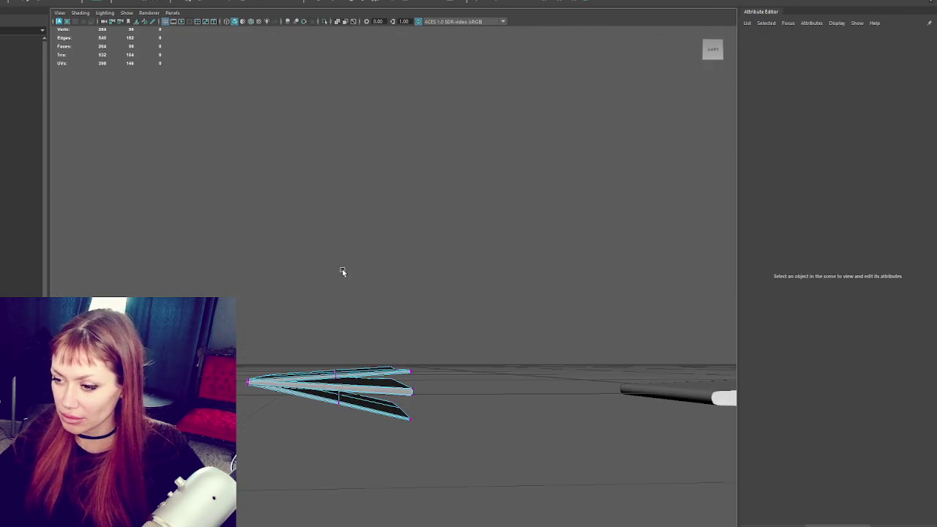
{"action": "key", "text": "4"}
{"action": "left_click", "coordinate": [333, 391]}
{"action": "key", "text": "5"}
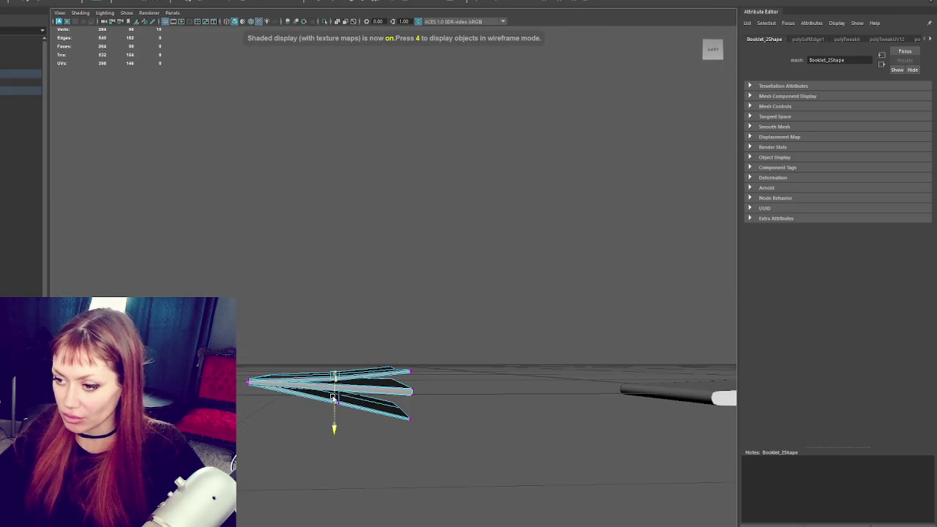
{"action": "left_click_drag", "start_coordinate": [324, 410], "coordinate": [399, 426]}
{"action": "left_click", "coordinate": [405, 409]}
{"action": "left_click", "coordinate": [371, 371]}
{"action": "left_click", "coordinate": [399, 408]}
{"action": "key", "text": "F8"}
- Rotate the booklet slightly about its X axis, then select the Books group
{"action": "left_click", "coordinate": [496, 236]}
{"action": "left_click", "coordinate": [341, 332]}
{"action": "key", "text": "e"}
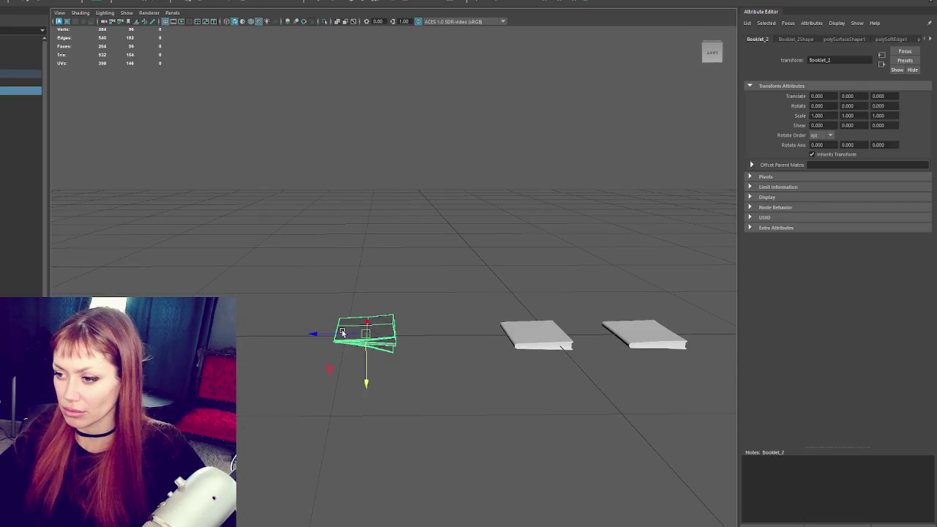
{"action": "left_click_drag", "start_coordinate": [394, 306], "coordinate": [407, 272]}
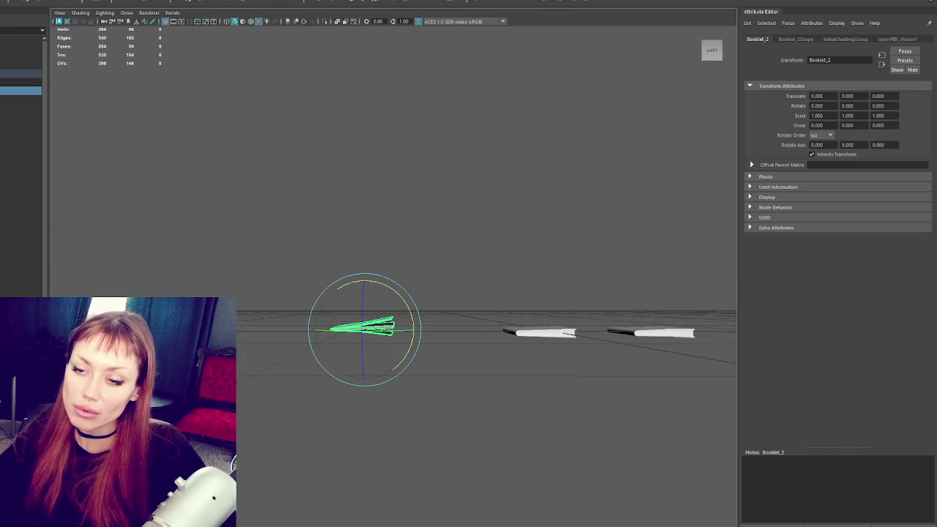
{"action": "left_click", "coordinate": [21, 73]}
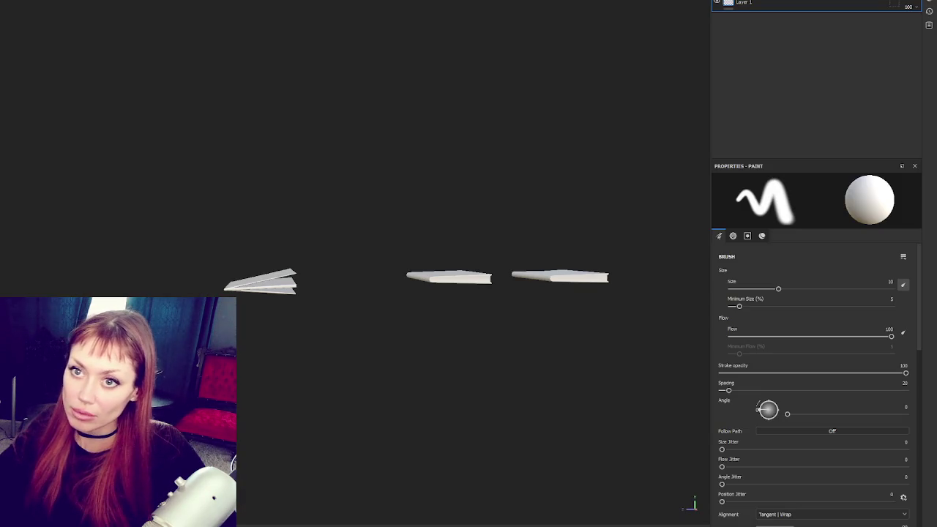
- Reload the updated 4 substance.fbx in project configuration and start the mesh-map bake
{"action": "left_click", "coordinate": [464, 176]}
{"action": "double_click", "coordinate": [432, 232]}
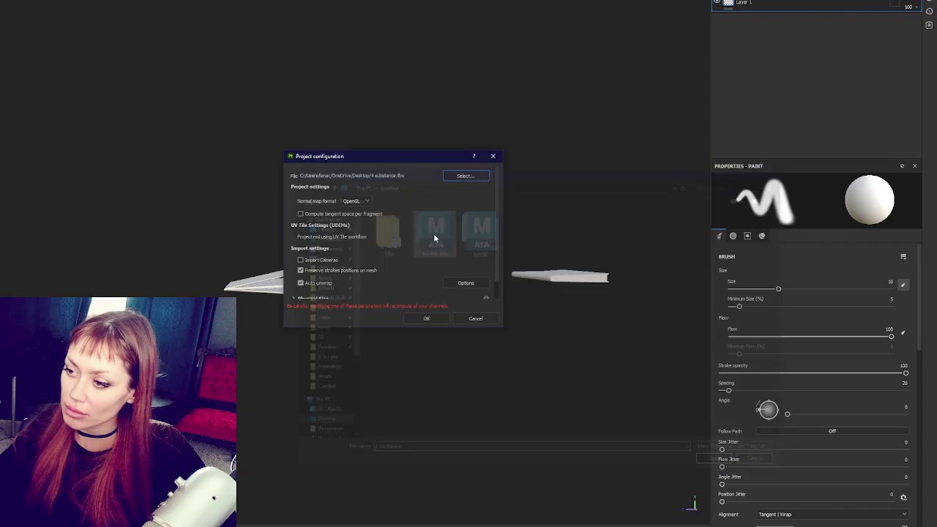
{"action": "left_click", "coordinate": [429, 318]}
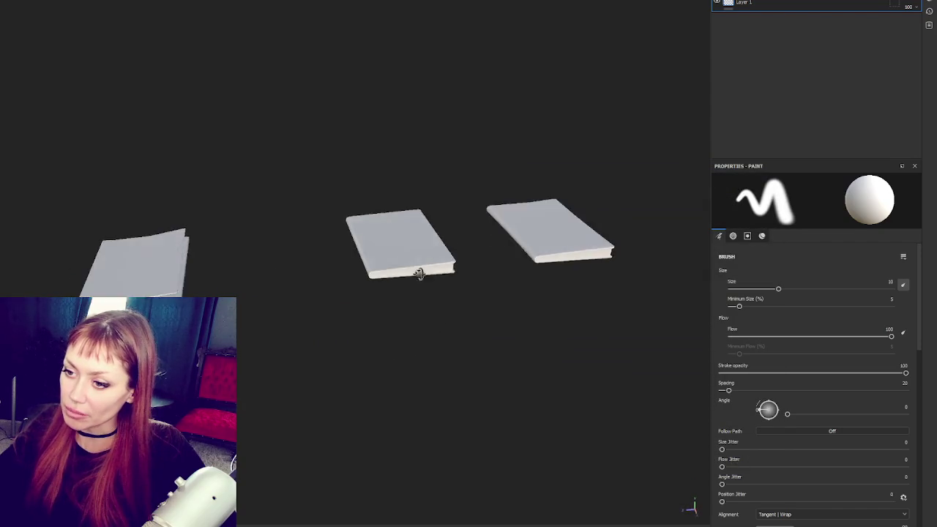
{"action": "left_click_drag", "start_coordinate": [344, 243], "coordinate": [397, 318]}
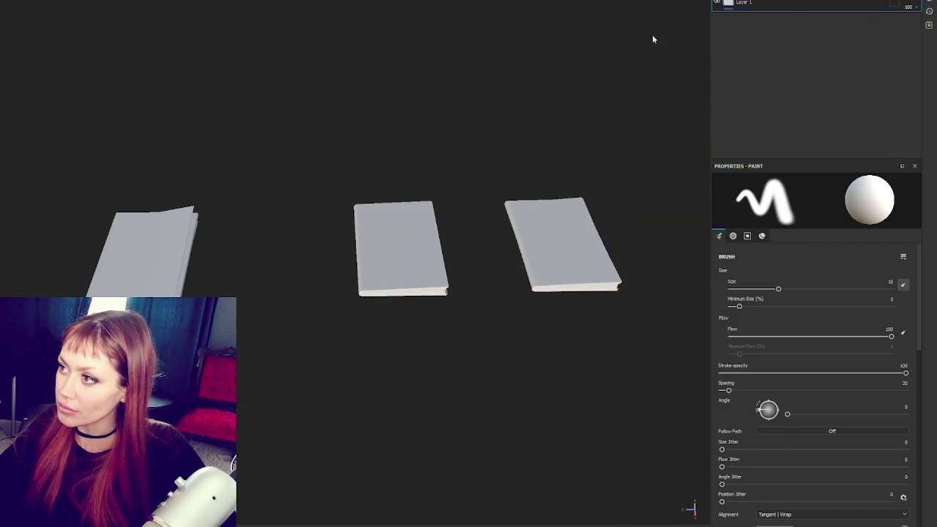
{"action": "left_click", "coordinate": [490, 503]}
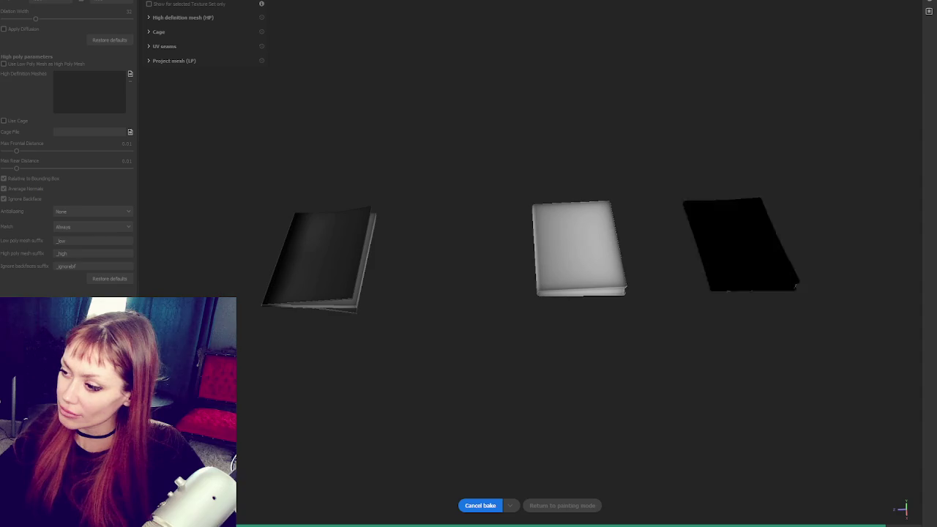
- Return to painting mode once the bake has finished
{"action": "left_click", "coordinate": [576, 505]}
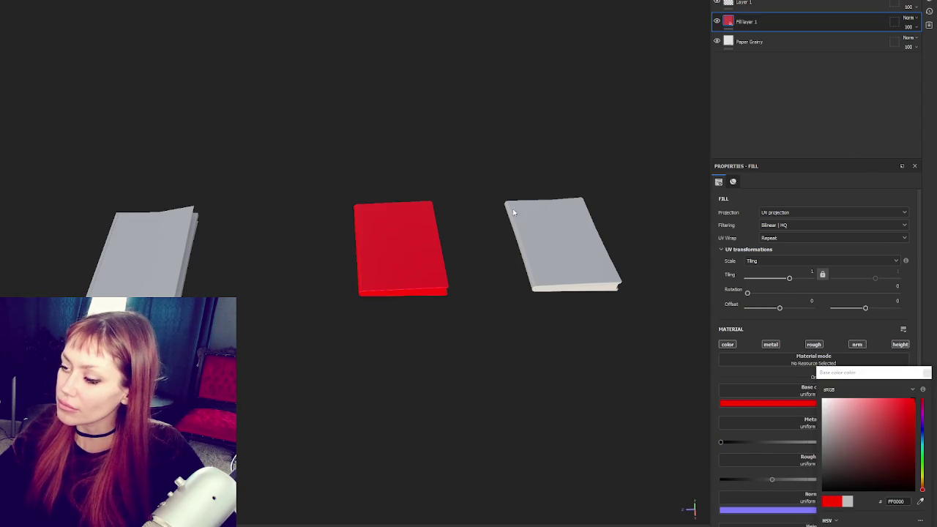
- Group the red fill into Folder 1 with a black mask and polygon-fill the book's spine
{"action": "scroll", "scroll_direction": "up", "scroll_amount": 3}
{"action": "left_click_drag", "start_coordinate": [496, 207], "coordinate": [437, 116]}
{"action": "scroll", "scroll_direction": "up", "scroll_amount": 3}
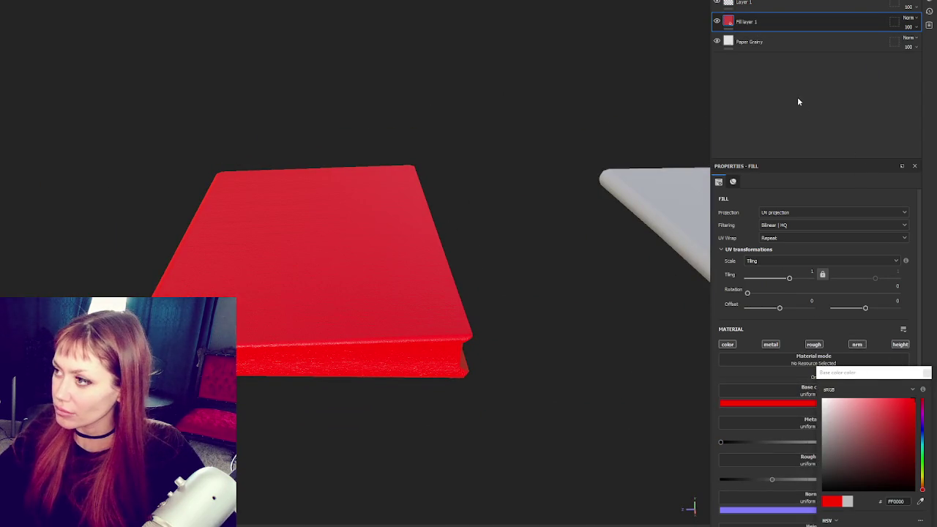
{"action": "key", "text": "ctrl+g"}
{"action": "right_click", "coordinate": [769, 22]}
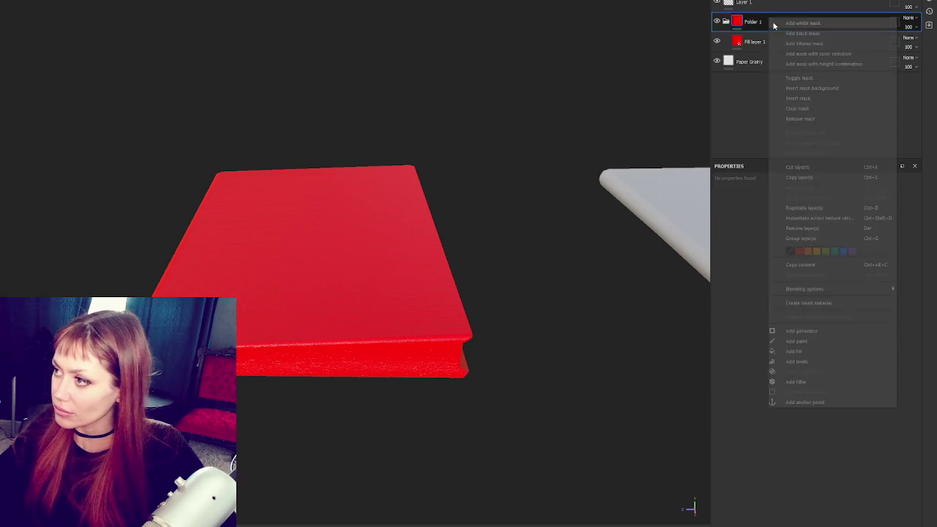
{"action": "right_click", "coordinate": [798, 30]}
{"action": "left_click", "coordinate": [798, 41]}
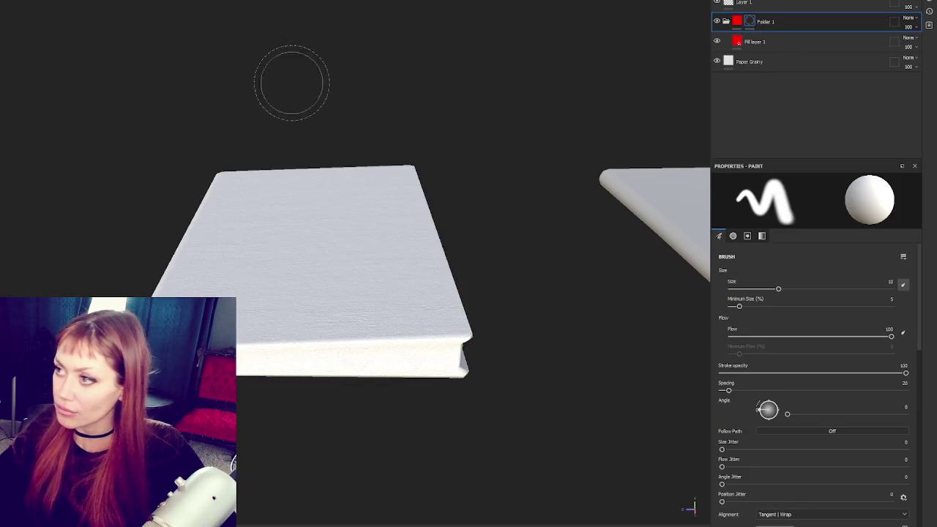
{"action": "key", "text": "p"}
{"action": "left_click", "coordinate": [434, 363]}
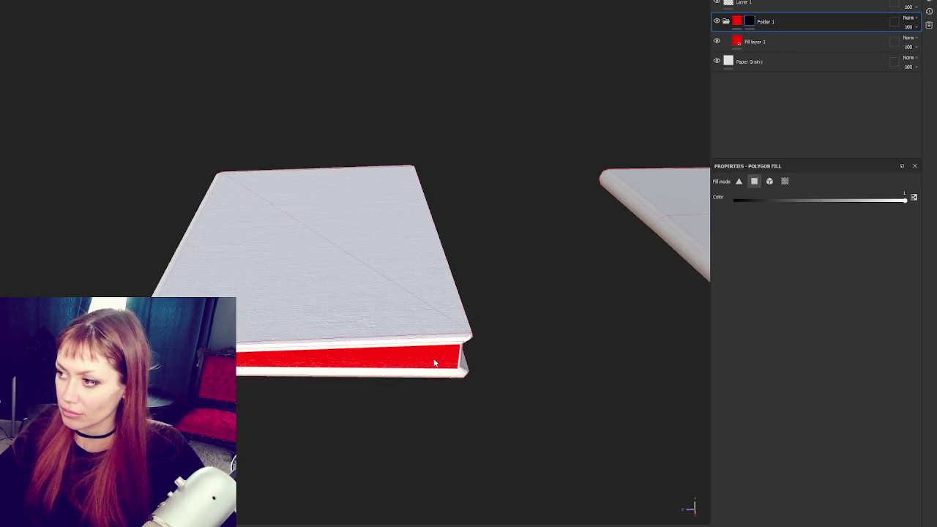
{"action": "left_click_drag", "start_coordinate": [502, 343], "coordinate": [347, 313]}
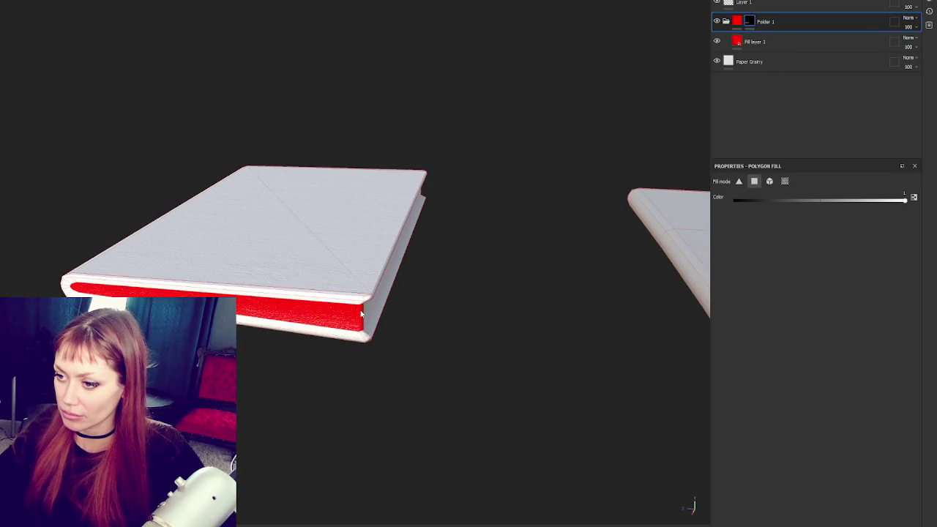
{"action": "left_click_drag", "start_coordinate": [403, 308], "coordinate": [388, 260]}
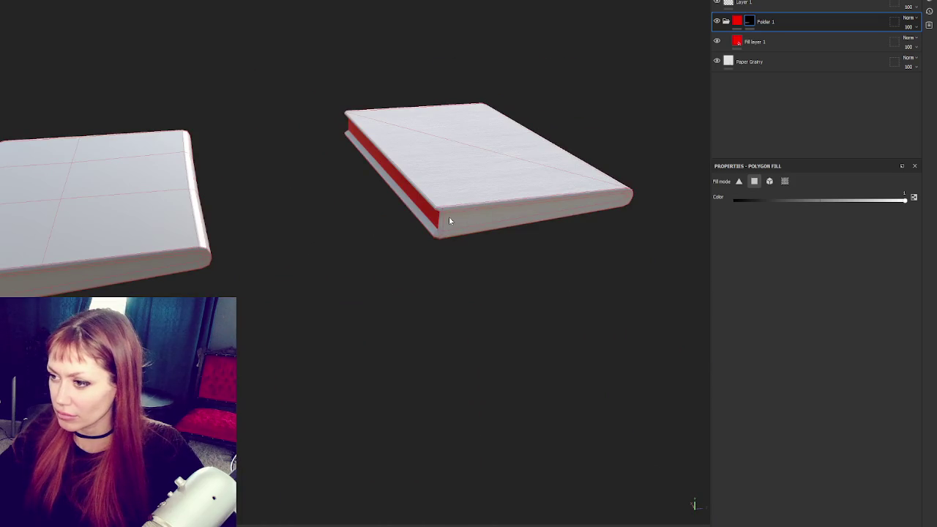
{"action": "left_click_drag", "start_coordinate": [457, 225], "coordinate": [454, 256]}
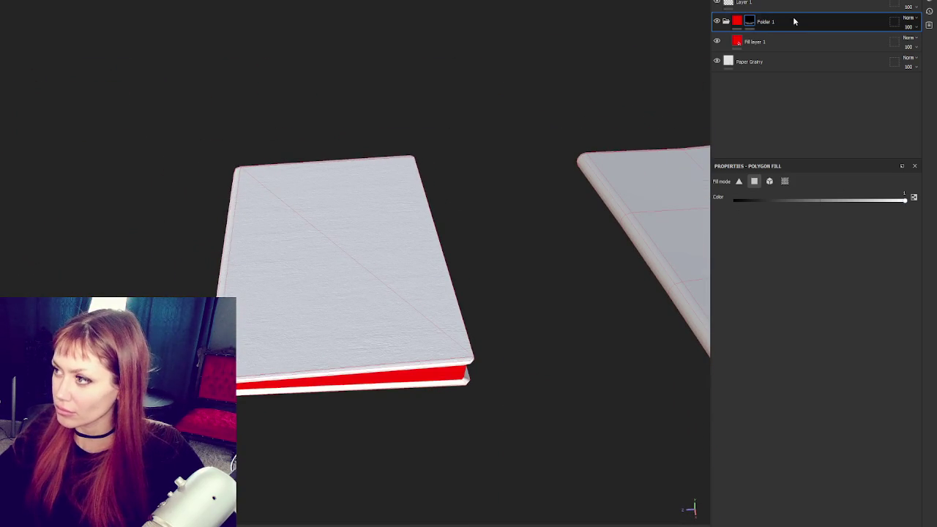
- Duplicate Folder 1, move Paper Grainy inside, give the copy a white mask, and add Paper Cardboard
{"action": "key", "text": "ctrl+d"}
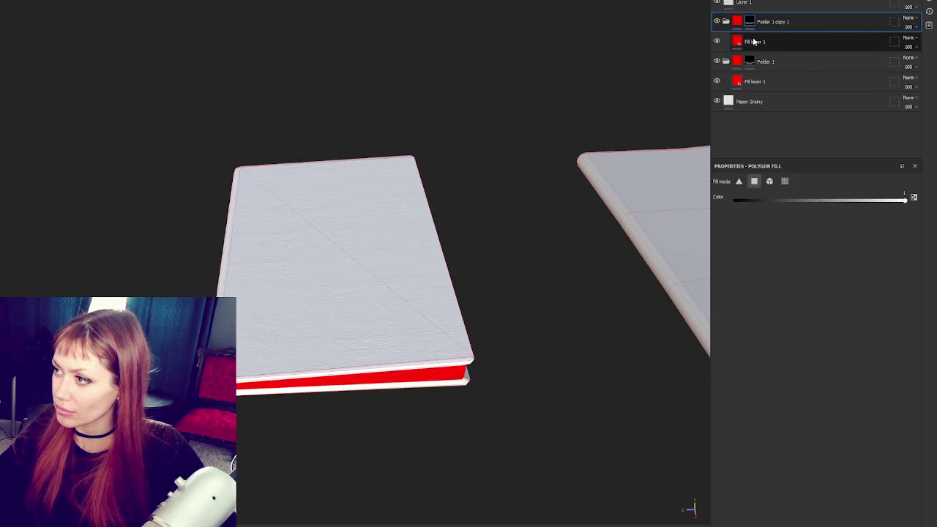
{"action": "left_click_drag", "start_coordinate": [768, 100], "coordinate": [721, 92]}
{"action": "left_click", "coordinate": [717, 101]}
{"action": "left_click", "coordinate": [748, 24]}
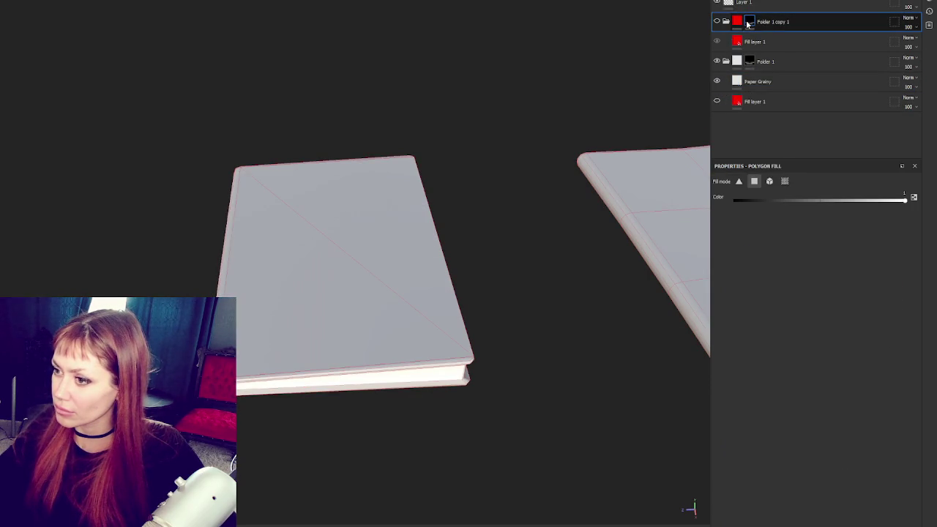
{"action": "right_click", "coordinate": [748, 25]}
{"action": "left_click", "coordinate": [752, 26]}
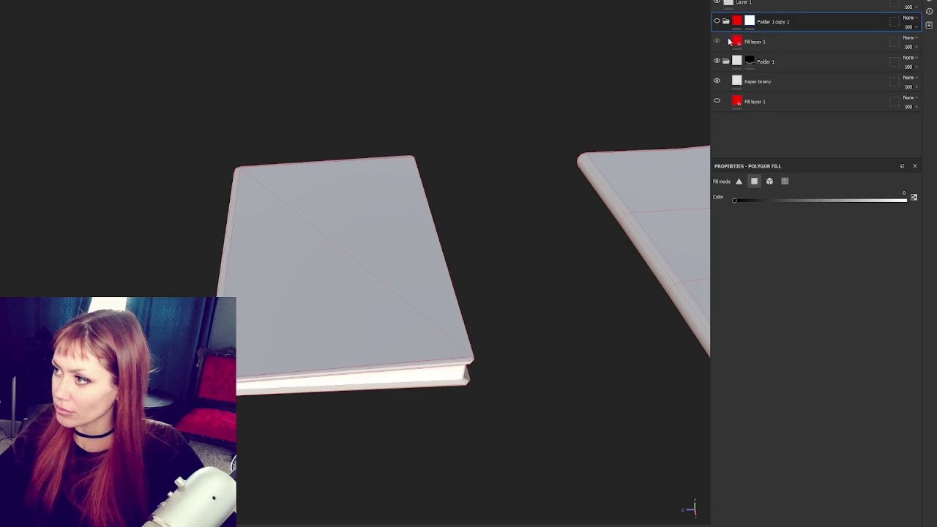
{"action": "left_click", "coordinate": [717, 41]}
{"action": "left_click_drag", "start_coordinate": [525, 237], "coordinate": [237, 330]}
{"action": "left_click_drag", "start_coordinate": [341, 341], "coordinate": [189, 128]}
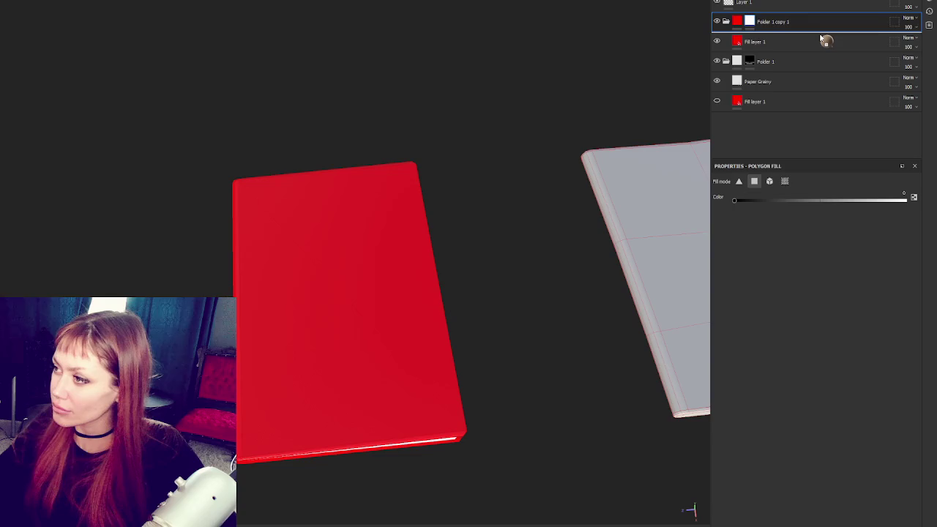
{"action": "left_click_drag", "start_coordinate": [739, 44], "coordinate": [739, 33]}
{"action": "left_click_drag", "start_coordinate": [533, 217], "coordinate": [542, 214]}
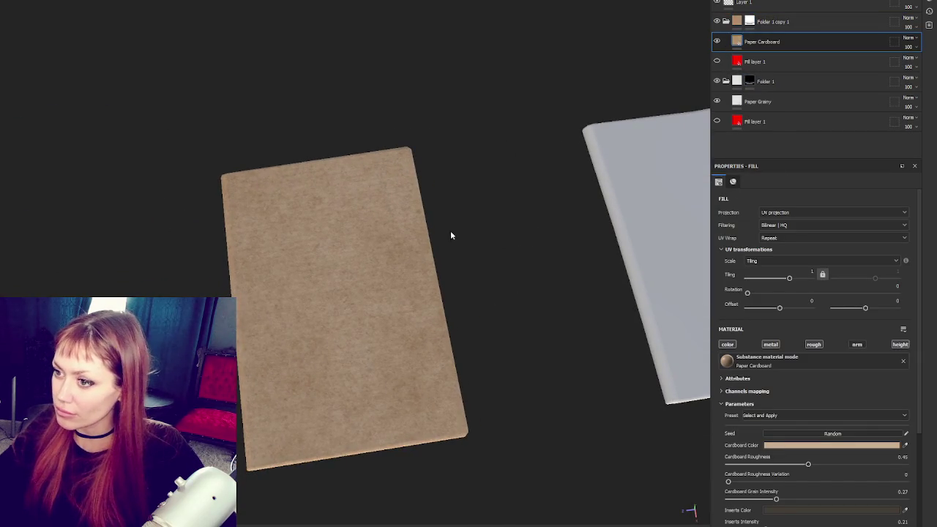
- Create Folder 2 with a dark brown fill at roughness 1 and a white mask
{"action": "scroll", "scroll_direction": "down", "scroll_amount": 3}
{"action": "scroll", "scroll_direction": "up", "scroll_amount": 3}
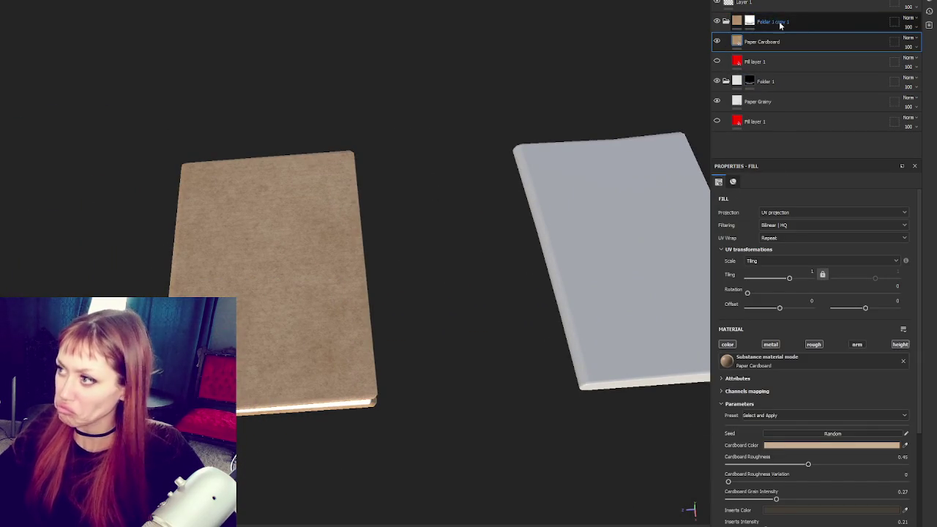
{"action": "left_click", "coordinate": [864, 21]}
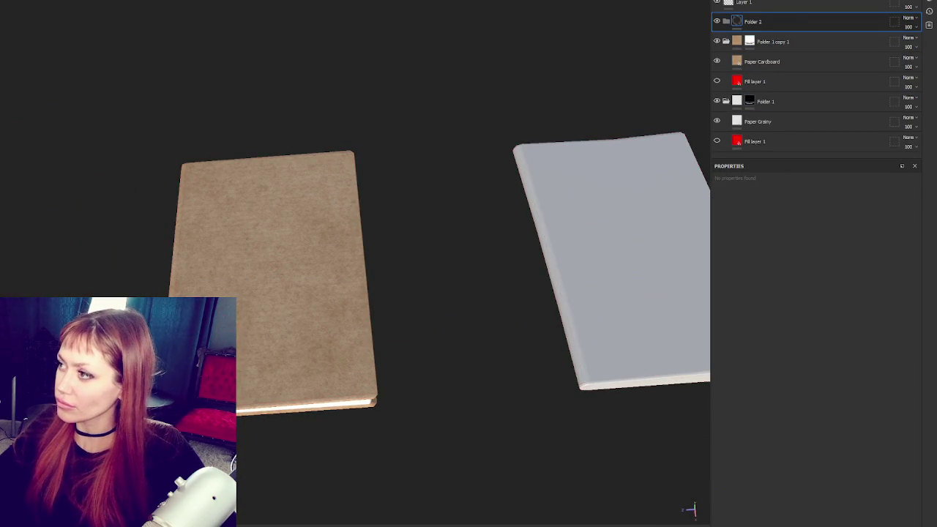
{"action": "left_click", "coordinate": [763, 7]}
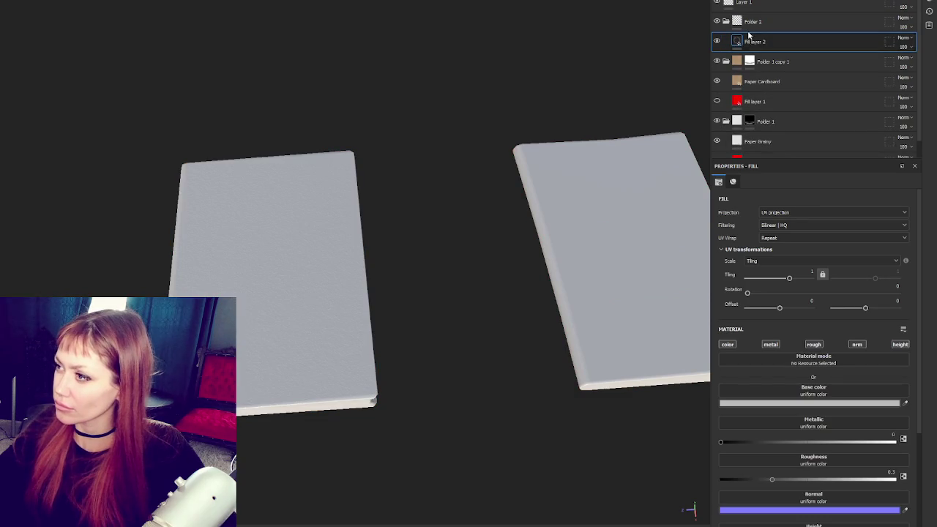
{"action": "left_click", "coordinate": [801, 404]}
{"action": "left_click", "coordinate": [888, 472]}
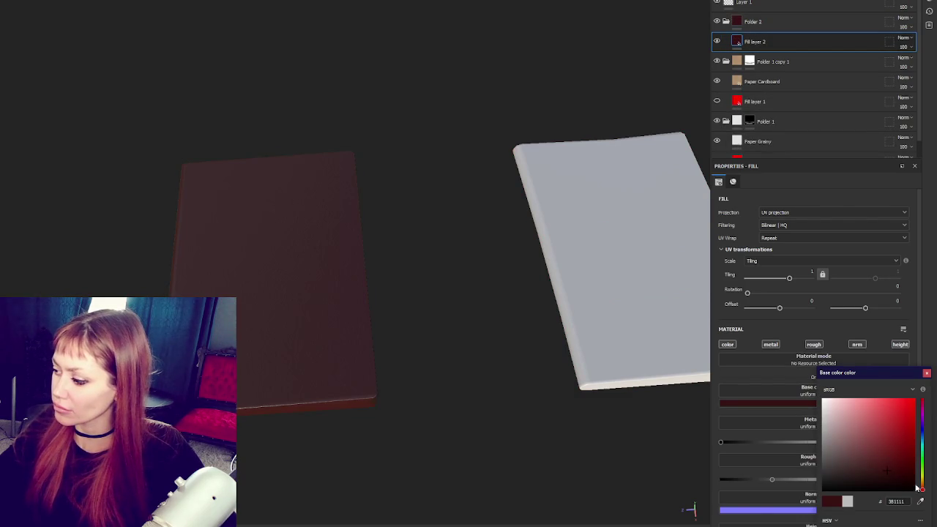
{"action": "left_click", "coordinate": [921, 489]}
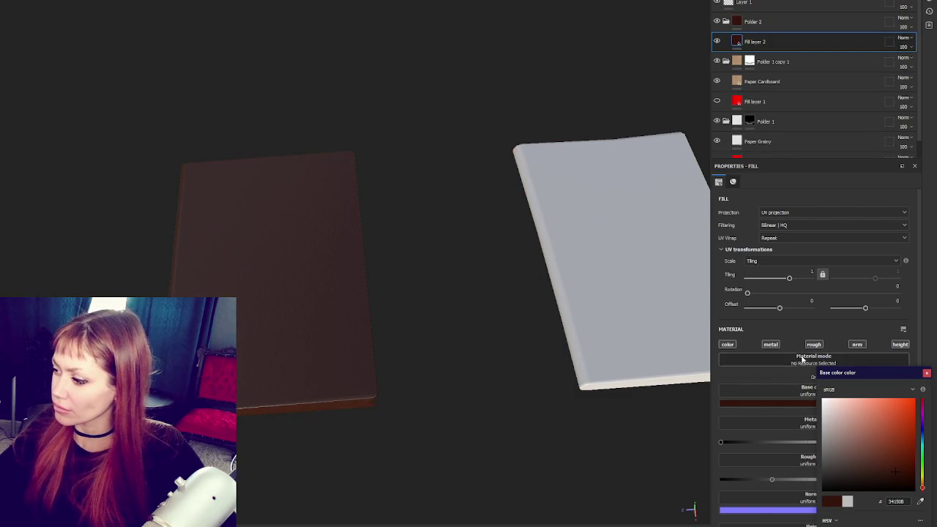
{"action": "left_click_drag", "start_coordinate": [784, 481], "coordinate": [897, 481]}
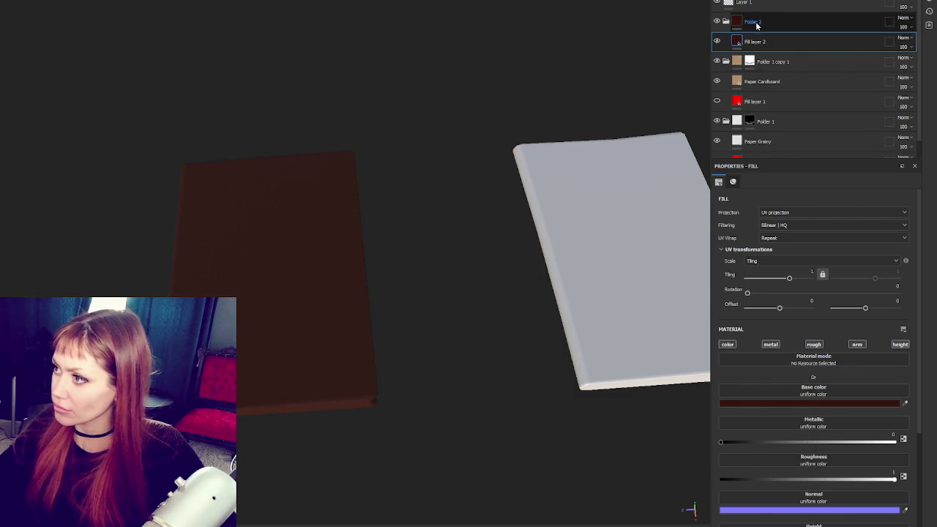
{"action": "right_click", "coordinate": [752, 22]}
{"action": "left_click", "coordinate": [784, 102]}
- Add a Dirt generator to Folder 2's mask
{"action": "right_click", "coordinate": [838, 21]}
{"action": "left_click", "coordinate": [864, 33]}
{"action": "left_click", "coordinate": [808, 205]}
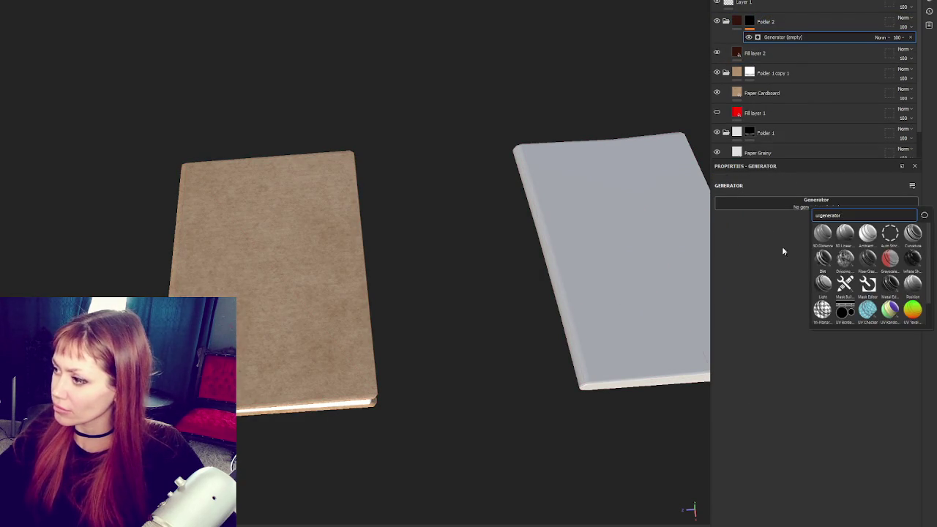
{"action": "left_click", "coordinate": [823, 258]}
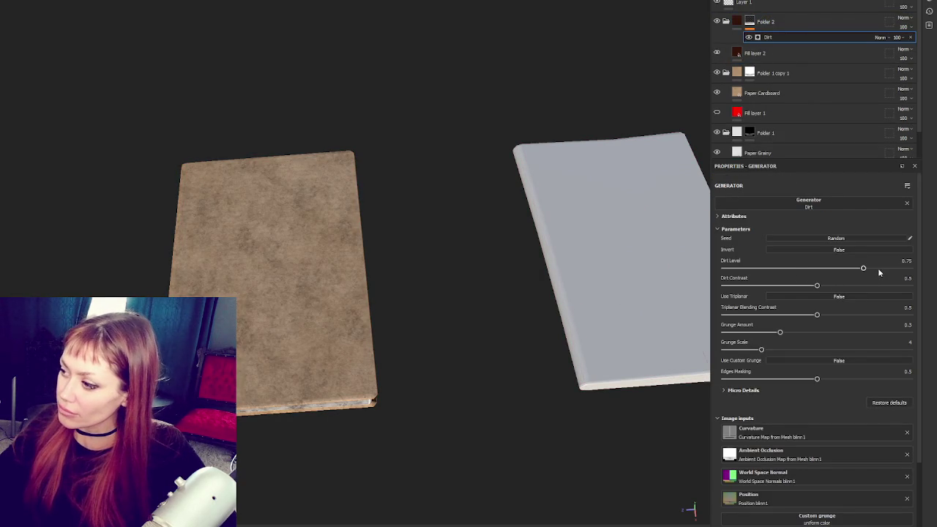
- Tune the Dirt generator to Dirt Level 0.71, Contrast 0.08 and Grunge Amount 0.4
{"action": "left_click", "coordinate": [879, 270]}
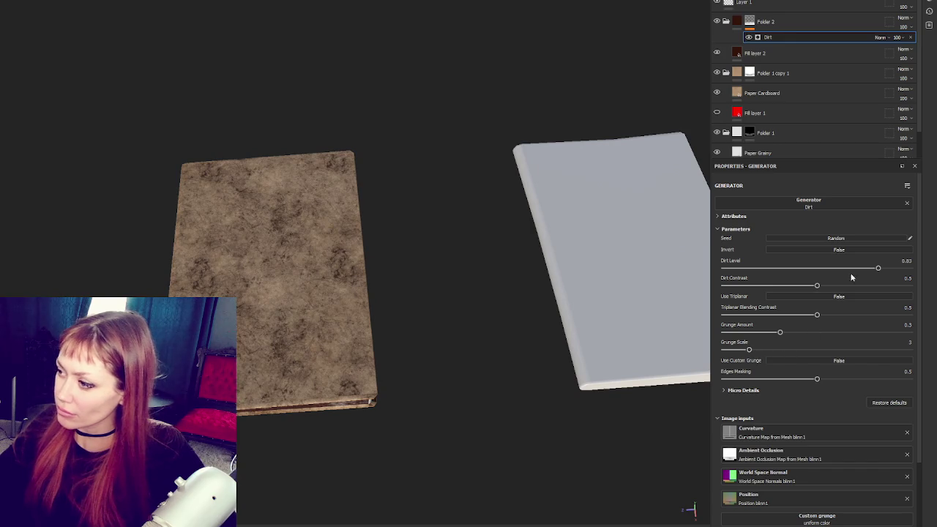
{"action": "left_click", "coordinate": [790, 287]}
{"action": "left_click", "coordinate": [885, 269]}
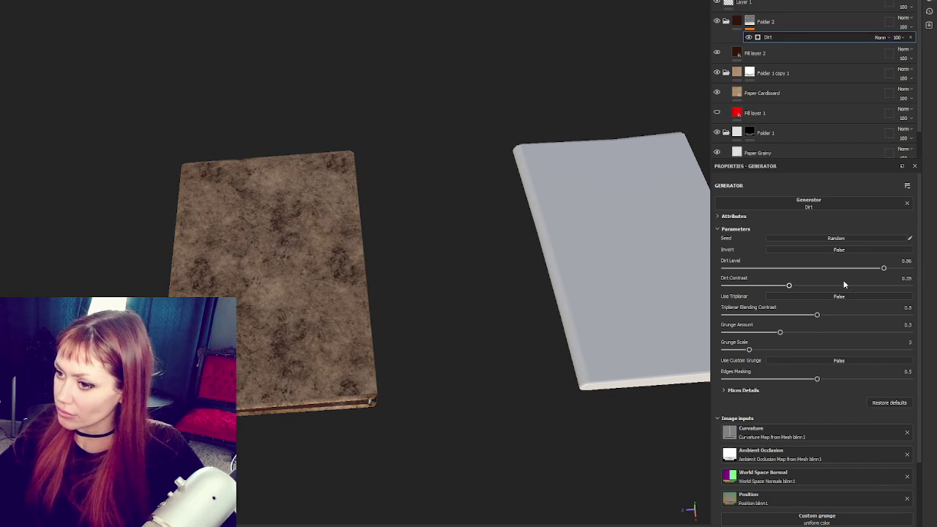
{"action": "left_click", "coordinate": [810, 332]}
{"action": "left_click", "coordinate": [758, 287]}
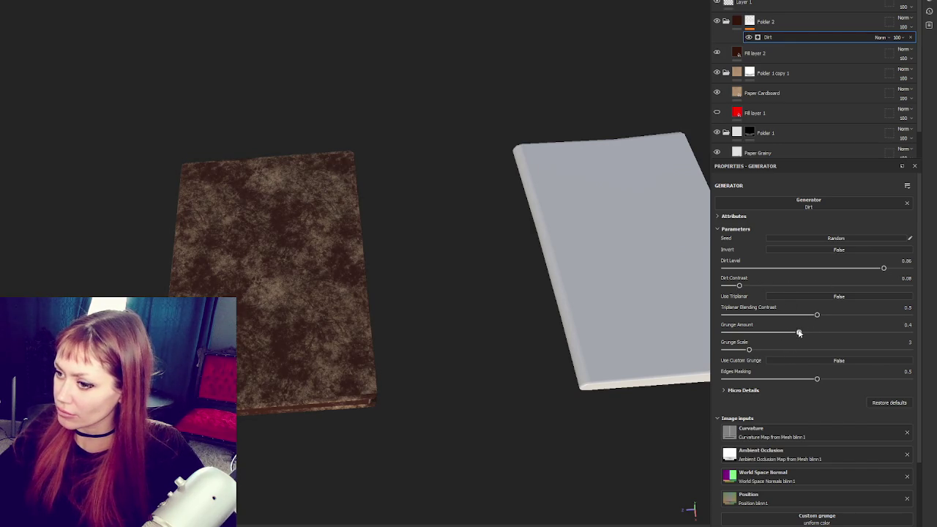
{"action": "left_click", "coordinate": [799, 333]}
{"action": "left_click", "coordinate": [871, 269]}
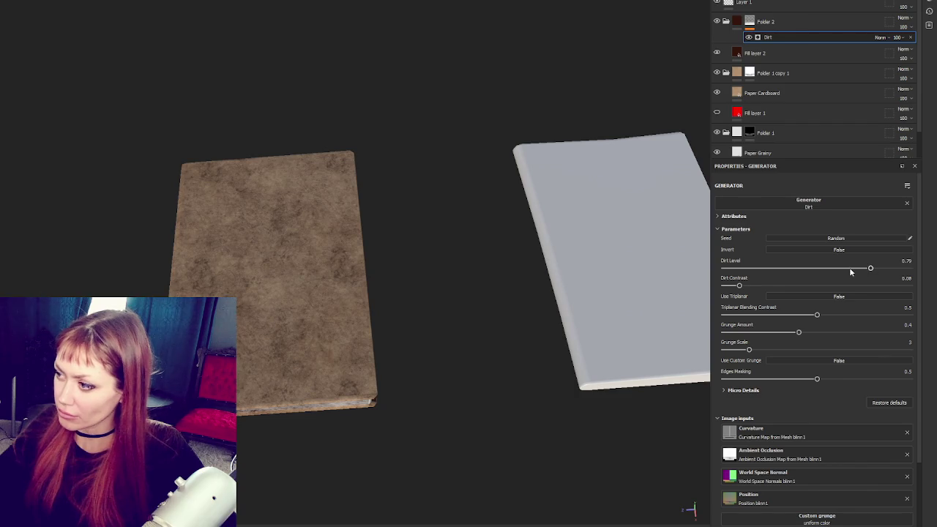
{"action": "left_click", "coordinate": [851, 270]}
{"action": "left_click_drag", "start_coordinate": [333, 295], "coordinate": [725, 70]}
{"action": "left_click", "coordinate": [809, 22]}
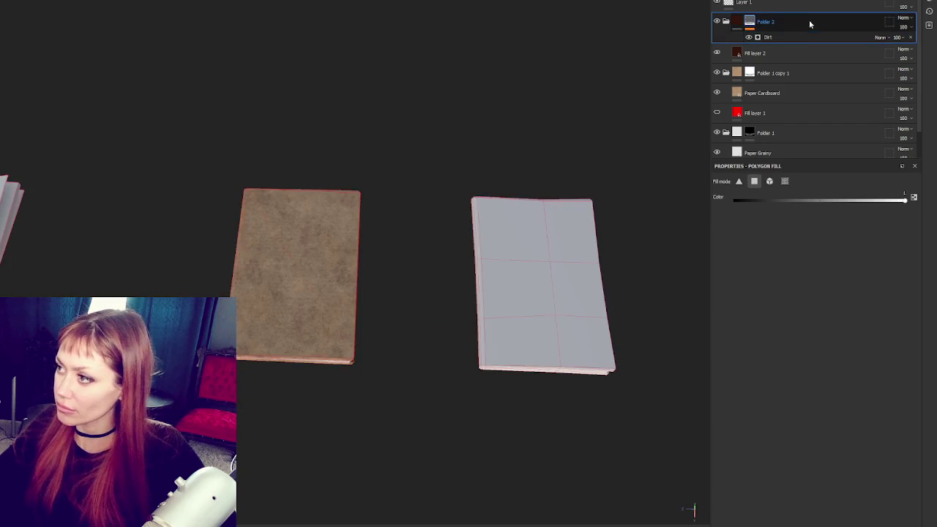
- Duplicate Folder 2 and retune the copy's Dirt mask: Grunge Amount 0.32, new random seed, Grunge Scale 3
{"action": "key", "text": "ctrl+d"}
{"action": "left_click", "coordinate": [797, 38]}
{"action": "left_click", "coordinate": [809, 53]}
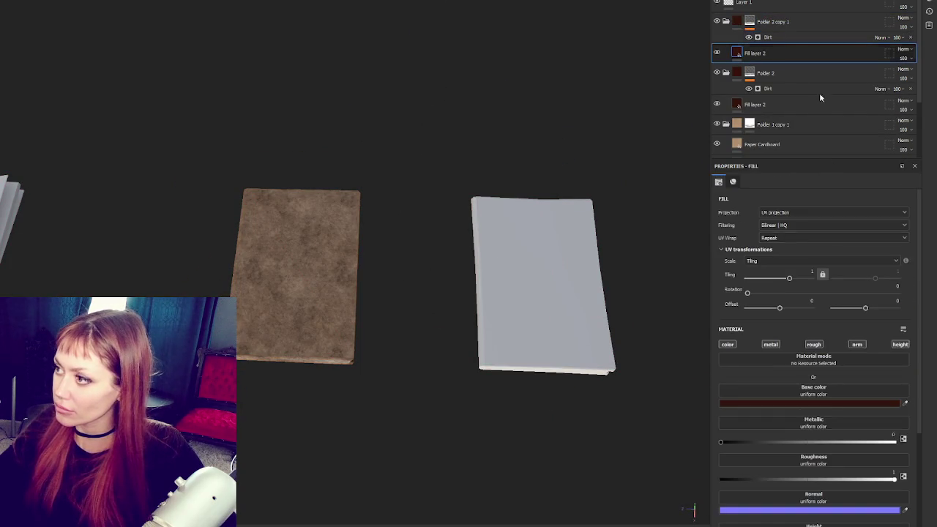
{"action": "left_click", "coordinate": [806, 402]}
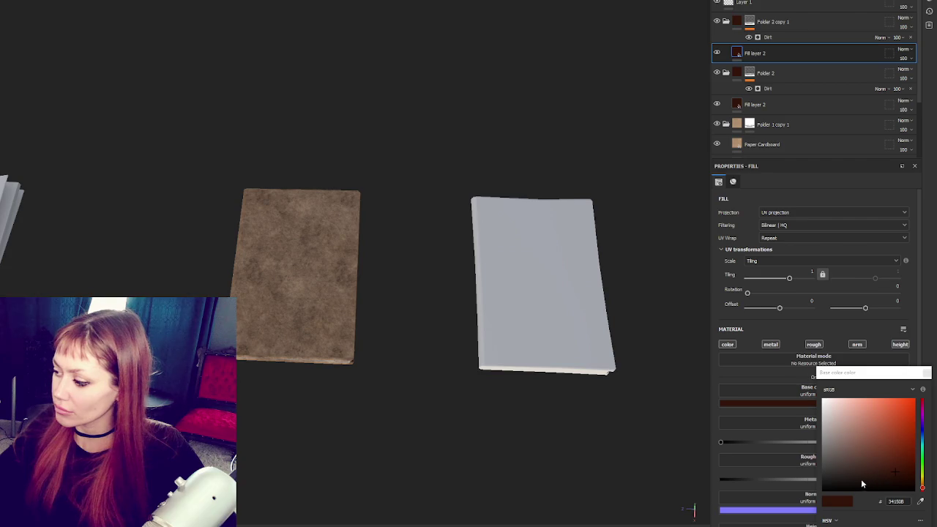
{"action": "left_click", "coordinate": [787, 36]}
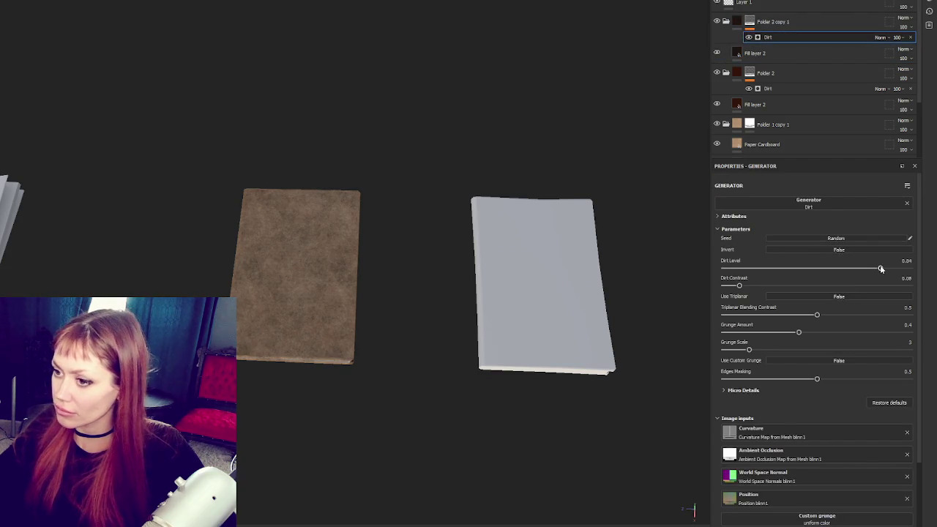
{"action": "left_click", "coordinate": [769, 286]}
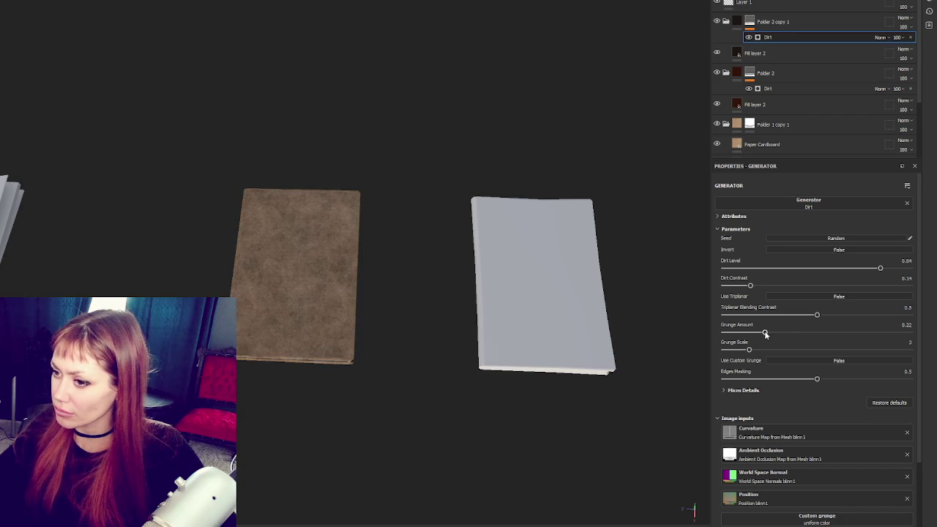
{"action": "left_click", "coordinate": [858, 334]}
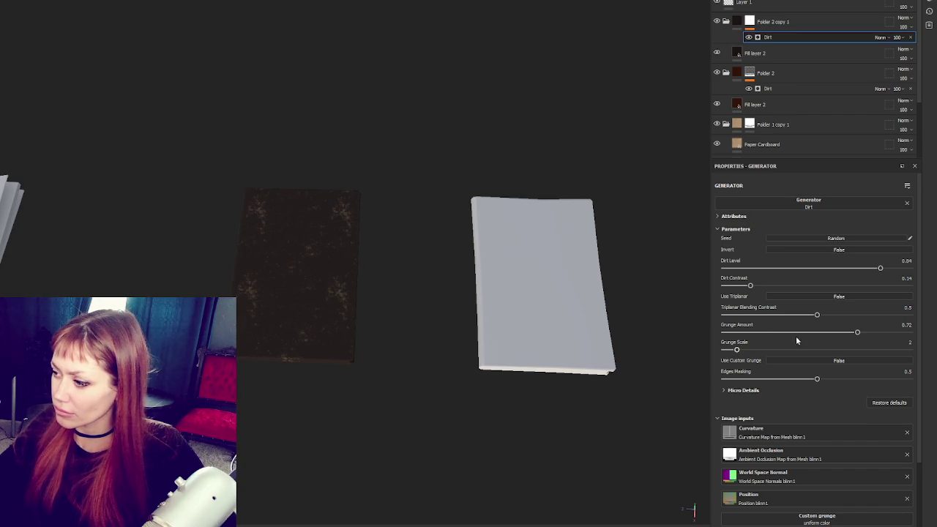
{"action": "left_click_drag", "start_coordinate": [803, 332], "coordinate": [784, 334]}
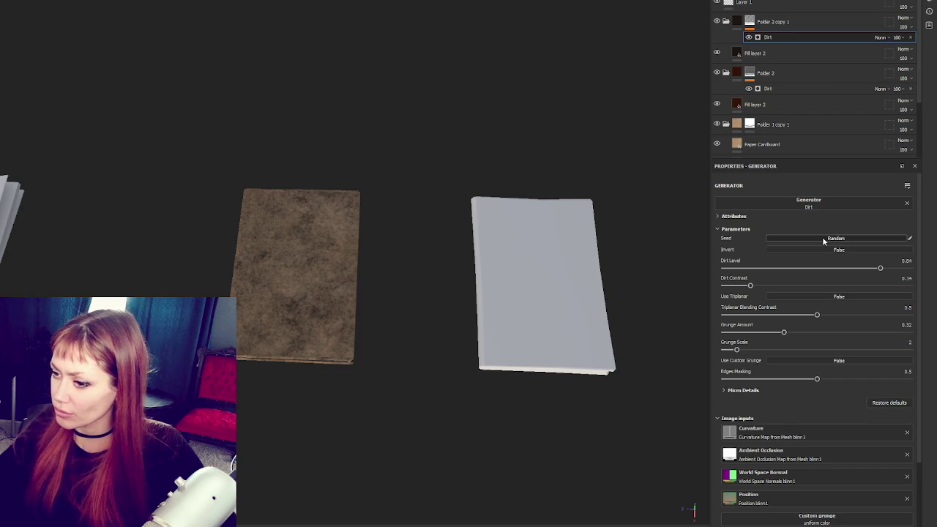
{"action": "left_click", "coordinate": [824, 241]}
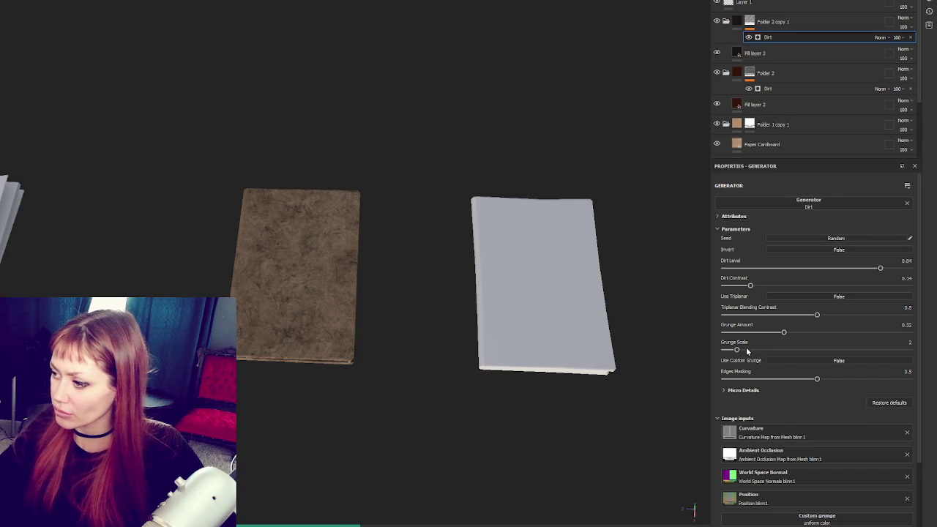
{"action": "left_click", "coordinate": [747, 350]}
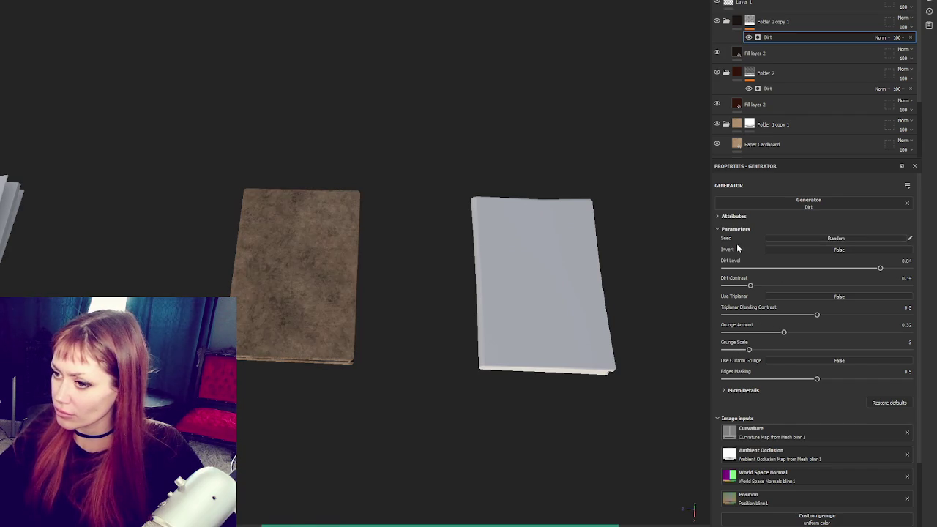
- Group Folder 2 copy 1 into a new Folder 3
{"action": "left_click", "coordinate": [784, 22]}
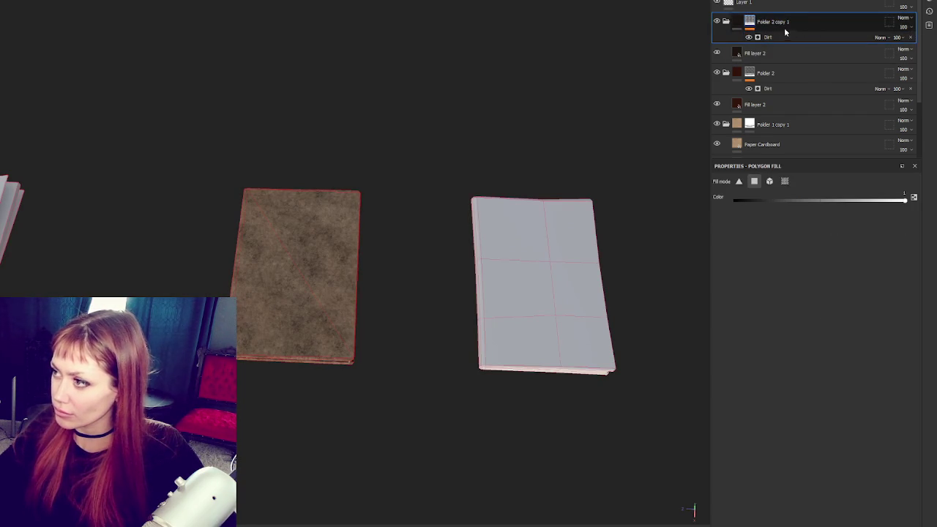
{"action": "key", "text": "ctrl+g"}
{"action": "right_click", "coordinate": [789, 26]}
- Add a mask to Folder 3 and set the mask brush's grayscale value to 0 (black)
{"action": "left_click", "coordinate": [789, 26]}
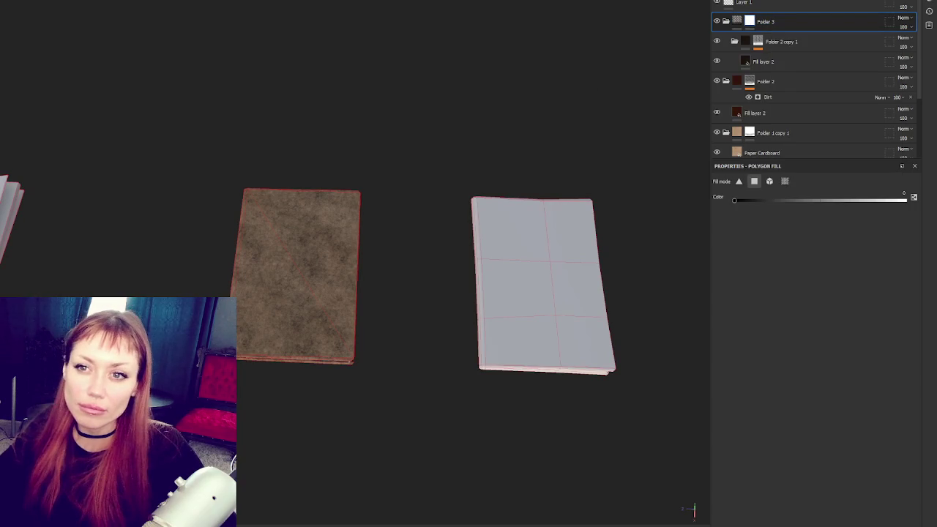
{"action": "key", "text": "1"}
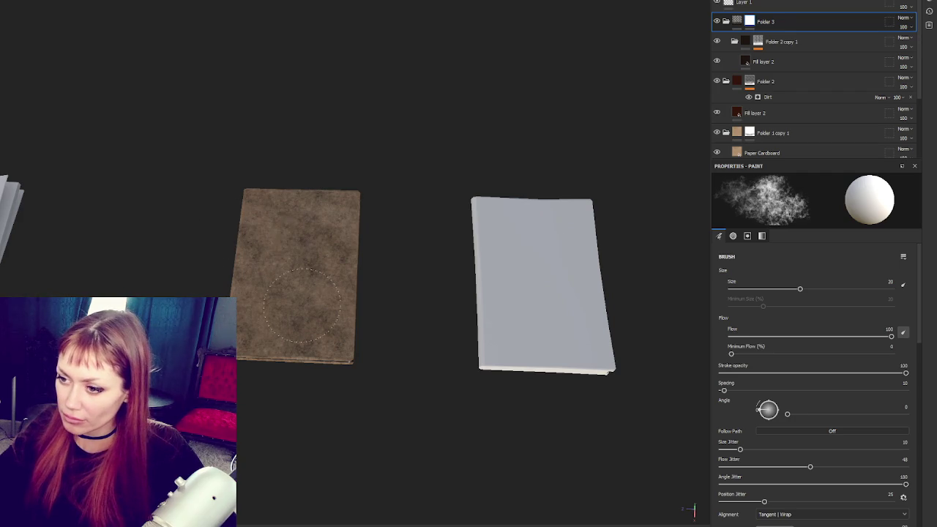
{"action": "scroll", "scroll_direction": "down", "scroll_amount": 3}
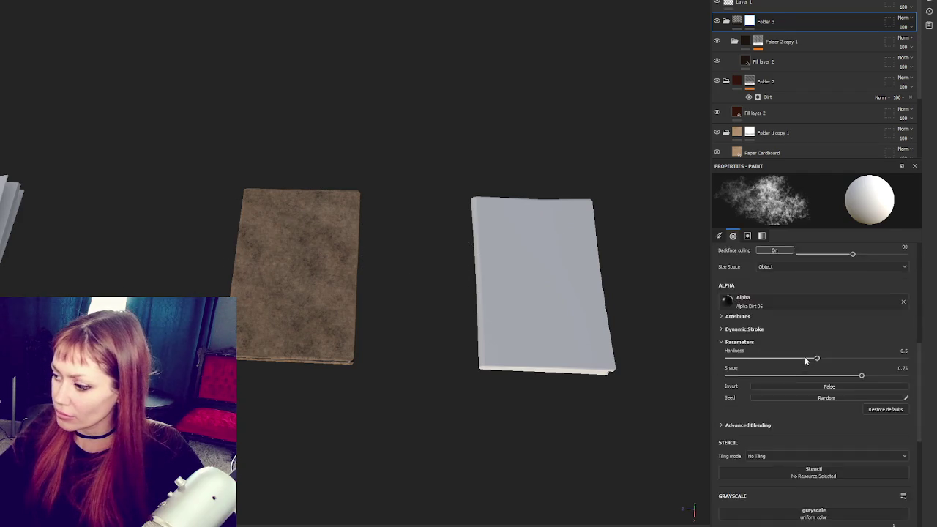
{"action": "left_click_drag", "start_coordinate": [765, 296], "coordinate": [718, 291]}
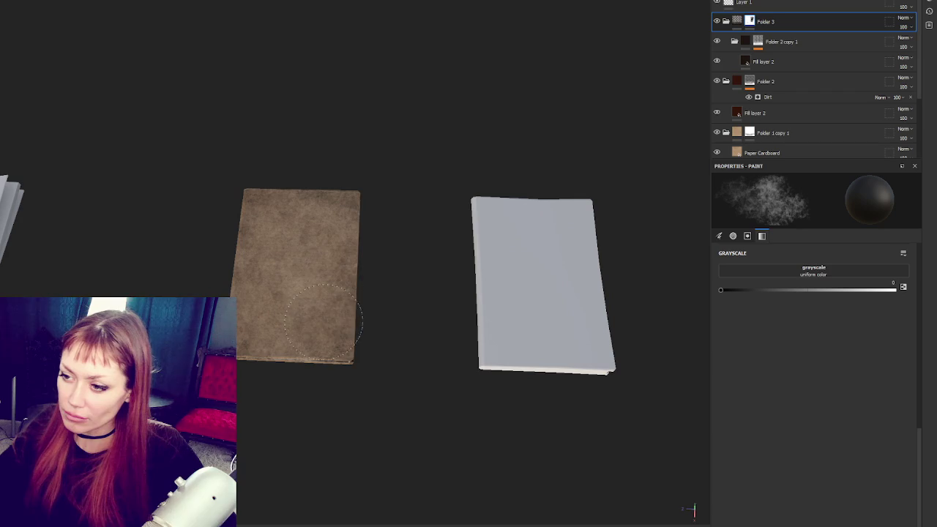
{"action": "left_click_drag", "start_coordinate": [398, 330], "coordinate": [330, 277]}
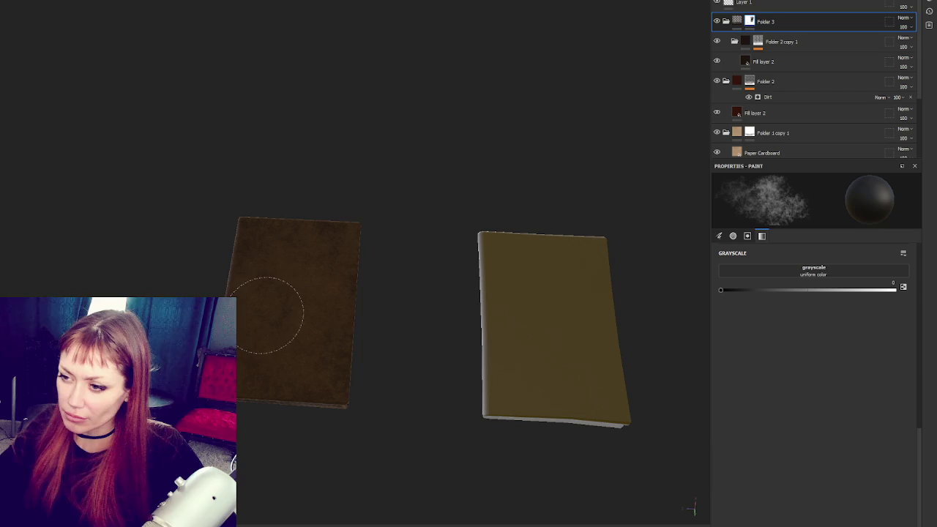
- Dab grime onto the brown cover and paint dirt along the page edges with a smaller brush
{"action": "left_click", "coordinate": [262, 264]}
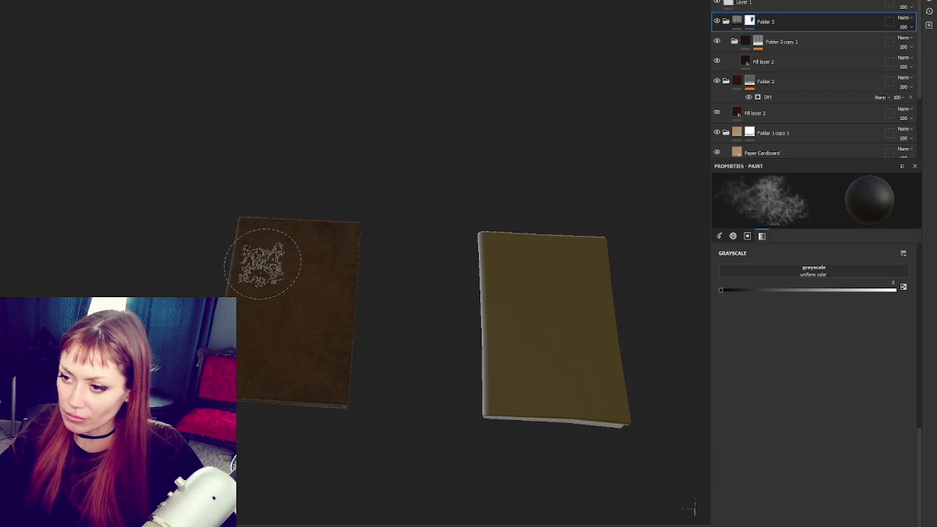
{"action": "left_click_drag", "start_coordinate": [398, 259], "coordinate": [329, 344]}
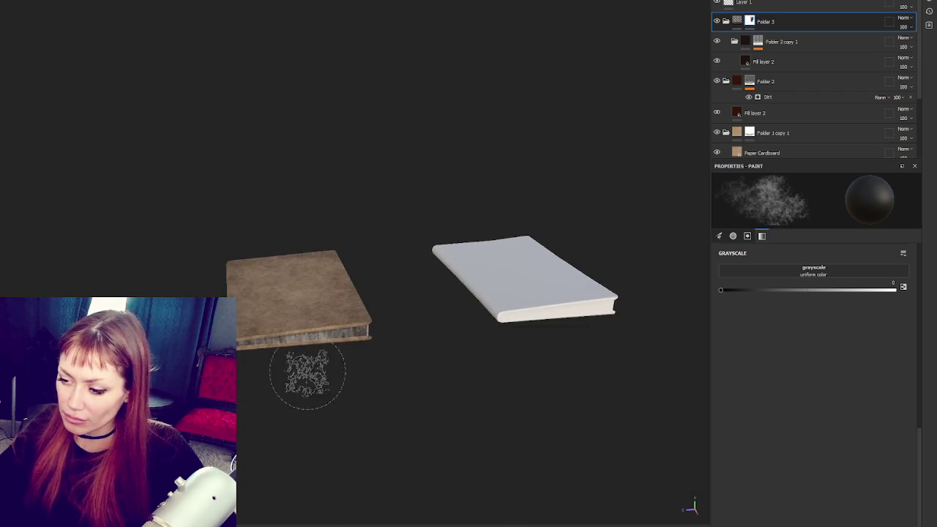
{"action": "scroll", "scroll_direction": "up", "scroll_amount": 3}
{"action": "key", "text": "["}
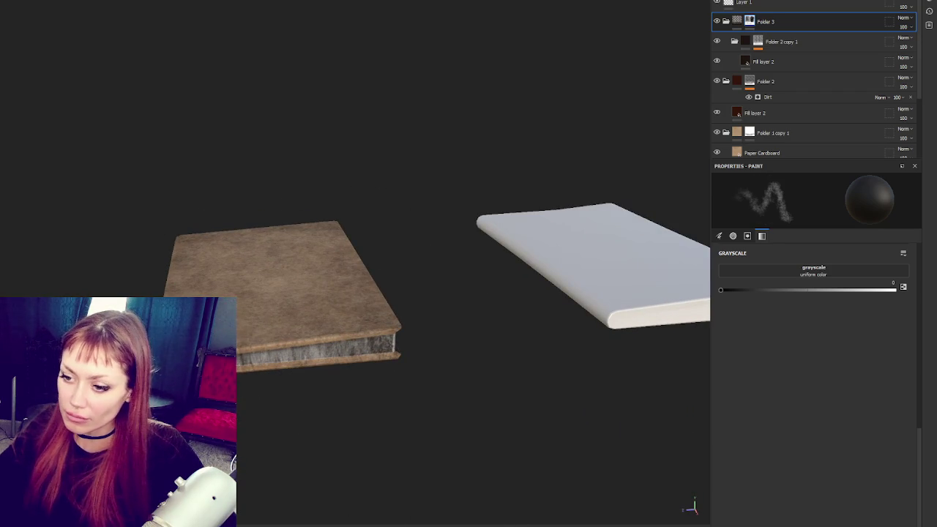
{"action": "left_click_drag", "start_coordinate": [241, 355], "coordinate": [399, 346]}
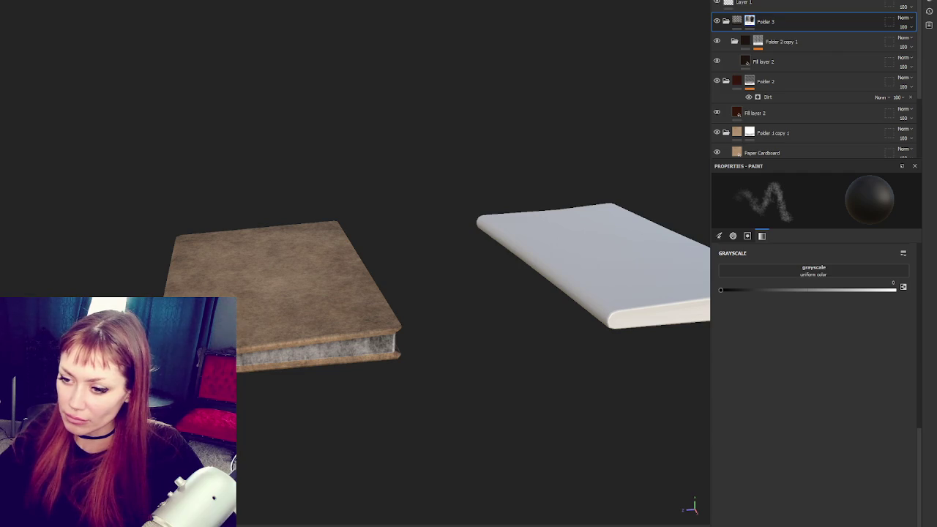
- Orbit and zoom around the books to inspect the painted grime from several angles
{"action": "left_click_drag", "start_coordinate": [492, 334], "coordinate": [410, 161]}
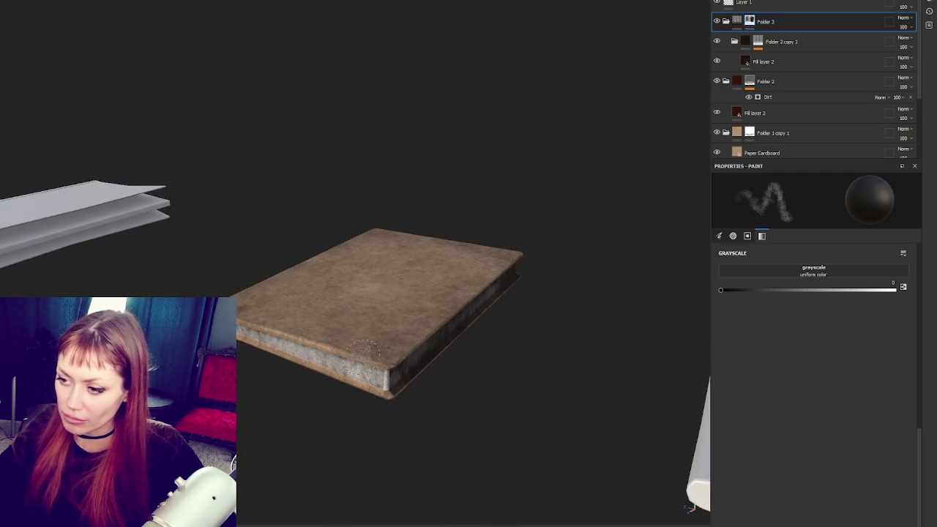
{"action": "left_click_drag", "start_coordinate": [393, 128], "coordinate": [279, 198]}
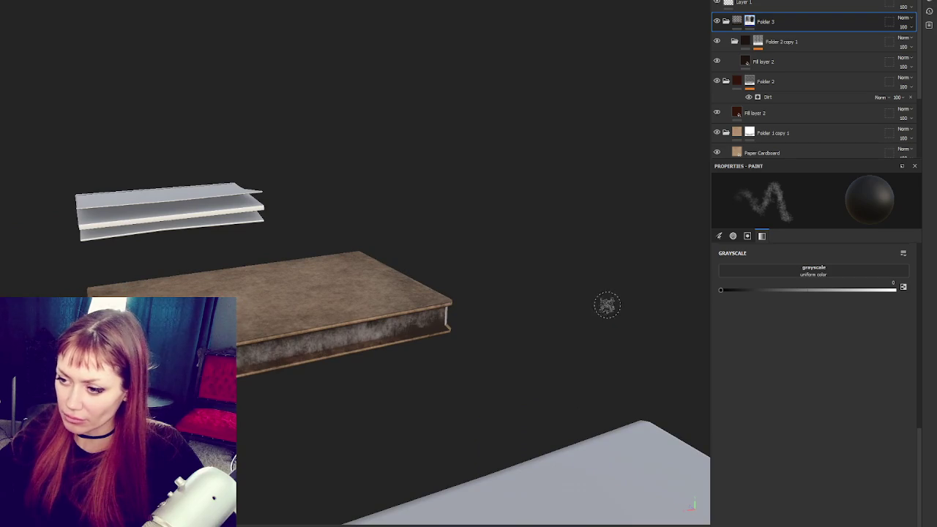
{"action": "left_click_drag", "start_coordinate": [315, 322], "coordinate": [268, 292]}
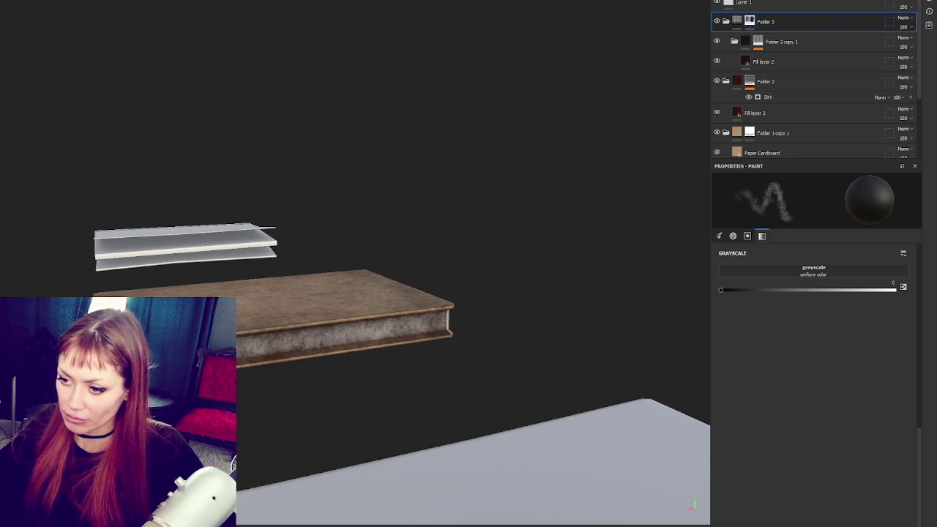
{"action": "left_click_drag", "start_coordinate": [612, 322], "coordinate": [473, 416]}
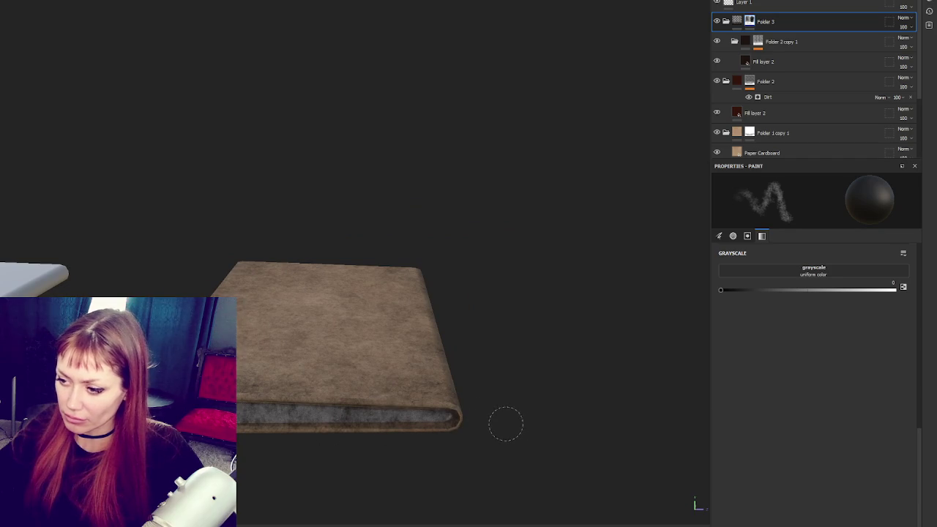
{"action": "scroll", "scroll_direction": "down", "scroll_amount": 3}
{"action": "left_click_drag", "start_coordinate": [439, 293], "coordinate": [603, 134]}
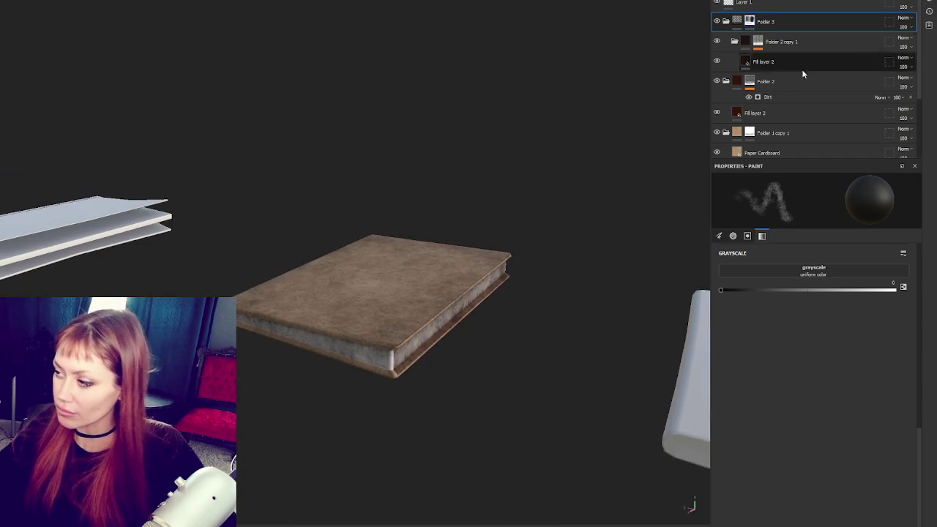
{"action": "left_click_drag", "start_coordinate": [287, 184], "coordinate": [469, 220]}
{"action": "scroll", "scroll_direction": "down", "scroll_amount": 3}
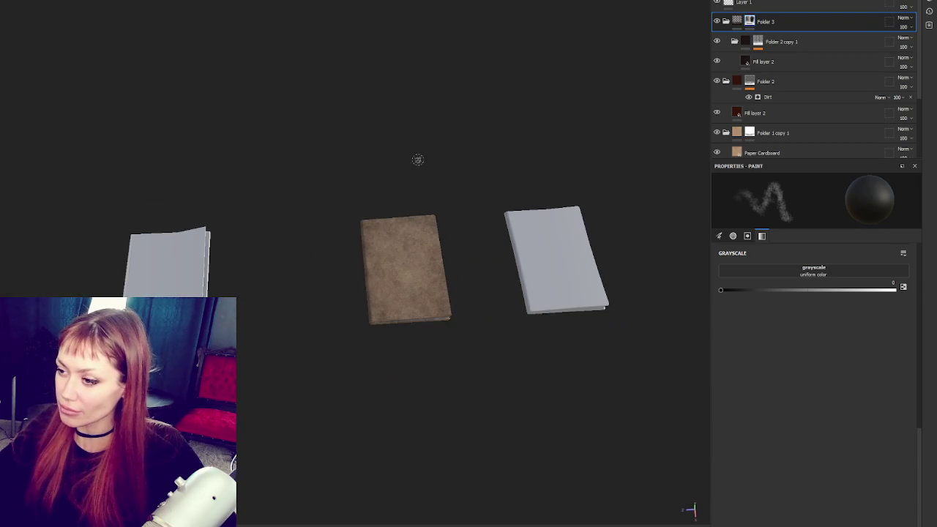
{"action": "scroll", "scroll_direction": "up", "scroll_amount": 3}
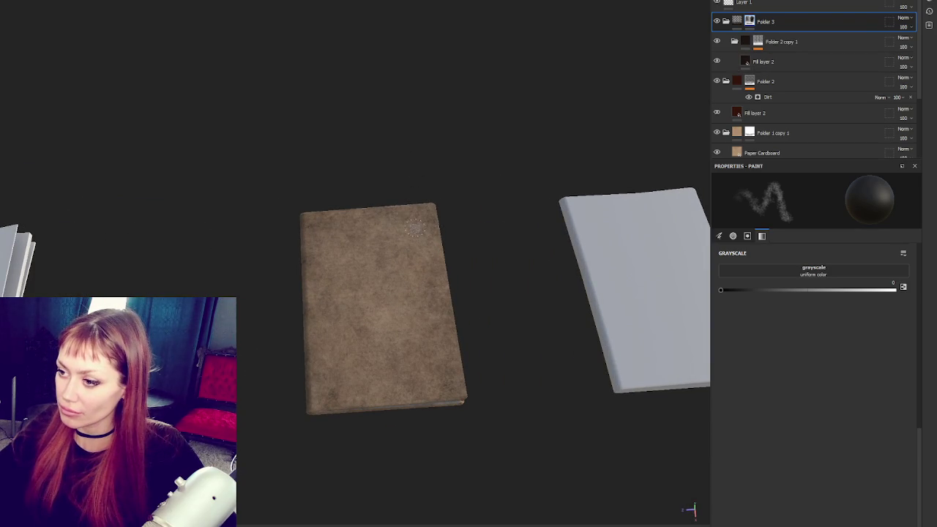
{"action": "scroll", "scroll_direction": "down", "scroll_amount": 3}
{"action": "left_click_drag", "start_coordinate": [485, 132], "coordinate": [430, 74]}
{"action": "left_click_drag", "start_coordinate": [387, 138], "coordinate": [391, 125]}
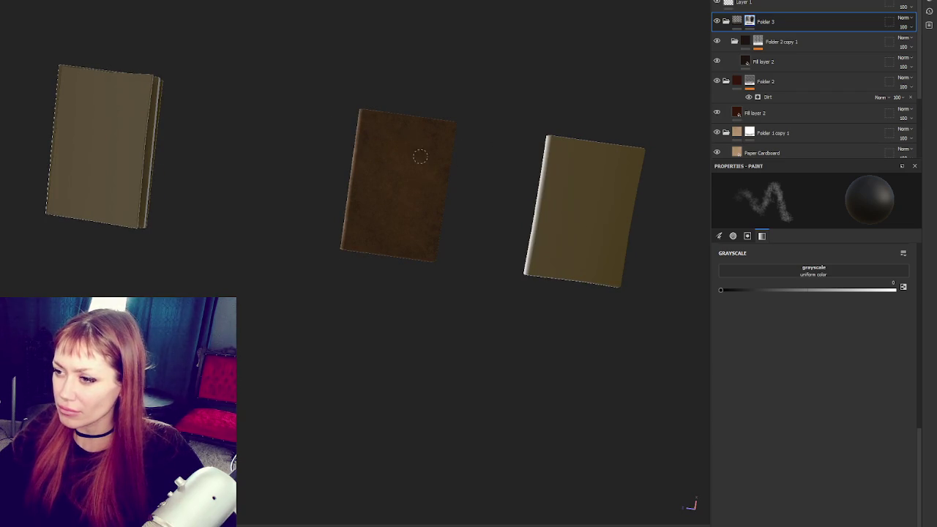
{"action": "left_click_drag", "start_coordinate": [544, 97], "coordinate": [448, 305]}
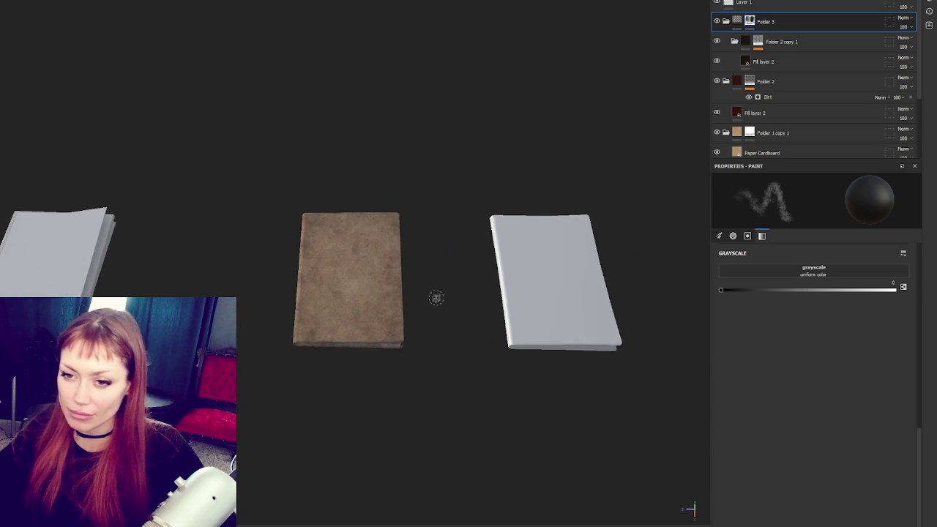
{"action": "scroll", "scroll_direction": "up", "scroll_amount": 3}
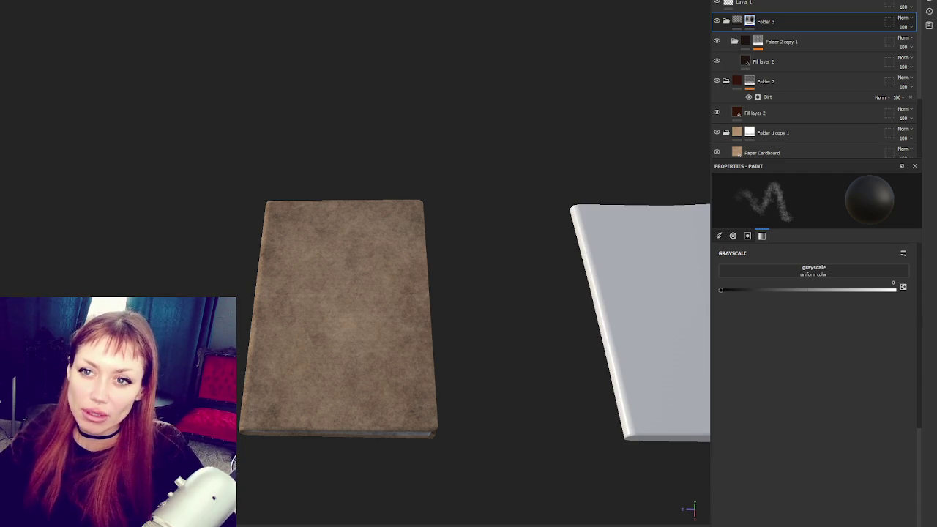
{"action": "left_click_drag", "start_coordinate": [414, 153], "coordinate": [505, 192]}
{"action": "scroll", "scroll_direction": "down", "scroll_amount": 3}
{"action": "scroll", "scroll_direction": "down", "scroll_amount": 3}
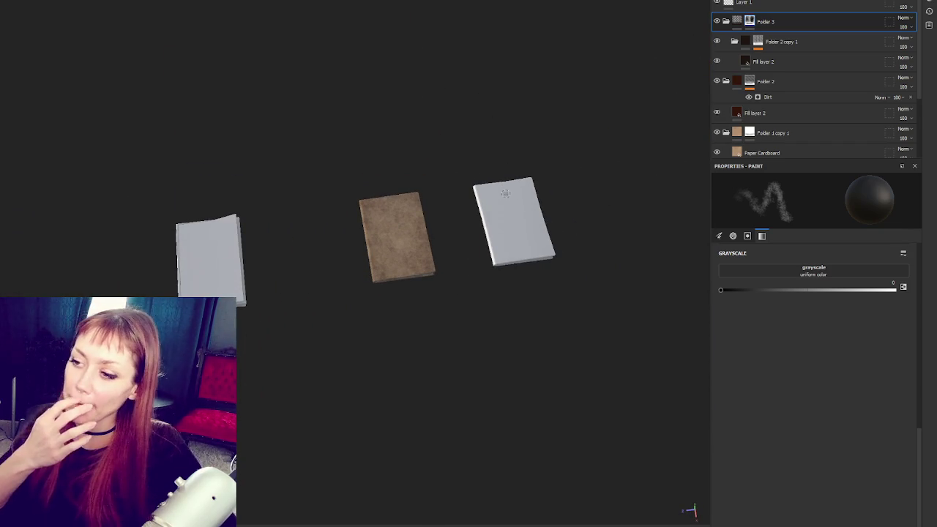
{"action": "scroll", "scroll_direction": "up", "scroll_amount": 3}
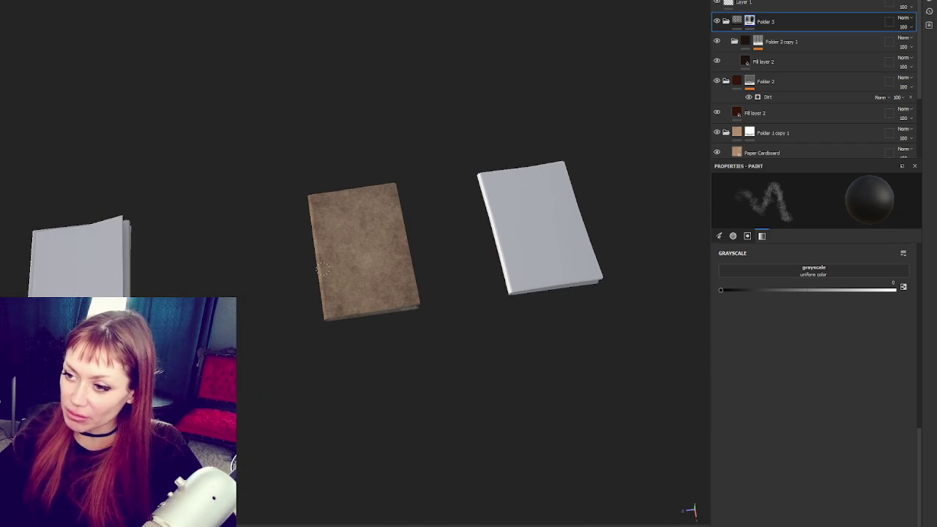
{"action": "scroll", "scroll_direction": "down", "scroll_amount": 3}
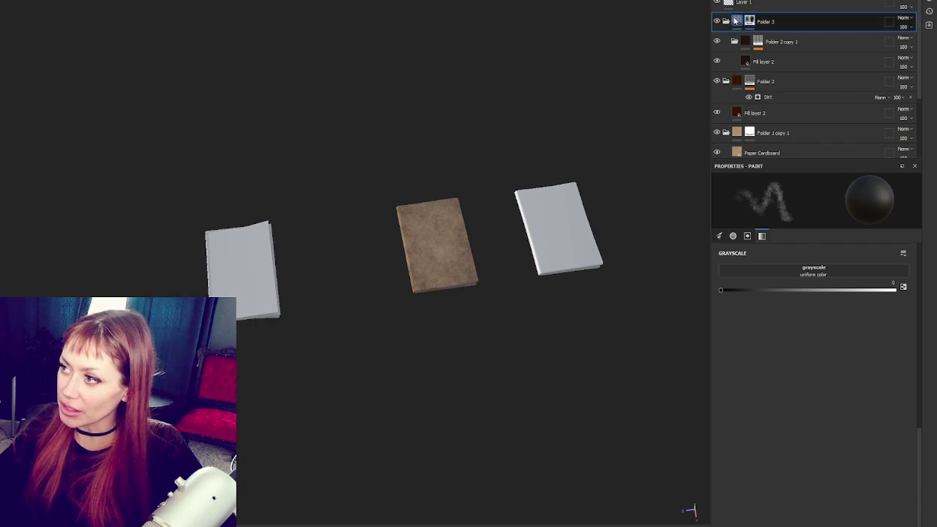
- Collapse Folder 3 and save the project file
{"action": "double_click", "coordinate": [811, 24]}
{"action": "key", "text": "ctrl+shift+s"}
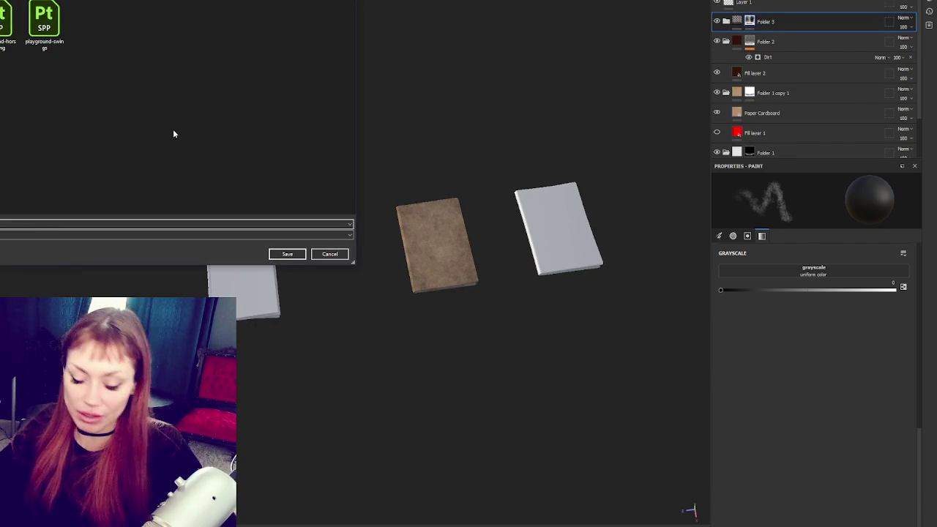
{"action": "key", "text": "Return"}
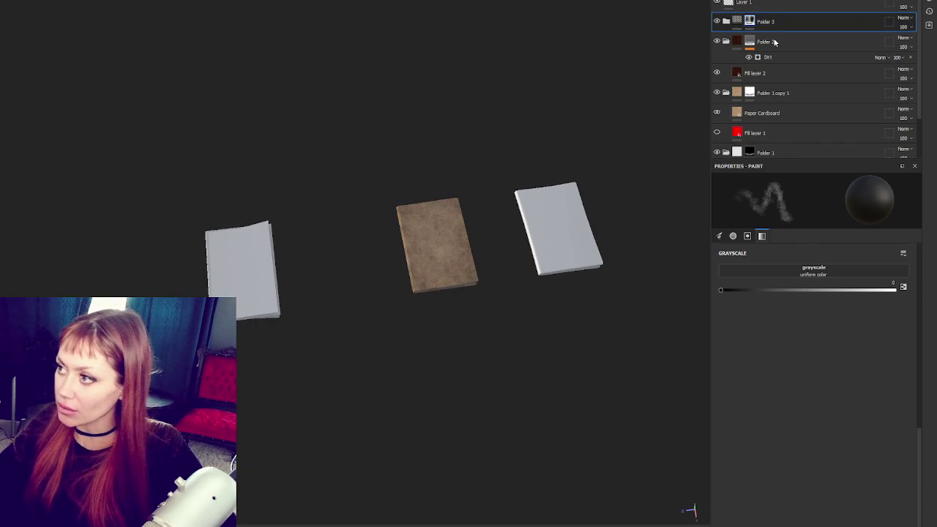
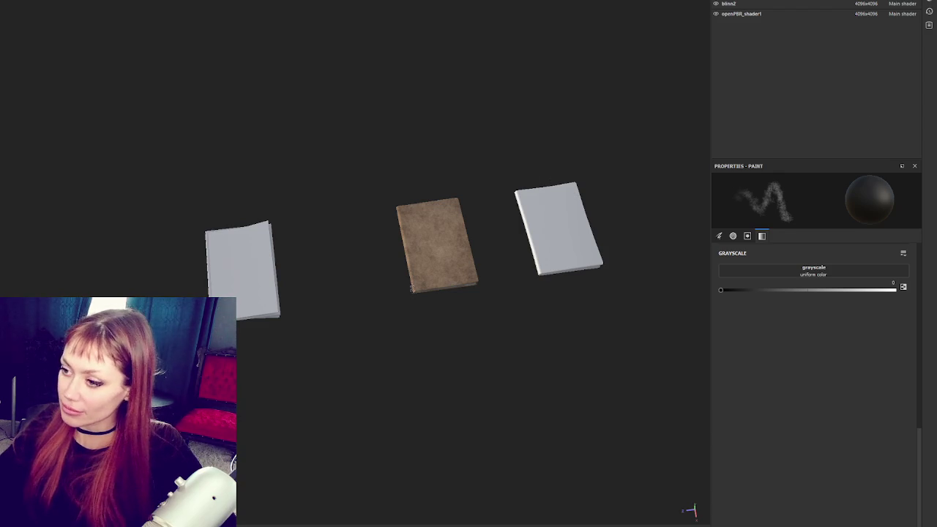
- Find the blinn2 book's texture set and drag the Paper Cardboard material into its layer stack
{"action": "left_click", "coordinate": [798, 4]}
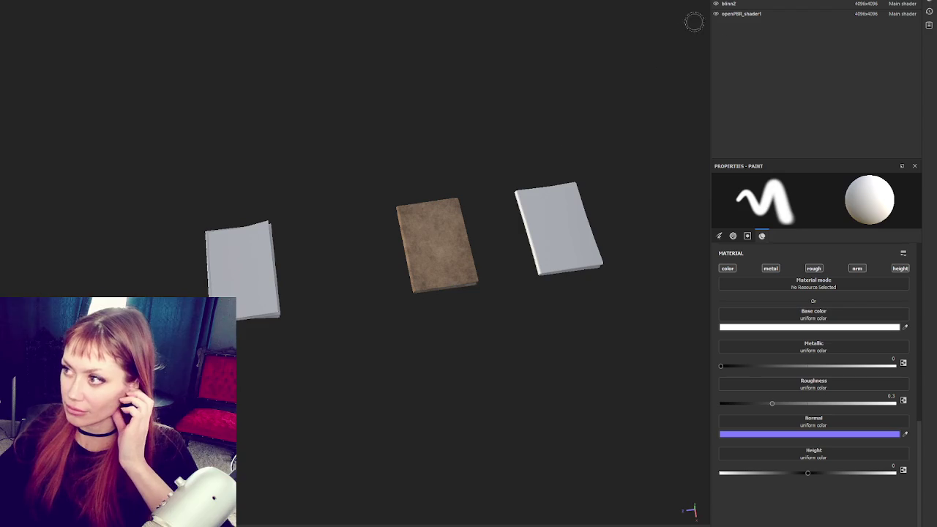
{"action": "left_click", "coordinate": [742, 13]}
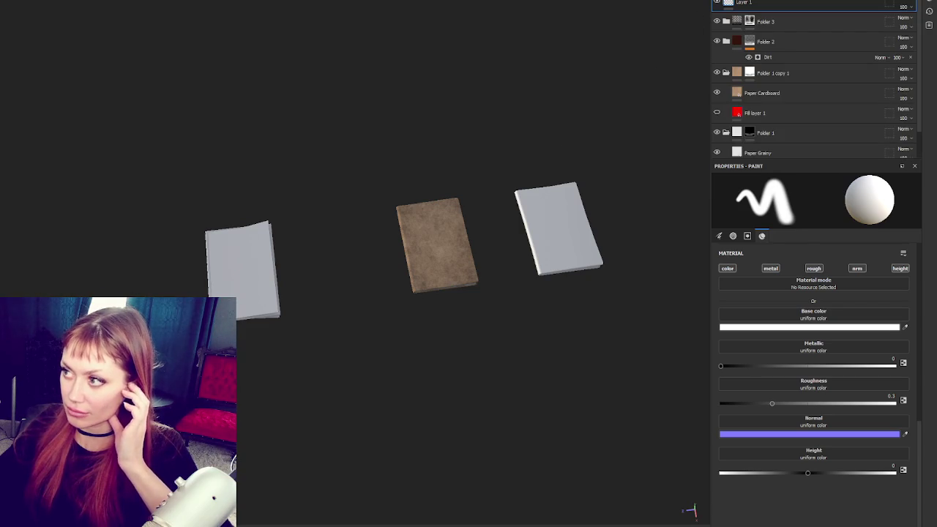
{"action": "left_click", "coordinate": [716, 5]}
{"action": "left_click", "coordinate": [717, 4]}
{"action": "left_click", "coordinate": [717, 4]}
{"action": "left_click", "coordinate": [729, 4]}
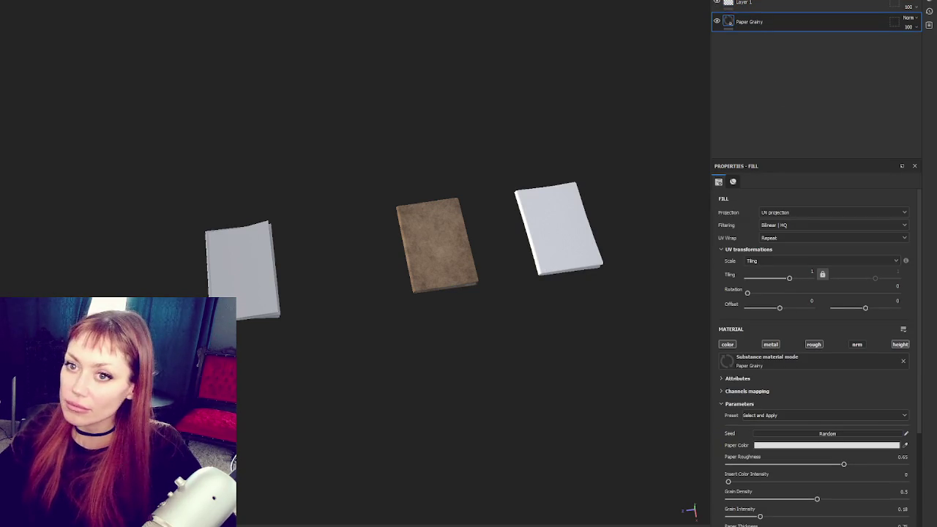
{"action": "left_click_drag", "start_coordinate": [601, 136], "coordinate": [433, 137]}
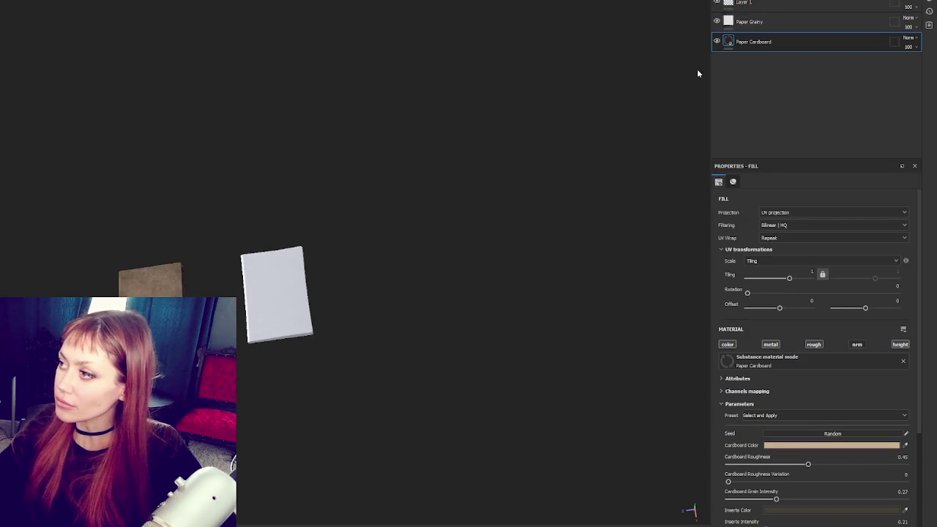
- Create a folder holding a fill layer with a red base colour
{"action": "left_click", "coordinate": [869, 6]}
{"action": "left_click", "coordinate": [850, 5]}
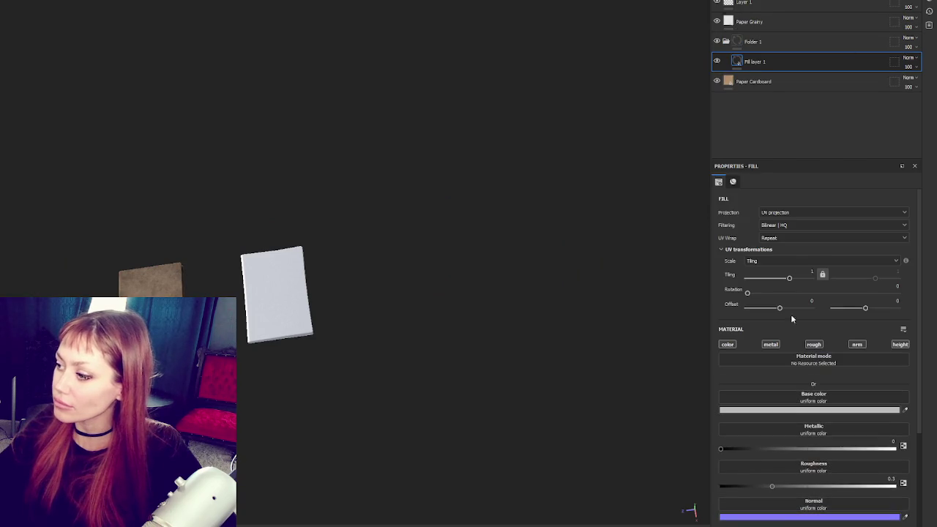
{"action": "left_click", "coordinate": [796, 406]}
{"action": "left_click_drag", "start_coordinate": [868, 414], "coordinate": [913, 401]}
- Give the red folder a white mask, move it to the top of the stack, and duplicate it
{"action": "left_click", "coordinate": [780, 43]}
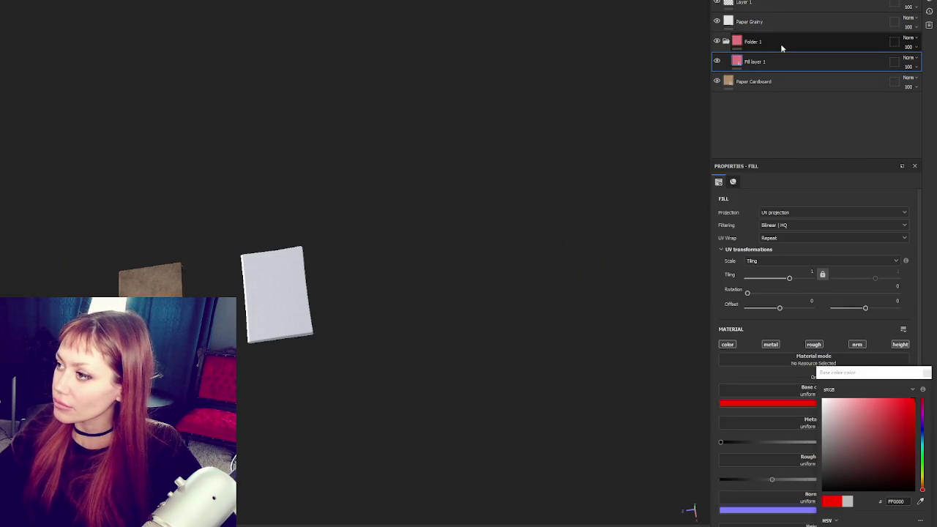
{"action": "right_click", "coordinate": [781, 44]}
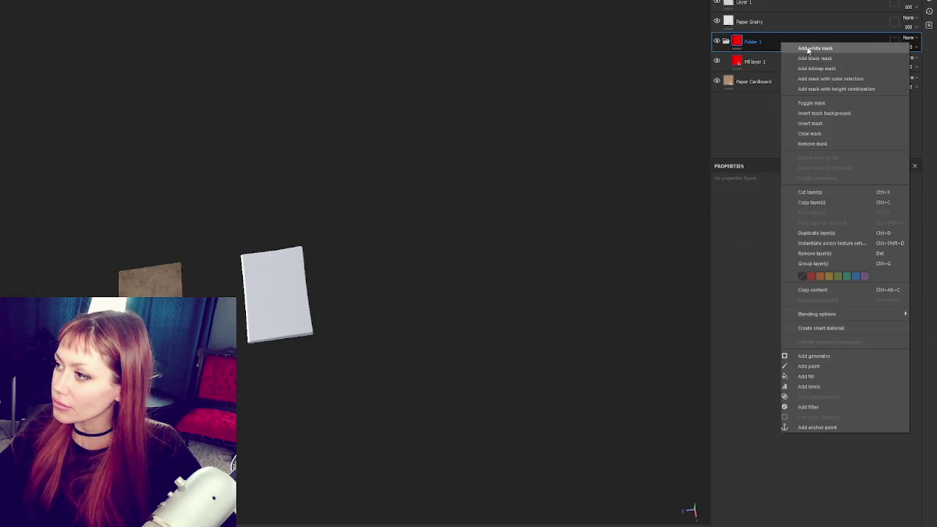
{"action": "left_click", "coordinate": [806, 55]}
{"action": "left_click_drag", "start_coordinate": [768, 42], "coordinate": [776, 22]}
{"action": "key", "text": "ctrl+d"}
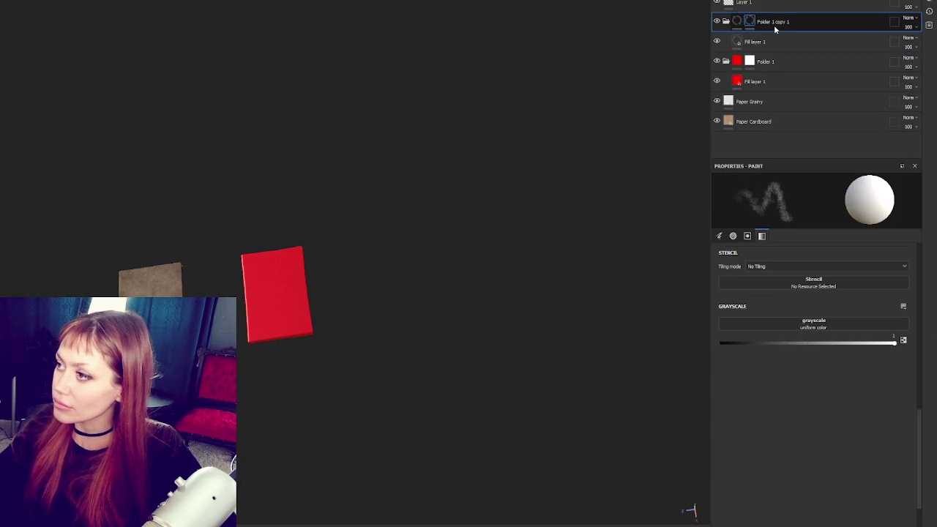
- Polygon-fill a patch of the original red folder's mask on the book
{"action": "left_click", "coordinate": [765, 62]}
{"action": "left_click_drag", "start_coordinate": [381, 322], "coordinate": [359, 275]}
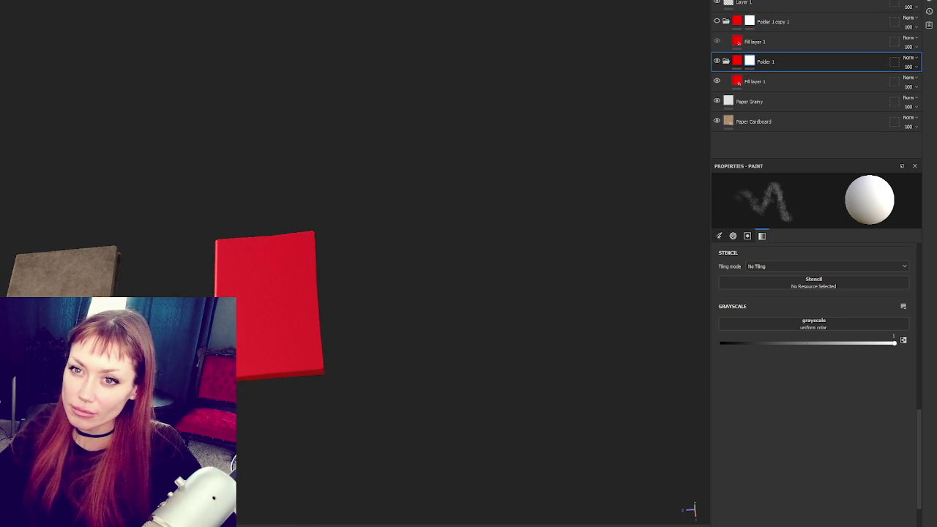
{"action": "key", "text": "4"}
{"action": "left_click", "coordinate": [242, 301]}
{"action": "left_click_drag", "start_coordinate": [362, 283], "coordinate": [457, 185]}
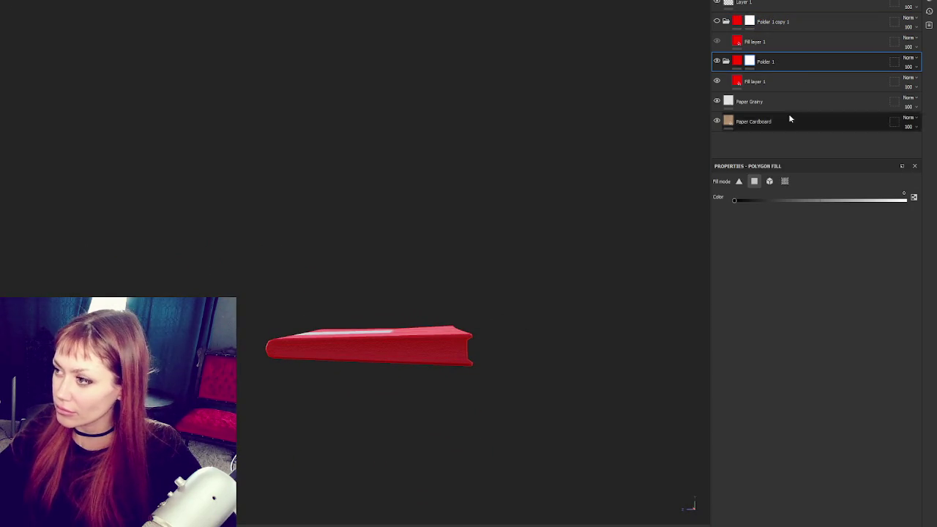
- Invert the folder's mask, hide the lower red fill, show the upper one, and select Folder 1 copy 1
{"action": "right_click", "coordinate": [753, 68]}
{"action": "left_click", "coordinate": [762, 81]}
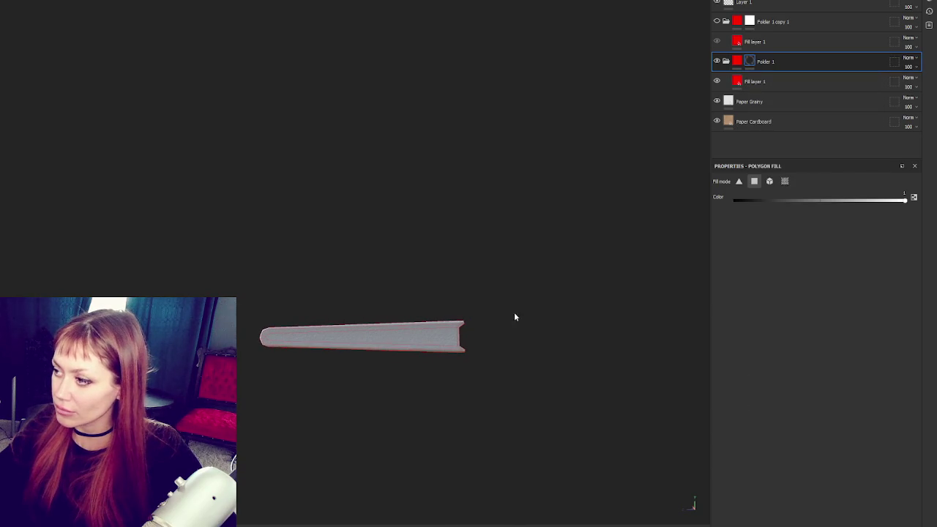
{"action": "left_click_drag", "start_coordinate": [473, 339], "coordinate": [542, 337]}
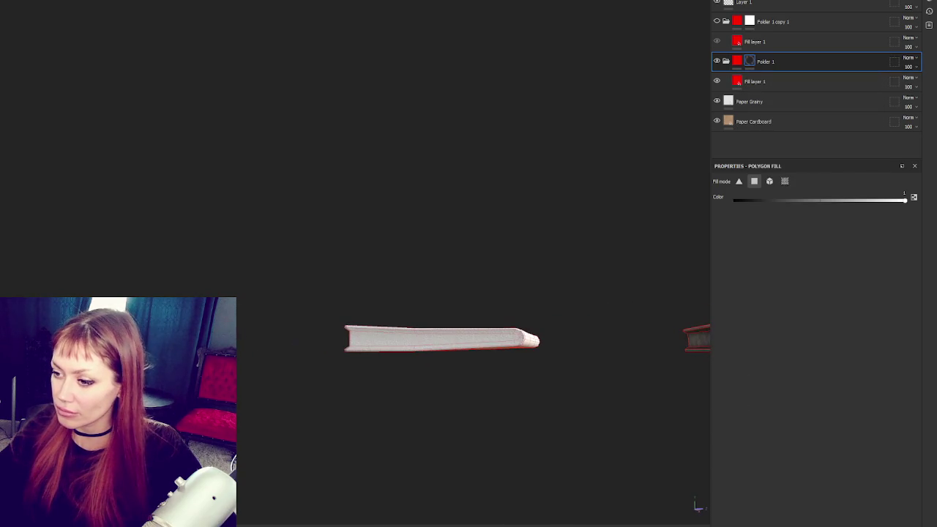
{"action": "left_click_drag", "start_coordinate": [352, 339], "coordinate": [828, 10]}
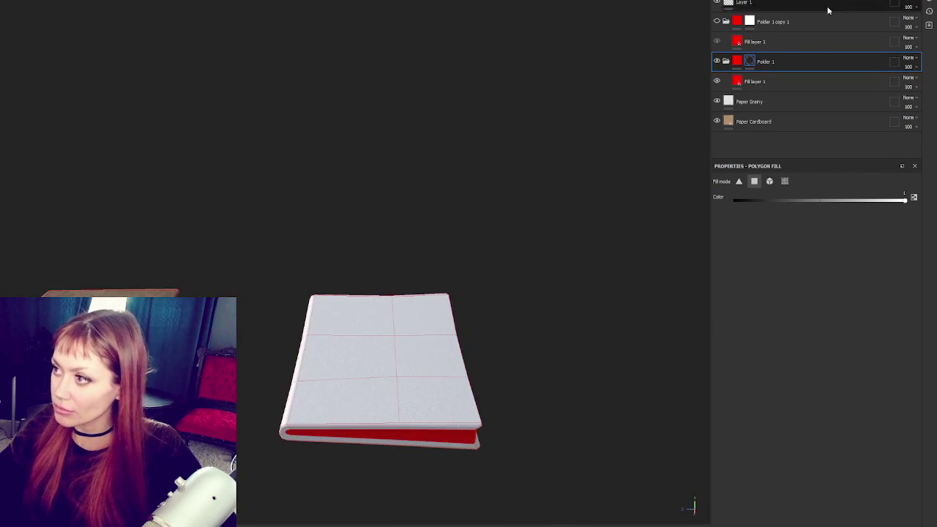
{"action": "left_click", "coordinate": [717, 81]}
{"action": "left_click", "coordinate": [717, 41]}
{"action": "left_click", "coordinate": [805, 22]}
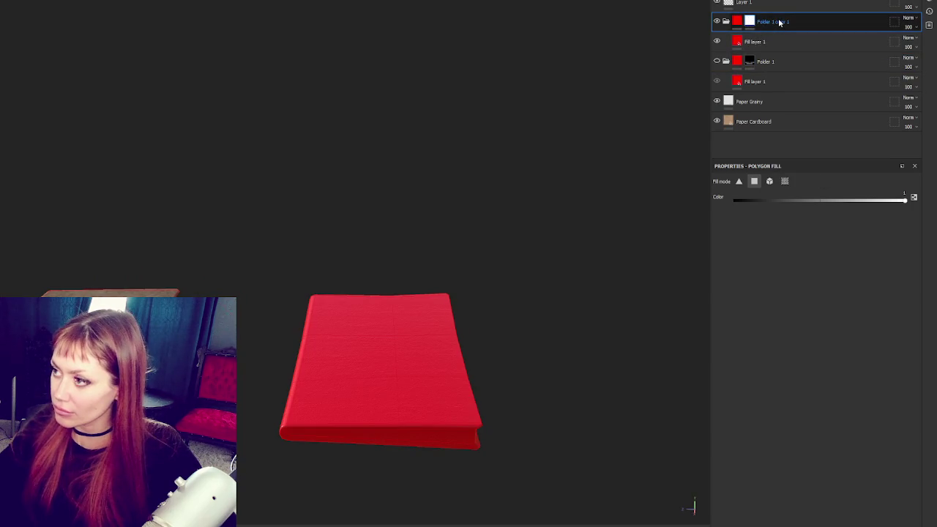
- Check the cover from several angles and move Paper Cardboard just below Folder 1 copy 1
{"action": "left_click_drag", "start_coordinate": [527, 391], "coordinate": [516, 338]}
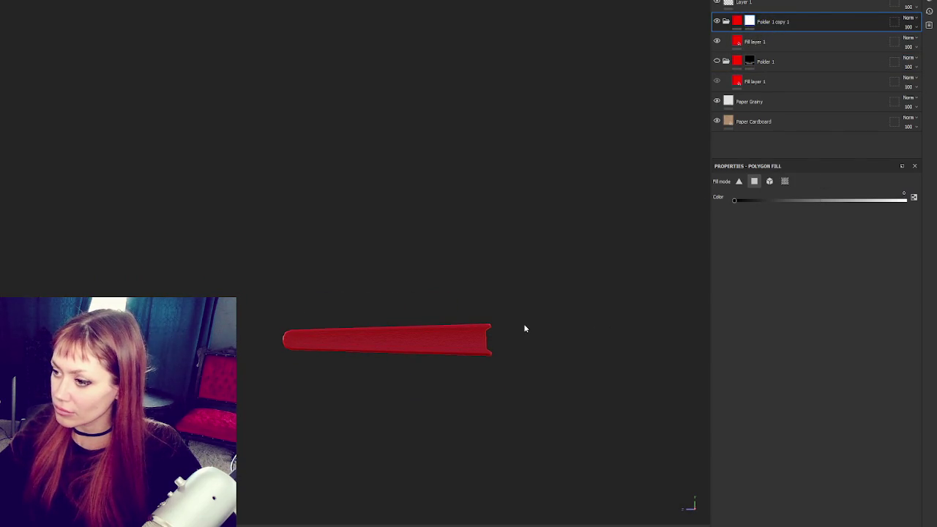
{"action": "left_click_drag", "start_coordinate": [449, 344], "coordinate": [309, 352]}
{"action": "left_click_drag", "start_coordinate": [380, 349], "coordinate": [369, 211]}
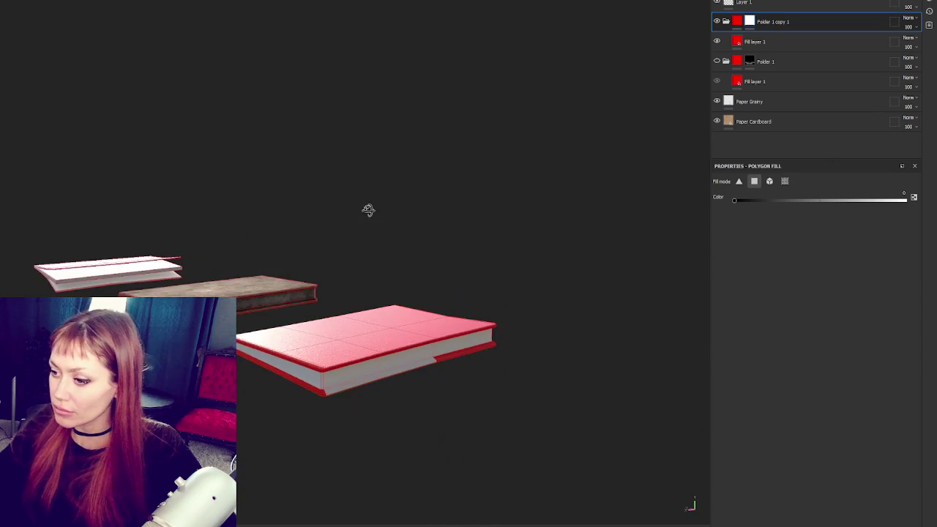
{"action": "scroll", "scroll_direction": "up", "scroll_amount": 3}
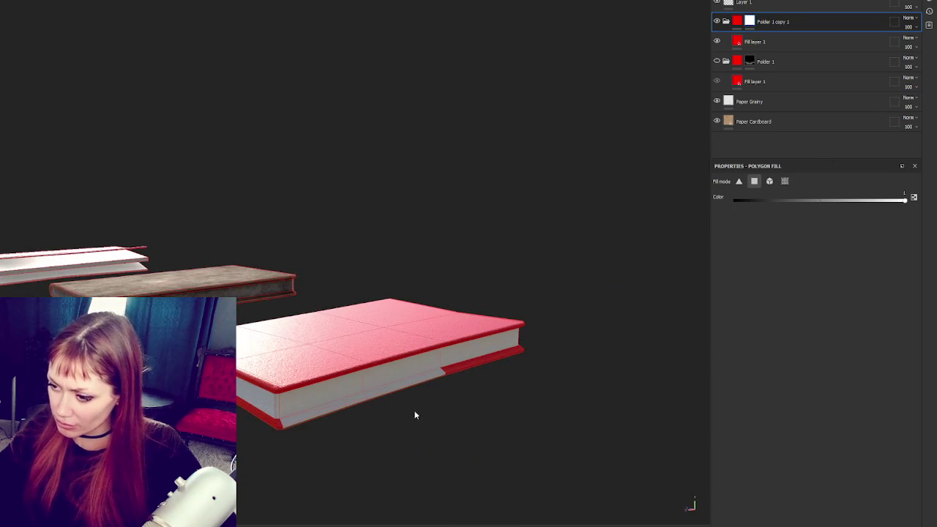
{"action": "left_click_drag", "start_coordinate": [366, 415], "coordinate": [655, 263]}
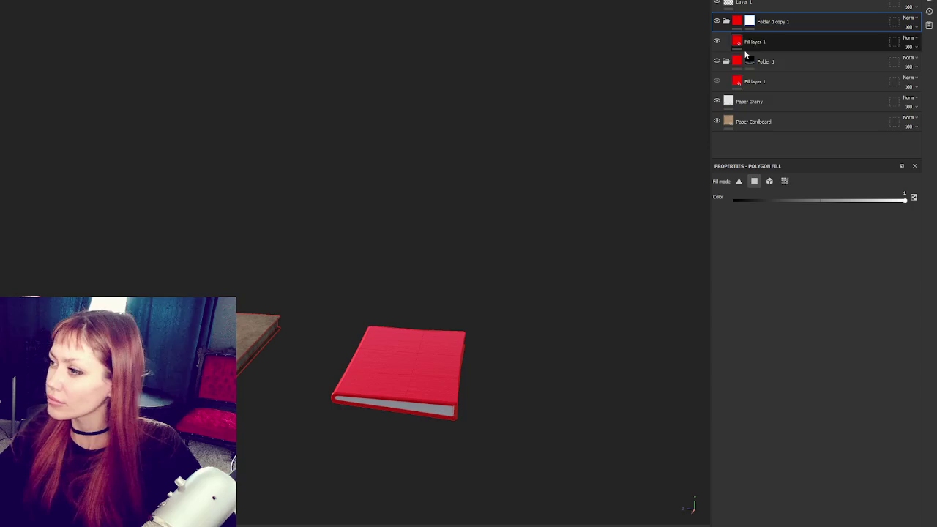
{"action": "left_click_drag", "start_coordinate": [754, 119], "coordinate": [786, 46]}
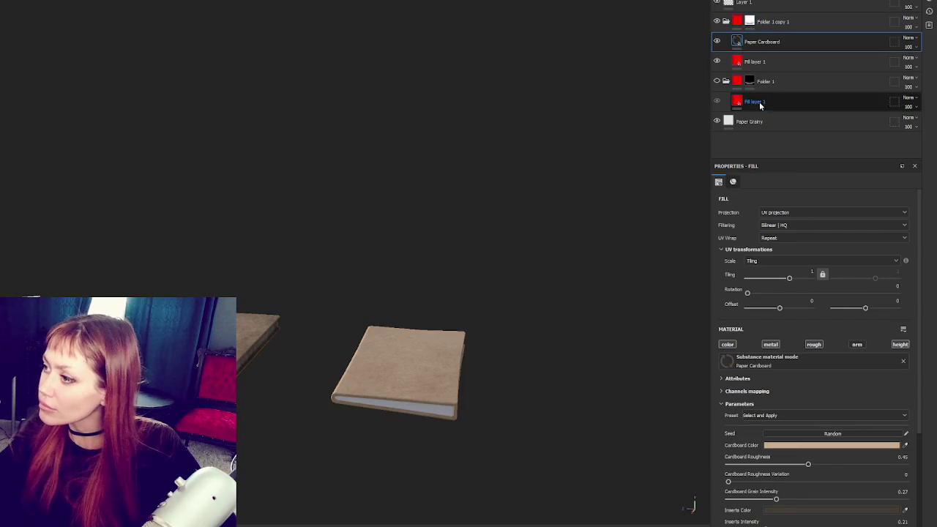
- Move Paper Grainy up, delete both red Fill layer 1 entries and Layer 1, then add a plain-fill folder
{"action": "left_click_drag", "start_coordinate": [758, 119], "coordinate": [765, 88]}
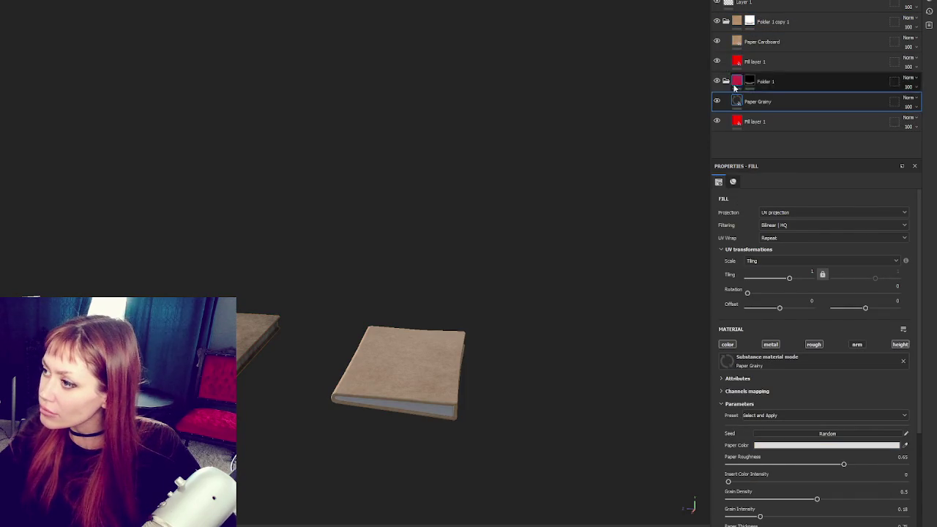
{"action": "left_click", "coordinate": [759, 63]}
{"action": "key", "text": "Delete"}
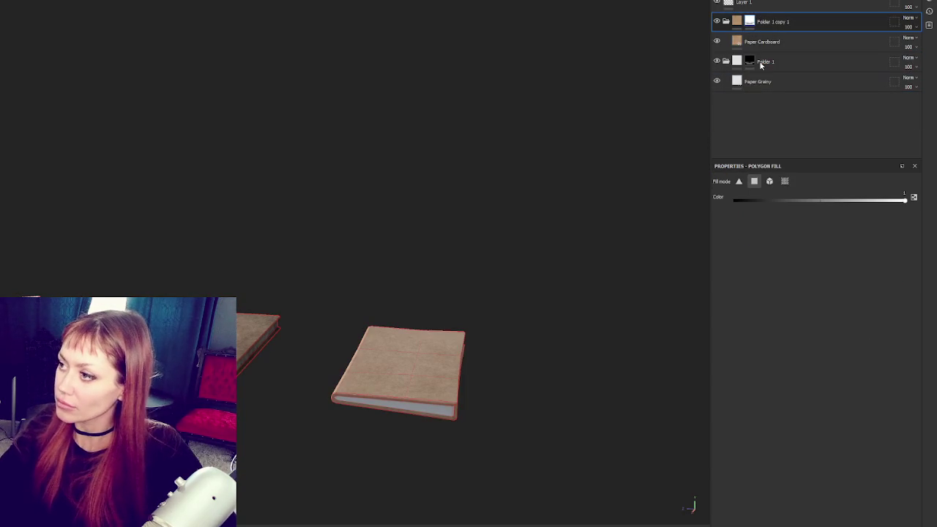
{"action": "left_click", "coordinate": [789, 4]}
{"action": "key", "text": "Delete"}
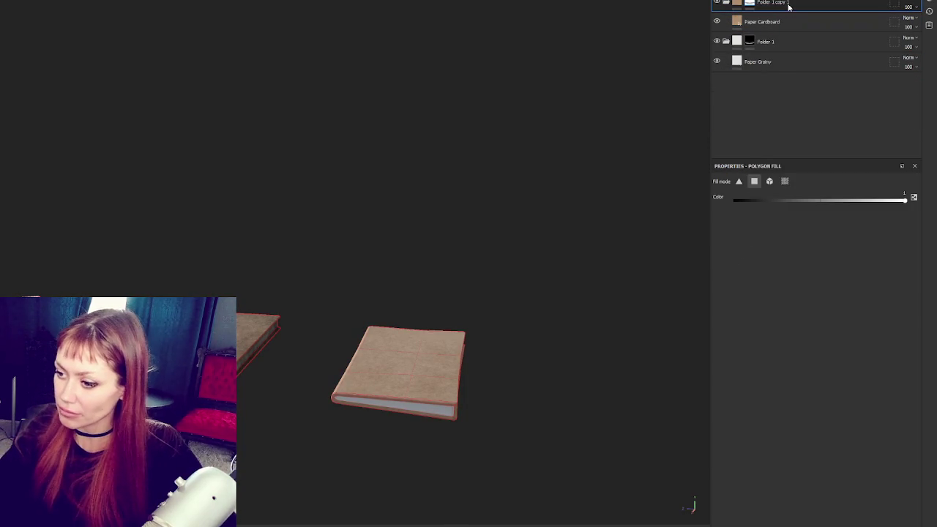
{"action": "key", "text": "ctrl+z"}
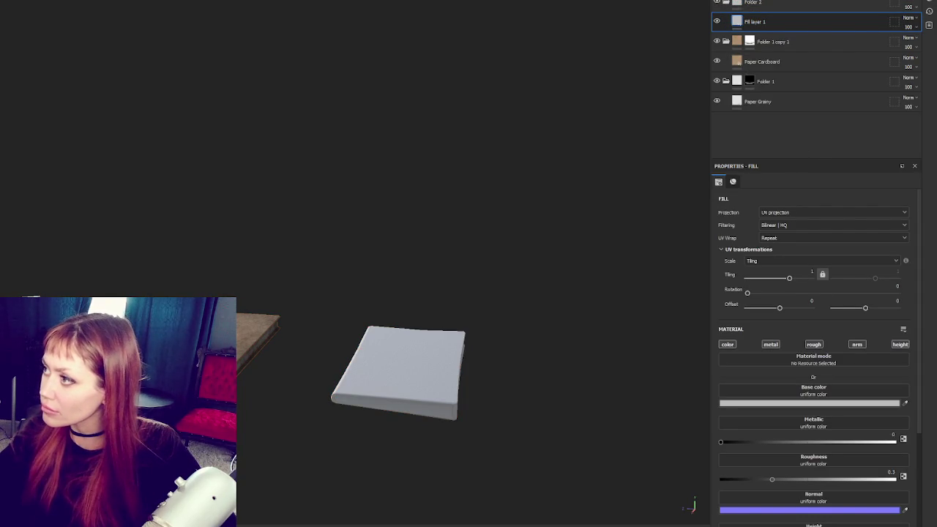
- Add a fill layer coloured dark brown 2C1F18 and delete the grey Fill layer 1
{"action": "left_click", "coordinate": [818, 403]}
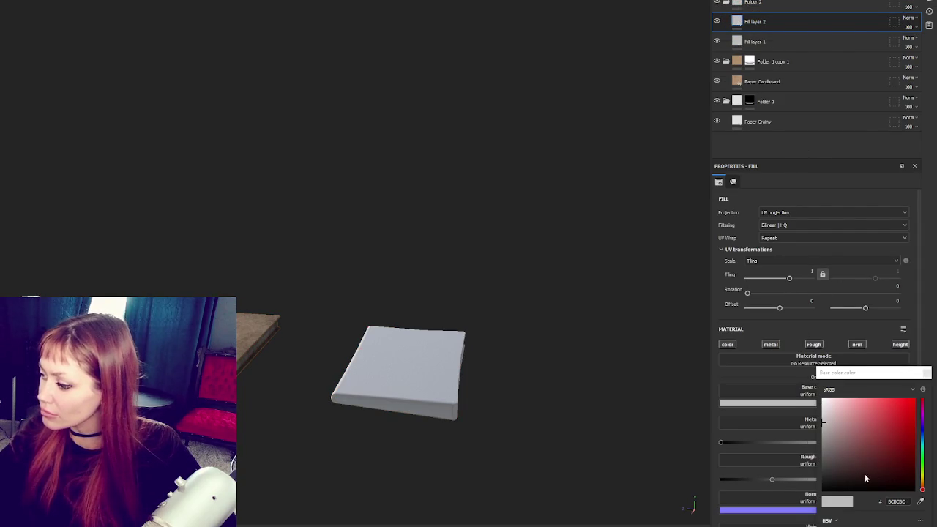
{"action": "left_click", "coordinate": [867, 476]}
{"action": "left_click", "coordinate": [922, 488]}
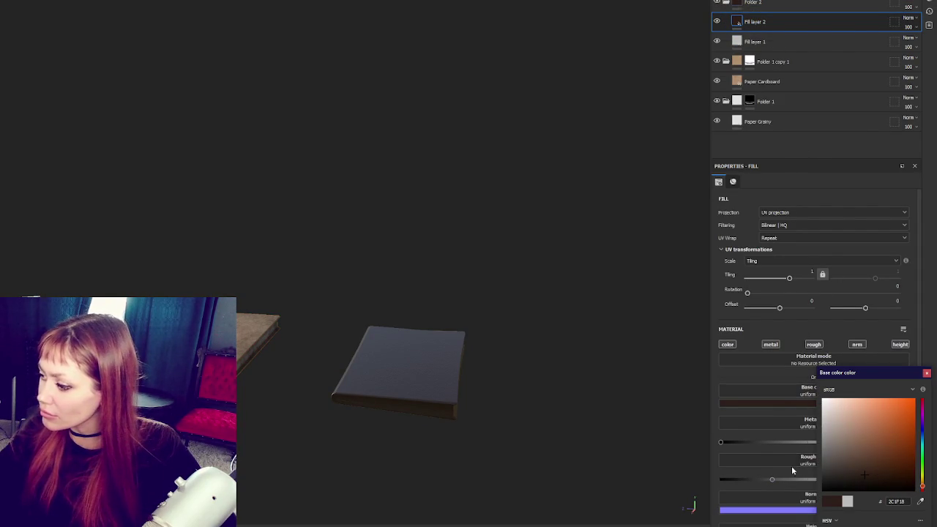
{"action": "left_click", "coordinate": [811, 485]}
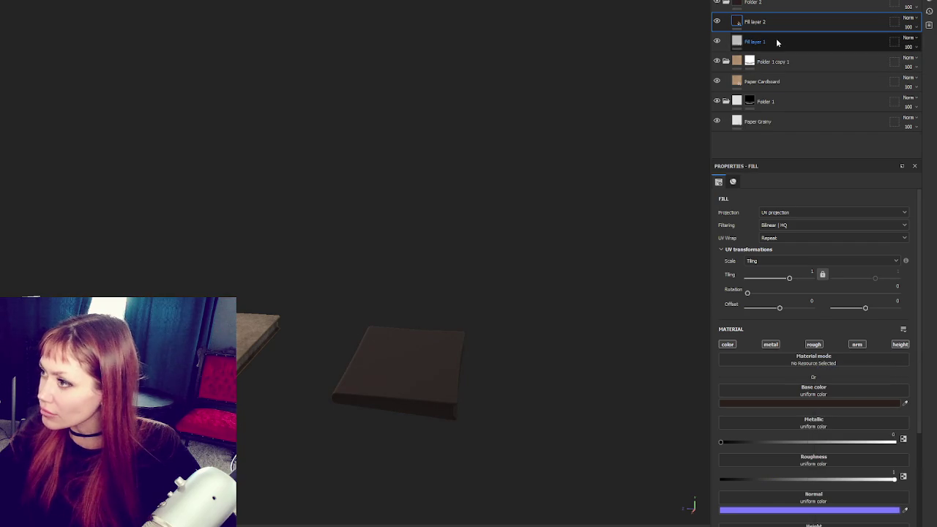
{"action": "left_click", "coordinate": [778, 42]}
{"action": "key", "text": "Delete"}
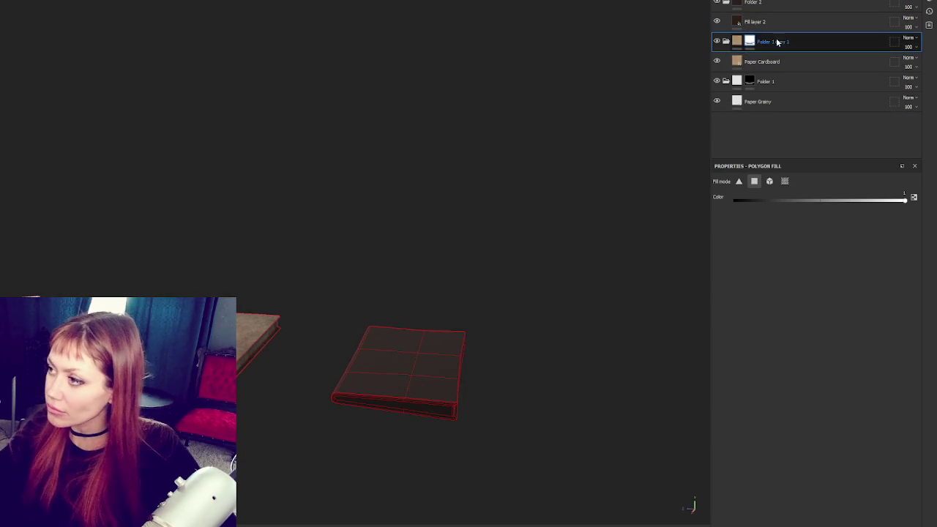
- Add a black mask to Folder 2, duplicate it twice, and check the dark fill's colour
{"action": "right_click", "coordinate": [754, 5]}
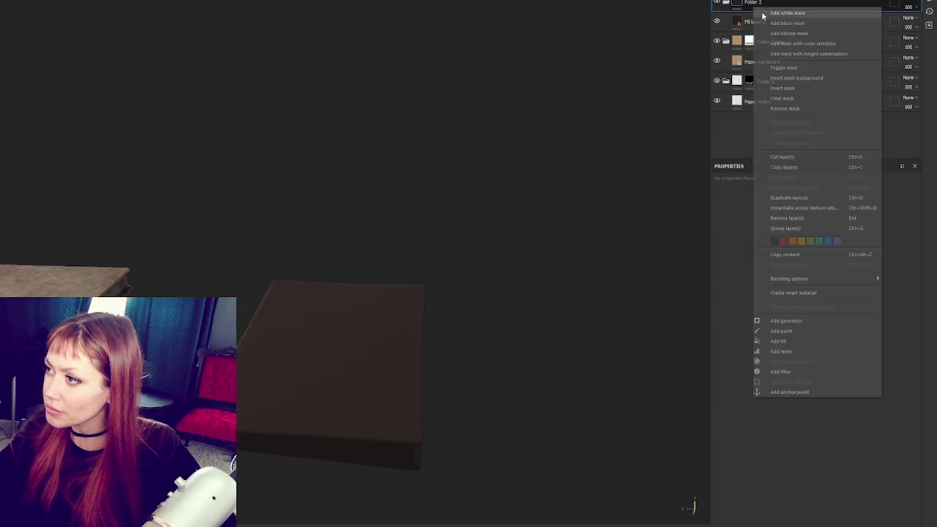
{"action": "left_click", "coordinate": [787, 22]}
{"action": "key", "text": "ctrl+d"}
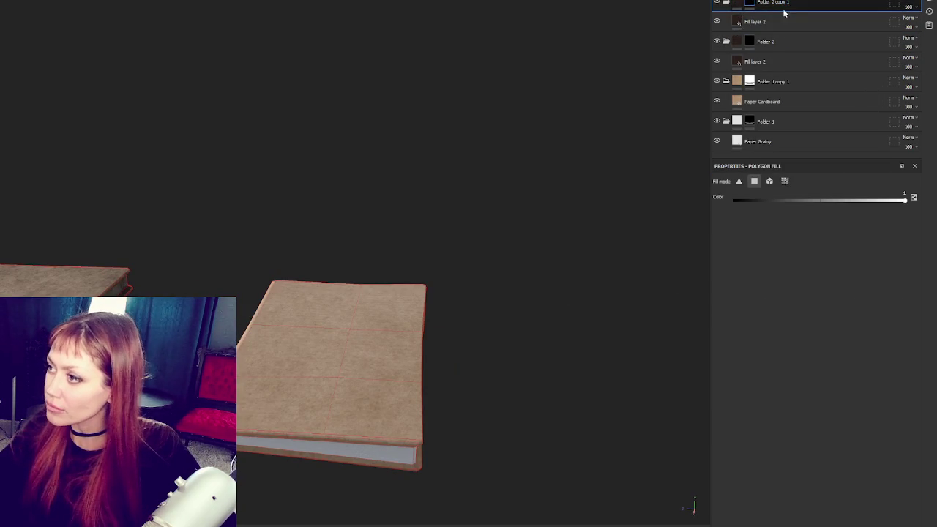
{"action": "key", "text": "ctrl+d"}
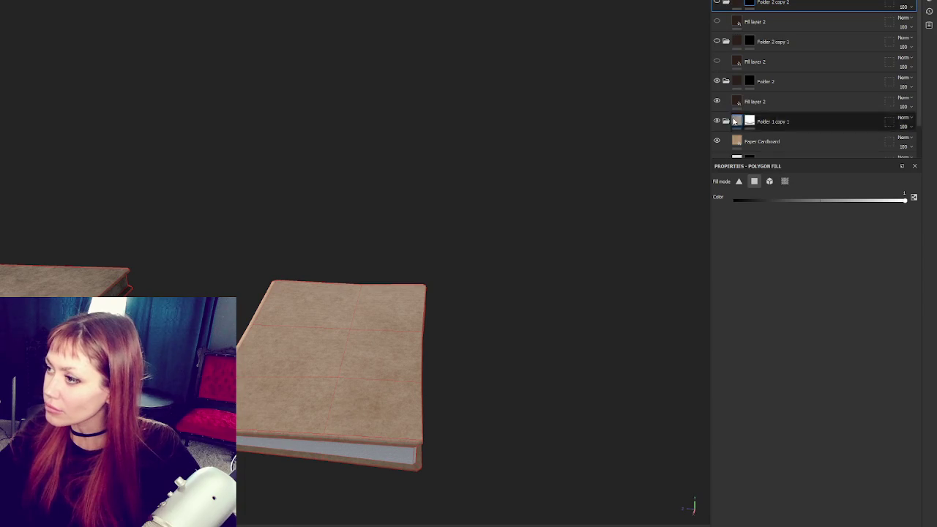
{"action": "left_click", "coordinate": [766, 101]}
{"action": "left_click", "coordinate": [844, 404]}
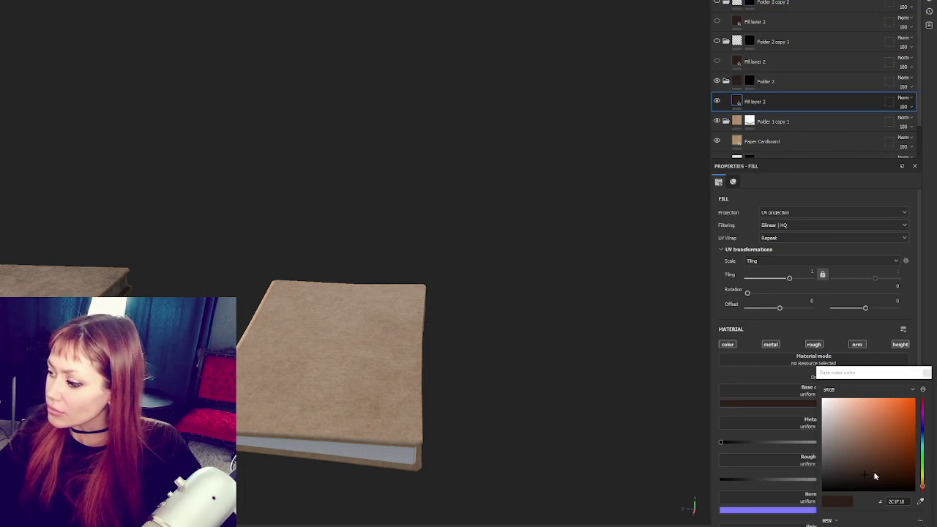
- Add a generator to Folder 2's mask and open the generator type list
{"action": "left_click", "coordinate": [765, 82]}
{"action": "right_click", "coordinate": [846, 25]}
{"action": "left_click", "coordinate": [872, 44]}
{"action": "left_click", "coordinate": [820, 207]}
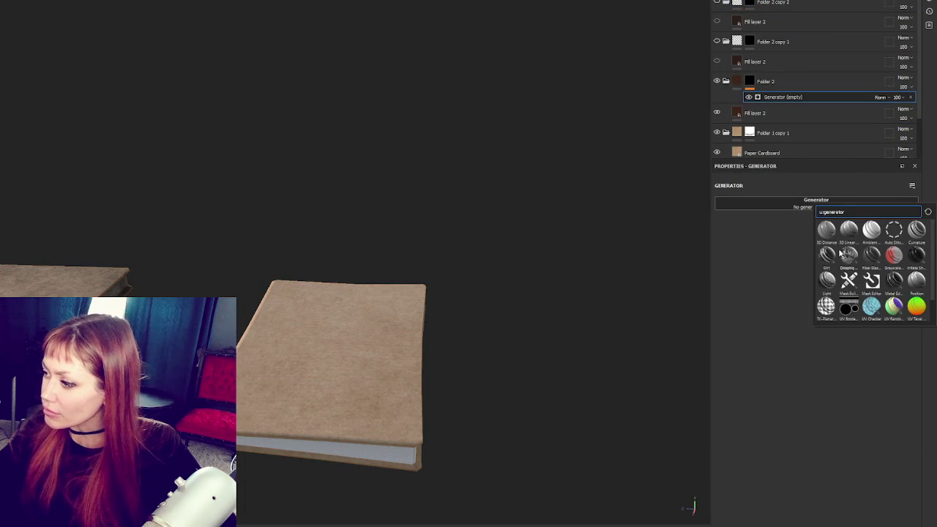
- Use Dripping Rust on Folder 2's mask with spreading 0.63, contrast 0.21, a new seed, and opacity 71
{"action": "left_click", "coordinate": [845, 254]}
{"action": "scroll", "scroll_direction": "up", "scroll_amount": 3}
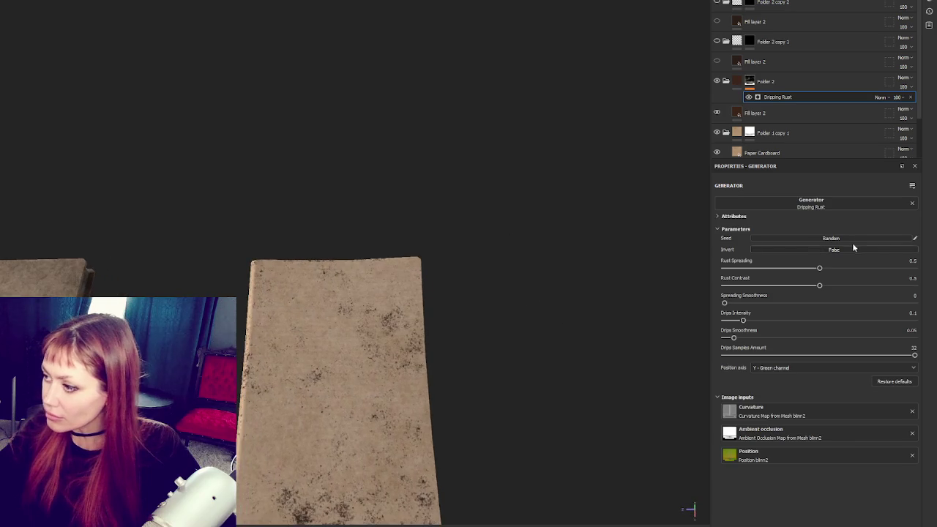
{"action": "left_click", "coordinate": [844, 269]}
{"action": "left_click_drag", "start_coordinate": [530, 301], "coordinate": [543, 224]}
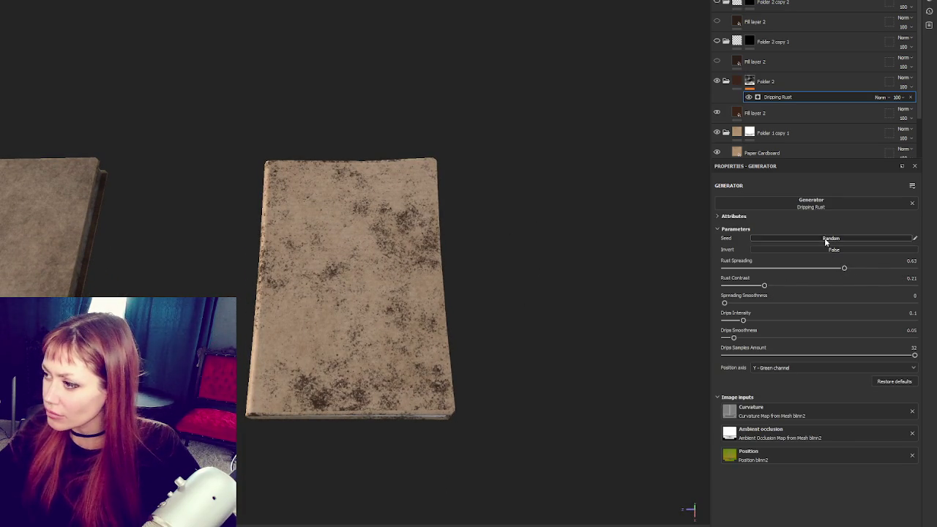
{"action": "left_click", "coordinate": [825, 240]}
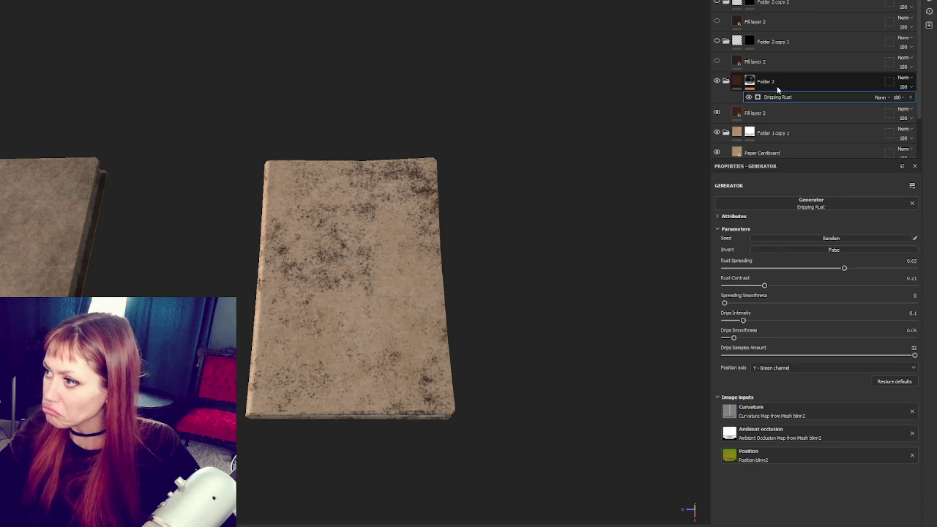
{"action": "left_click", "coordinate": [907, 96]}
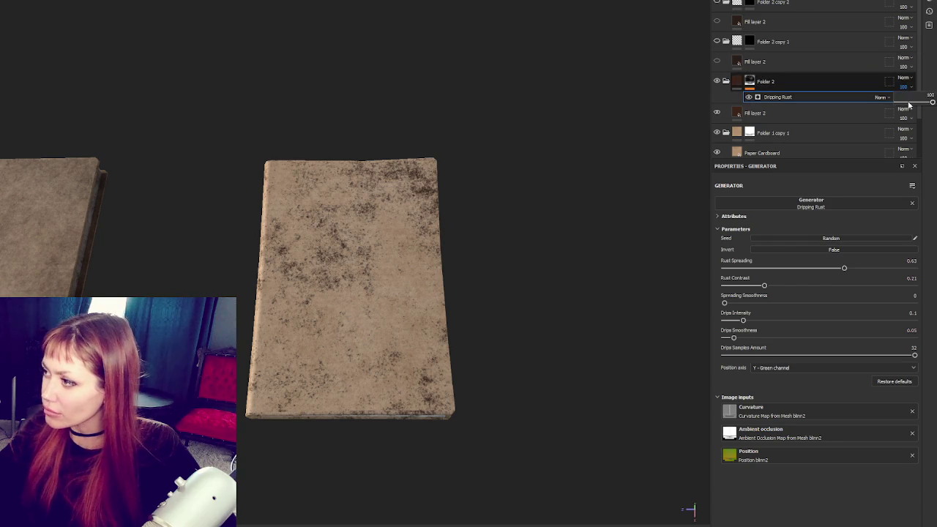
{"action": "left_click_drag", "start_coordinate": [910, 96], "coordinate": [913, 101]}
- Move the dark fill layer up and add a Dirt generator to Folder 2 copy 1's mask
{"action": "left_click_drag", "start_coordinate": [738, 80], "coordinate": [749, 63]}
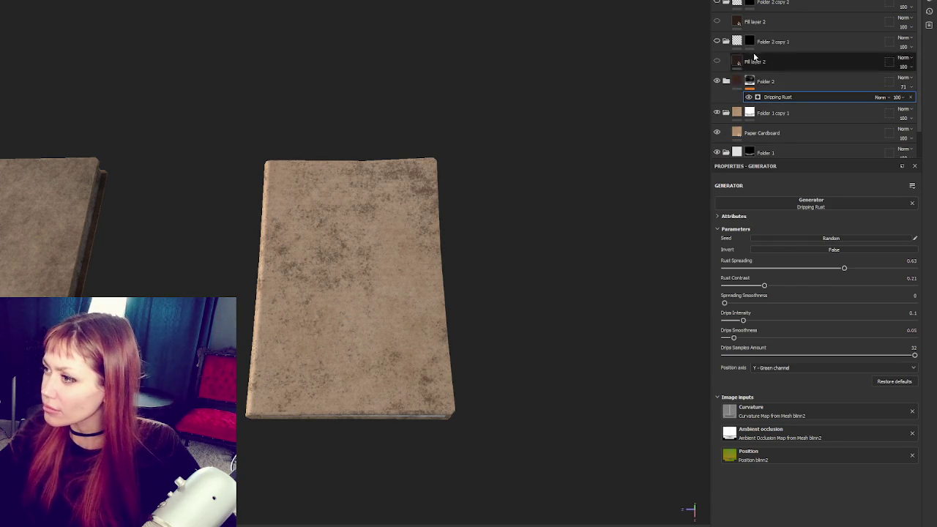
{"action": "left_click", "coordinate": [780, 62]}
{"action": "left_click", "coordinate": [750, 41]}
{"action": "right_click", "coordinate": [839, 22]}
{"action": "left_click", "coordinate": [864, 50]}
{"action": "left_click", "coordinate": [818, 203]}
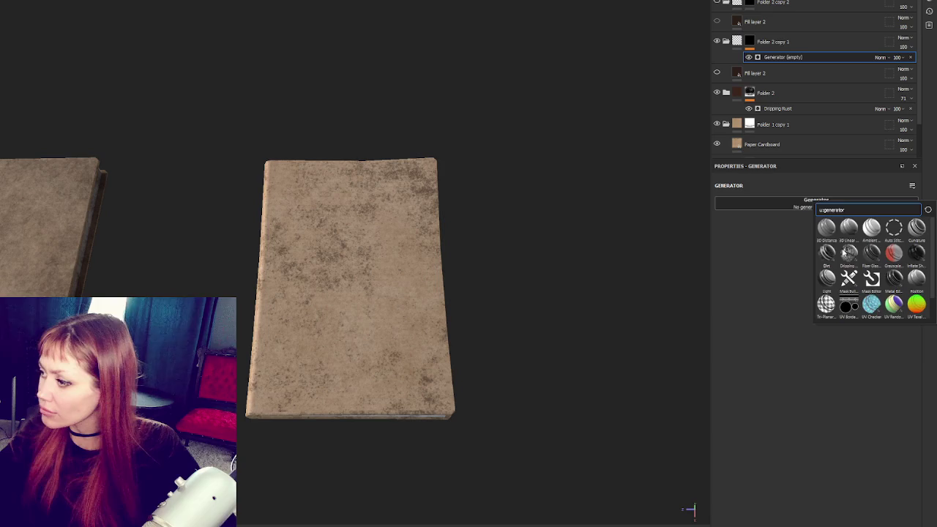
{"action": "left_click", "coordinate": [827, 252]}
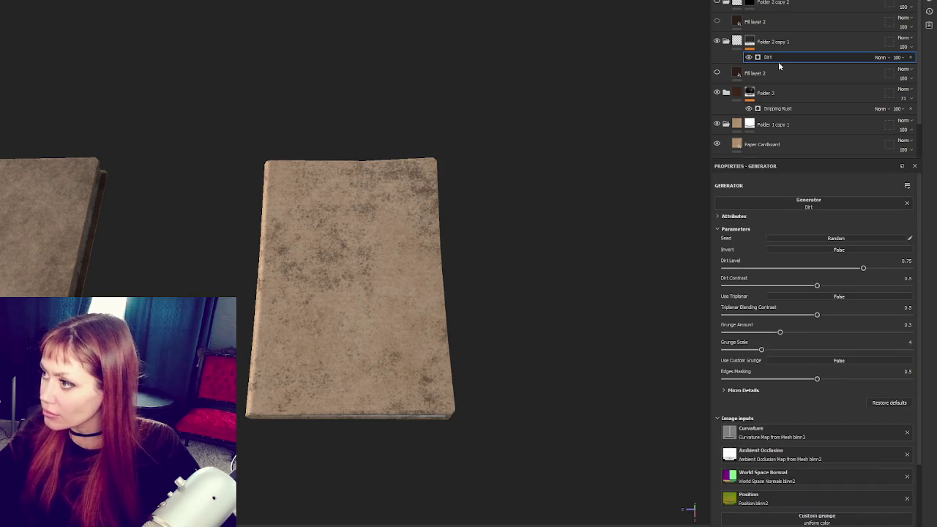
- Lower the Dirt contrast to 0.36 while toggling and checking the dark fill layer
{"action": "left_click", "coordinate": [765, 73]}
{"action": "left_click", "coordinate": [717, 73]}
{"action": "left_click", "coordinate": [775, 56]}
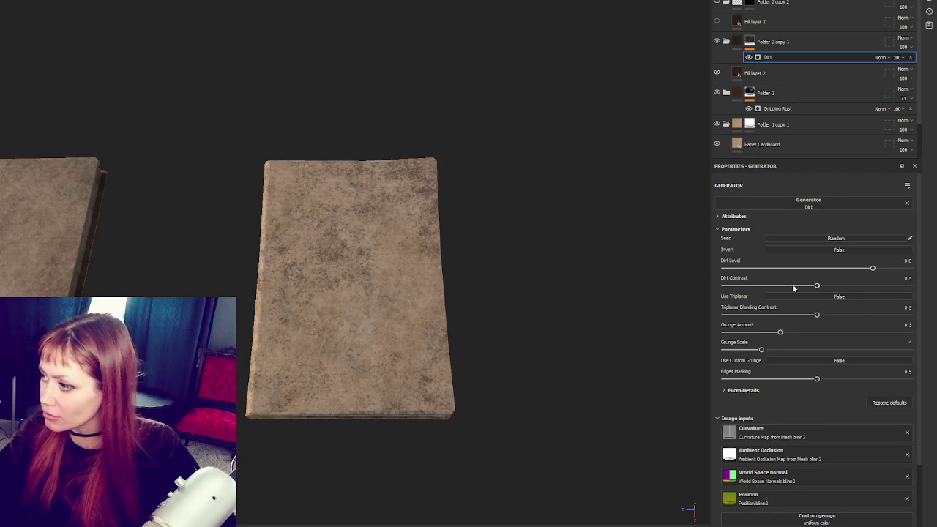
{"action": "left_click", "coordinate": [796, 286]}
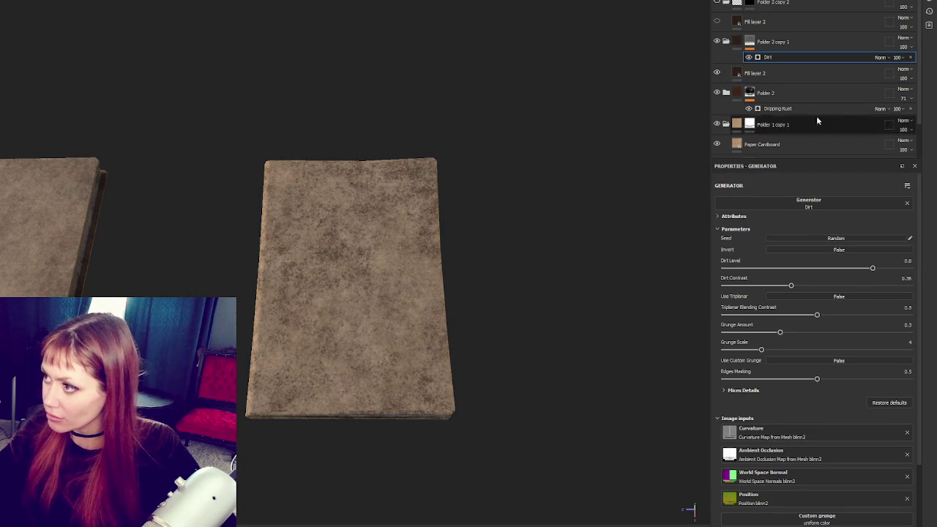
{"action": "left_click", "coordinate": [785, 73]}
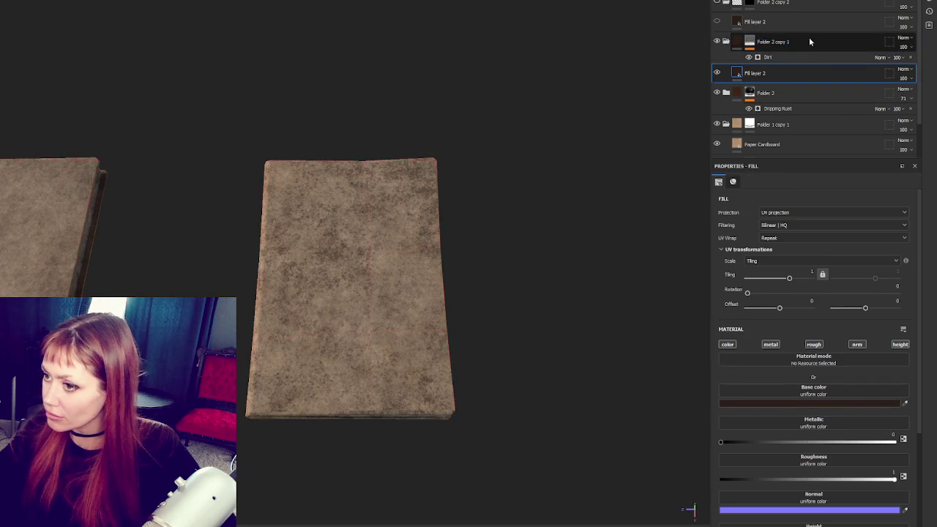
{"action": "left_click", "coordinate": [809, 42]}
{"action": "left_click", "coordinate": [798, 55]}
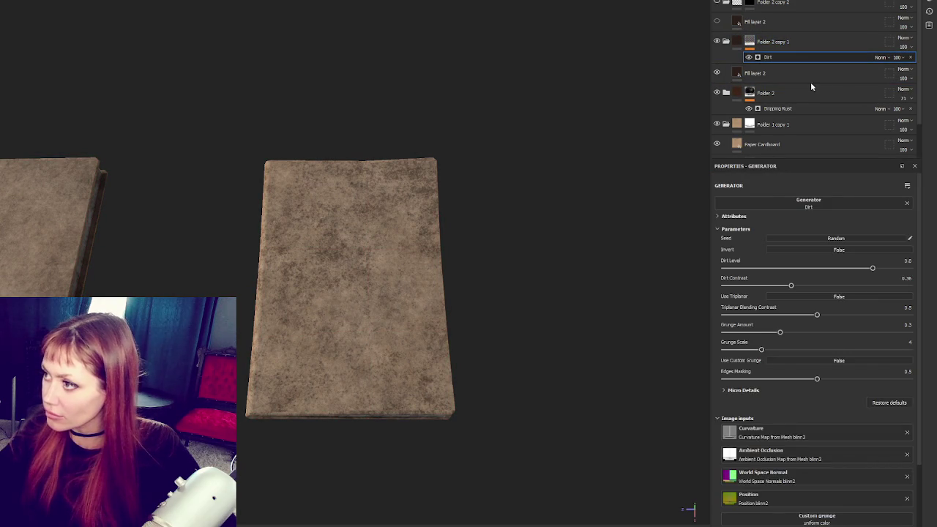
{"action": "left_click", "coordinate": [811, 75]}
{"action": "left_click", "coordinate": [842, 407]}
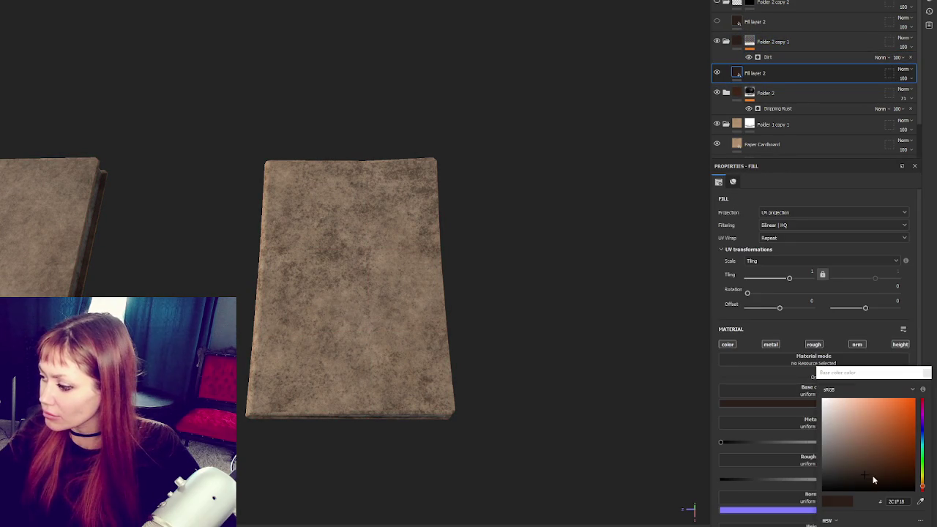
{"action": "left_click", "coordinate": [762, 46]}
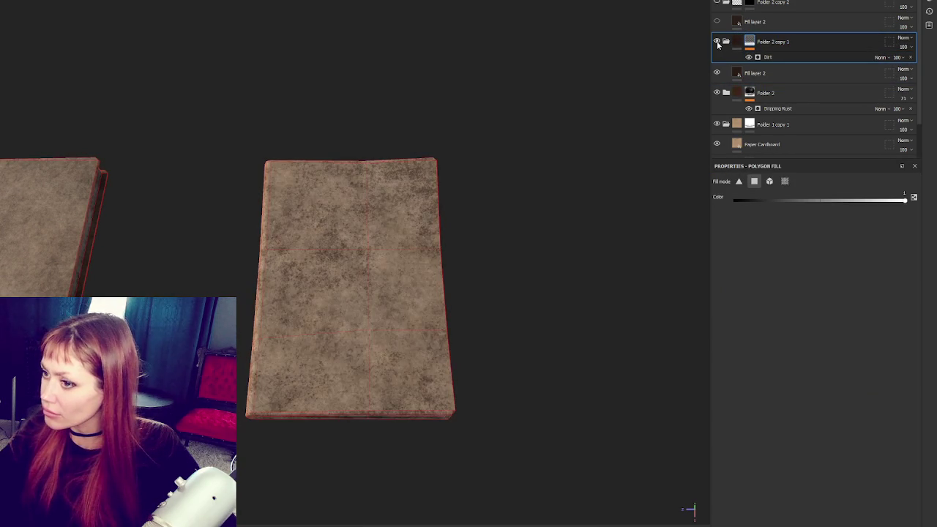
- Group Folder 2 copy 1 into Folder 3, add a mask, and start painting on it
{"action": "key", "text": "ctrl+g"}
{"action": "right_click", "coordinate": [778, 41]}
{"action": "left_click", "coordinate": [794, 60]}
{"action": "right_click", "coordinate": [820, 44]}
{"action": "left_click", "coordinate": [834, 53]}
{"action": "key", "text": "1"}
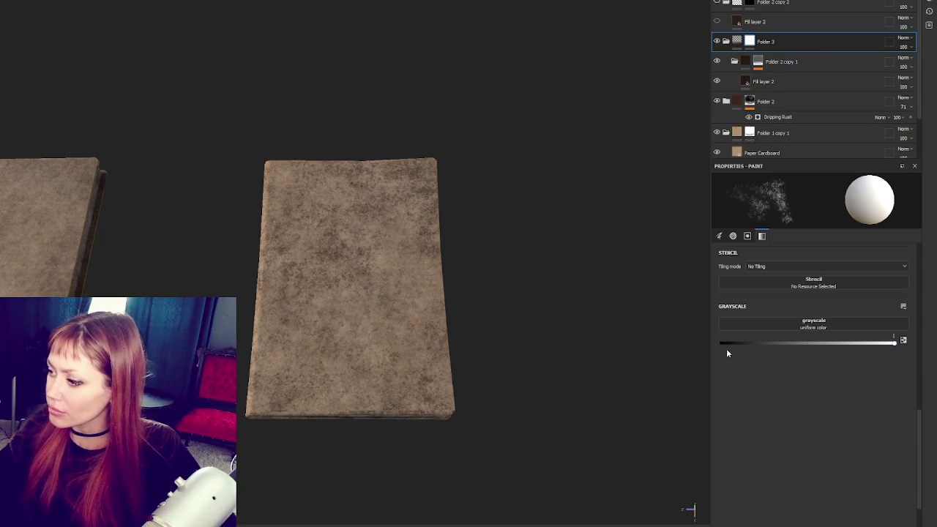
- Set the paint value to black, move Folder 2 copy 1 into Folder 3, and delete Dripping Rust
{"action": "left_click", "coordinate": [722, 342]}
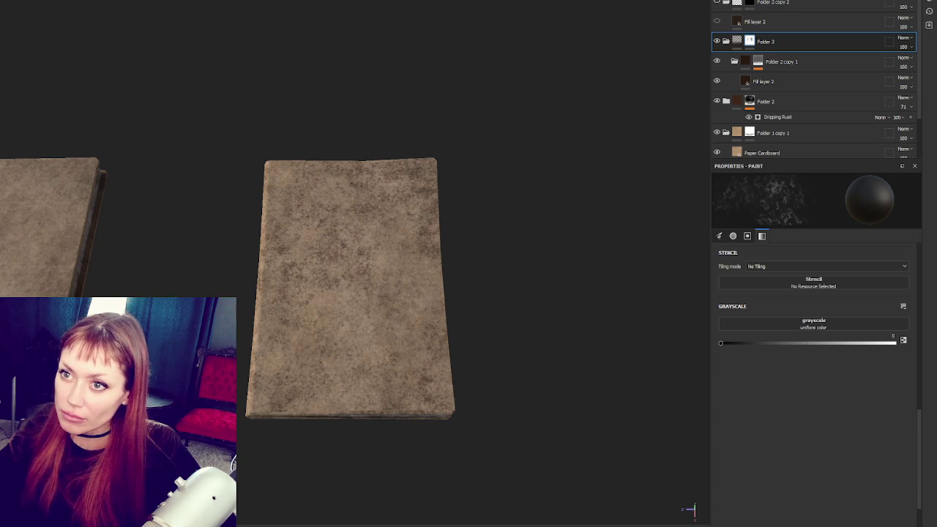
{"action": "scroll", "scroll_direction": "down", "scroll_amount": 3}
{"action": "left_click_drag", "start_coordinate": [346, 287], "coordinate": [498, 318]}
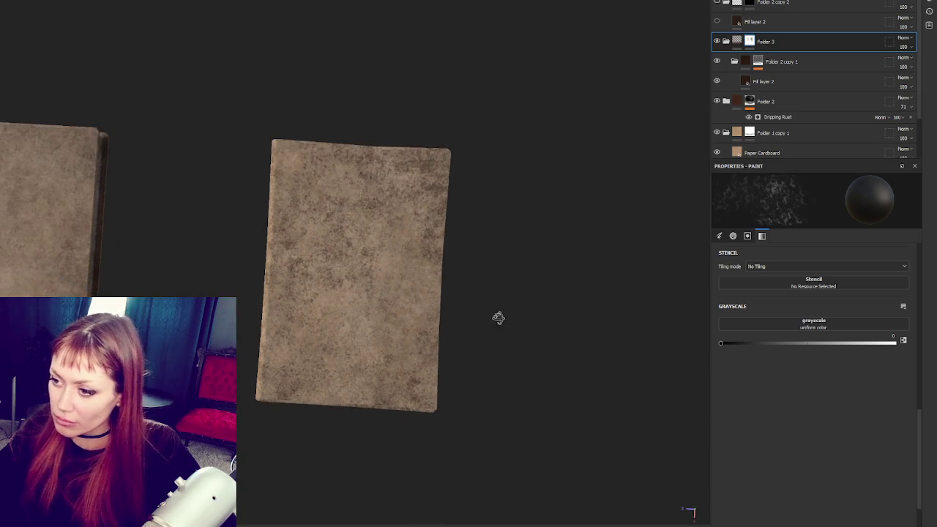
{"action": "left_click_drag", "start_coordinate": [738, 58], "coordinate": [732, 42]}
{"action": "right_click", "coordinate": [768, 63]}
{"action": "left_click", "coordinate": [780, 74]}
{"action": "key", "text": "Delete"}
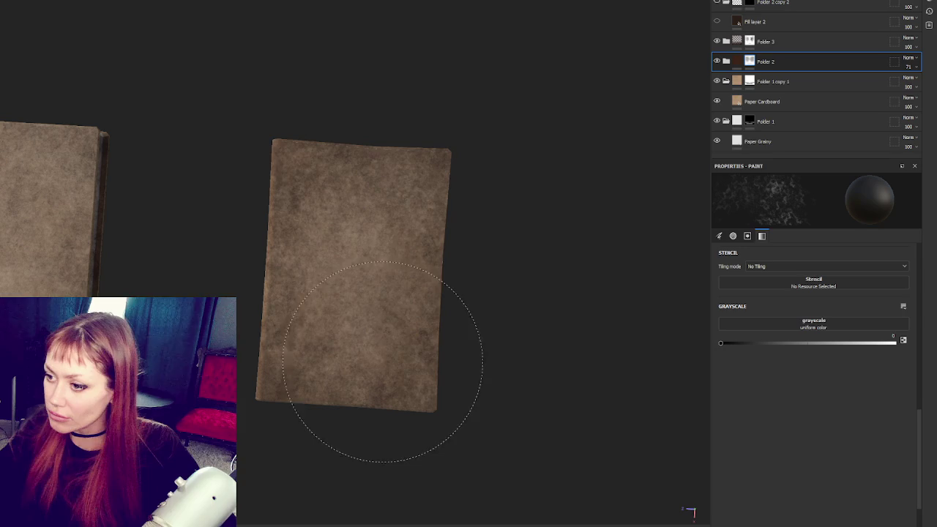
- Paint grunge into Folder 3's mask along the front book's side
{"action": "left_click_drag", "start_coordinate": [523, 376], "coordinate": [415, 408]}
{"action": "left_click_drag", "start_coordinate": [476, 308], "coordinate": [398, 408]}
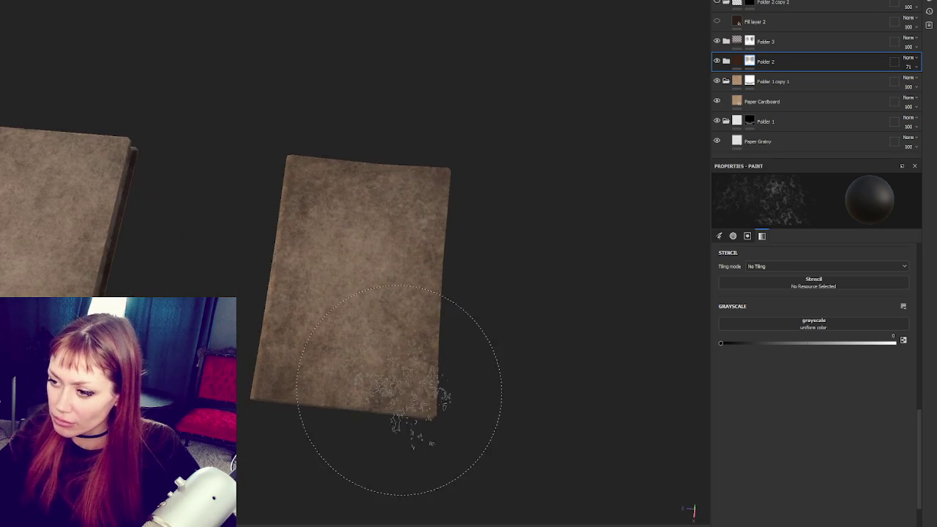
{"action": "left_click_drag", "start_coordinate": [295, 313], "coordinate": [422, 278]}
{"action": "left_click_drag", "start_coordinate": [424, 425], "coordinate": [418, 429]}
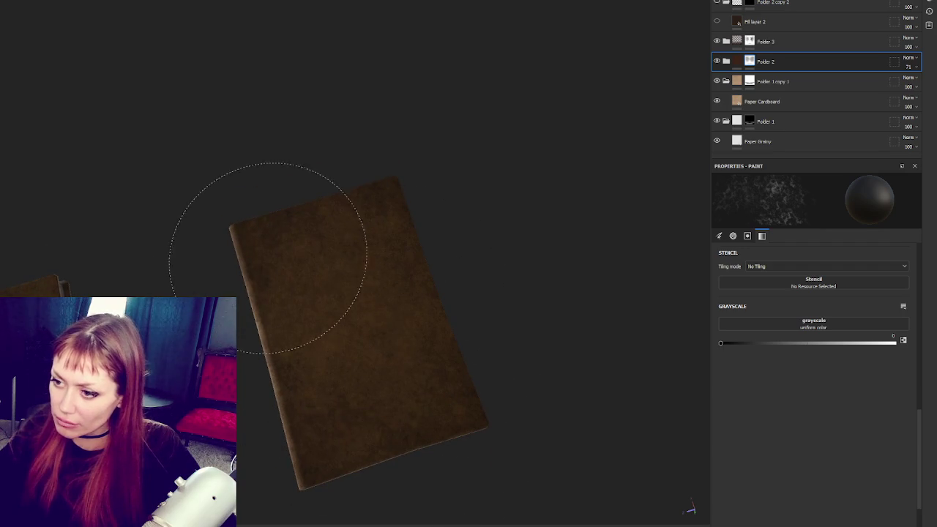
{"action": "left_click_drag", "start_coordinate": [335, 398], "coordinate": [423, 227]}
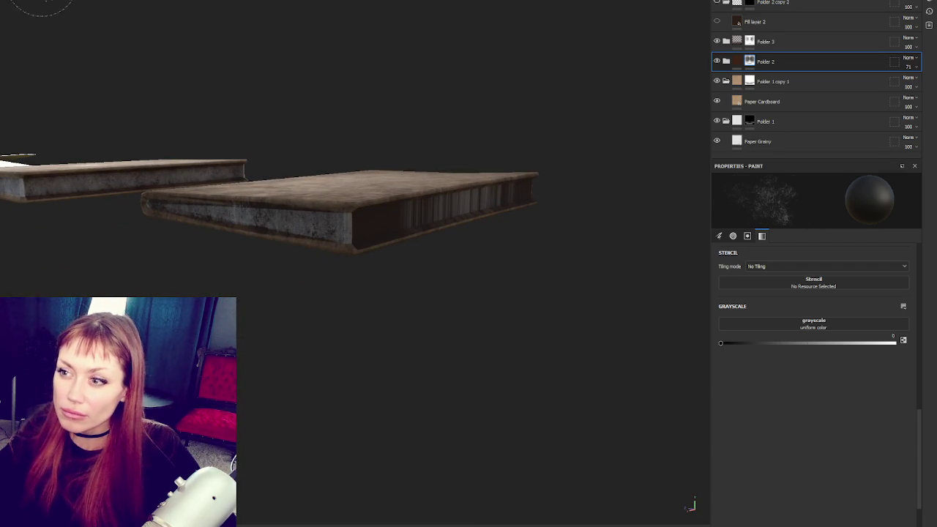
{"action": "left_click_drag", "start_coordinate": [336, 218], "coordinate": [703, 51]}
{"action": "left_click", "coordinate": [750, 43]}
{"action": "left_click_drag", "start_coordinate": [356, 230], "coordinate": [221, 233]}
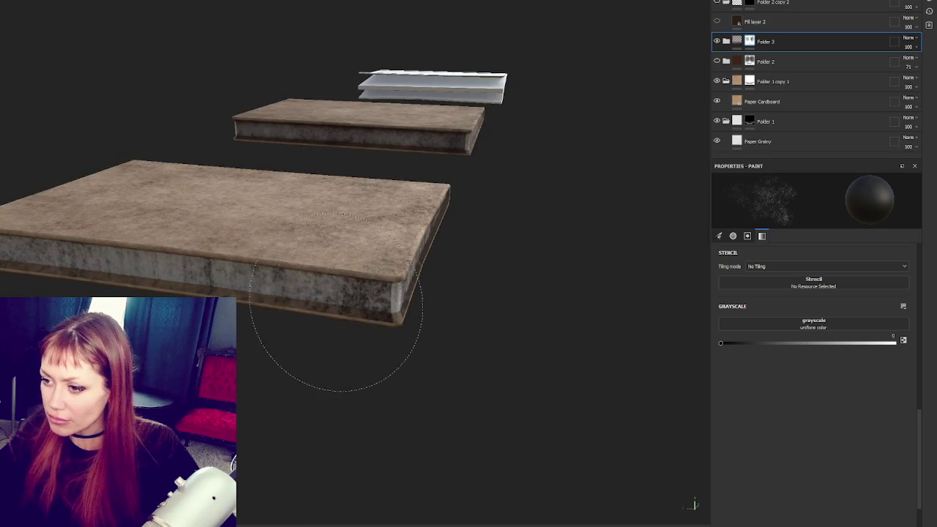
{"action": "scroll", "scroll_direction": "up", "scroll_amount": 3}
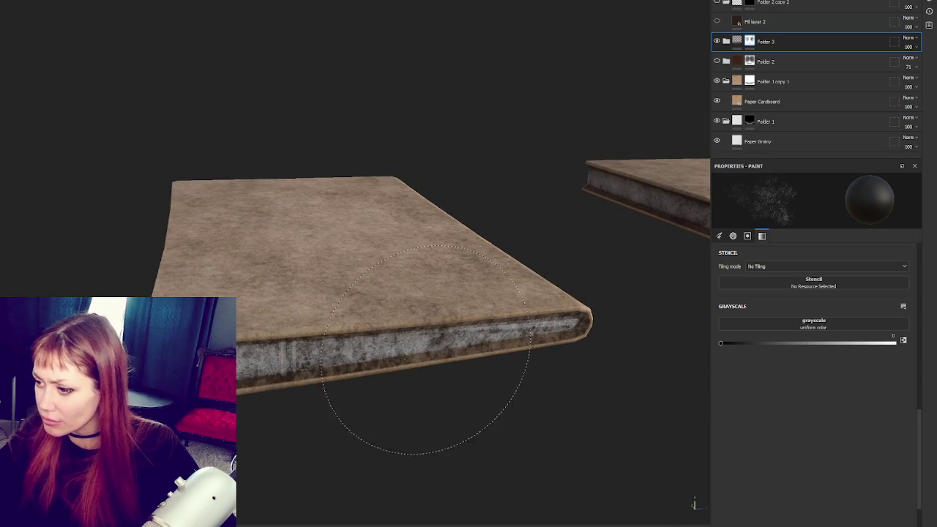
{"action": "scroll", "scroll_direction": "down", "scroll_amount": 3}
{"action": "left_click_drag", "start_coordinate": [401, 352], "coordinate": [375, 415]}
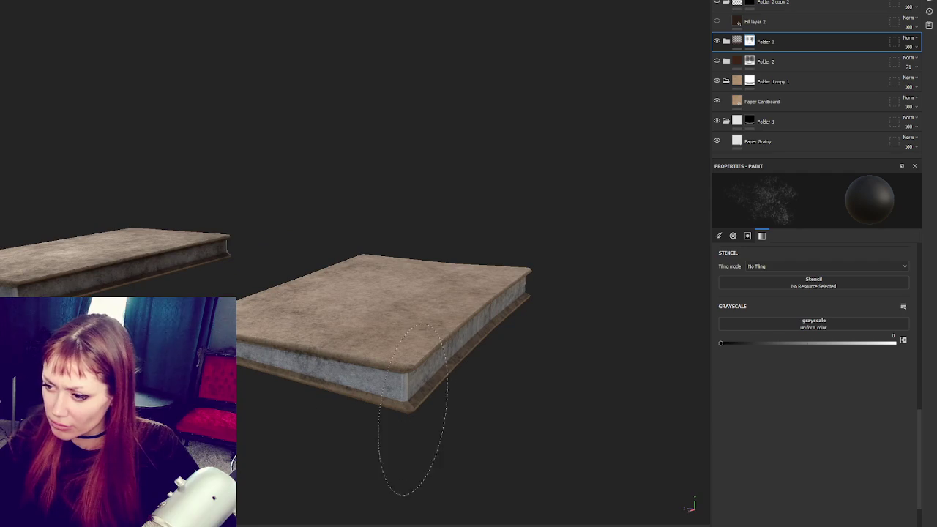
- Select Folder 2's mask for painting, review the worn books, and switch to the openPBR_shader1 texture set
{"action": "left_click", "coordinate": [739, 61]}
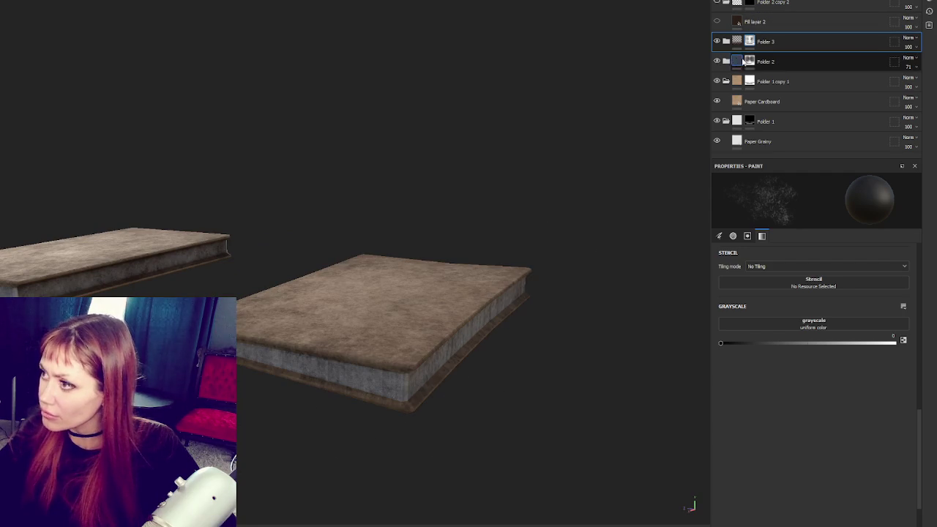
{"action": "left_click_drag", "start_coordinate": [260, 380], "coordinate": [331, 286]}
{"action": "left_click_drag", "start_coordinate": [338, 144], "coordinate": [441, 218]}
{"action": "left_click_drag", "start_coordinate": [239, 205], "coordinate": [404, 130]}
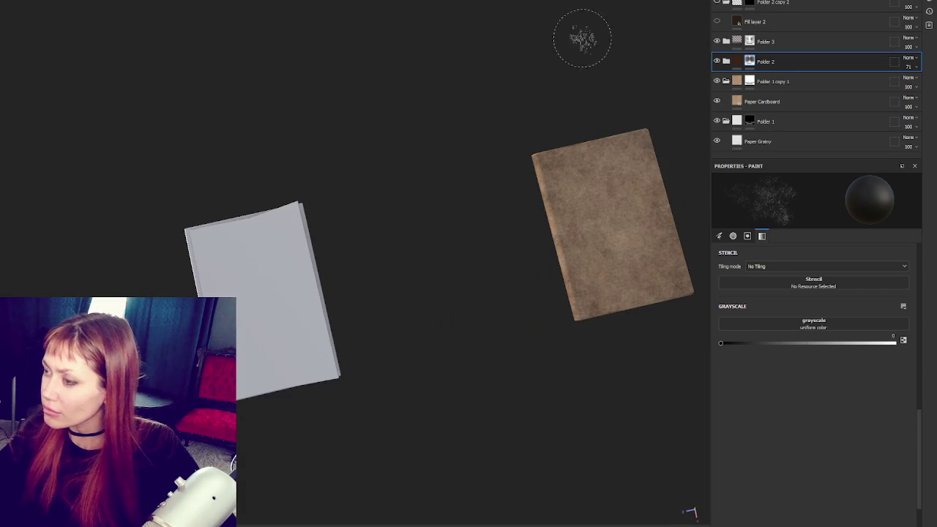
{"action": "left_click", "coordinate": [838, 3]}
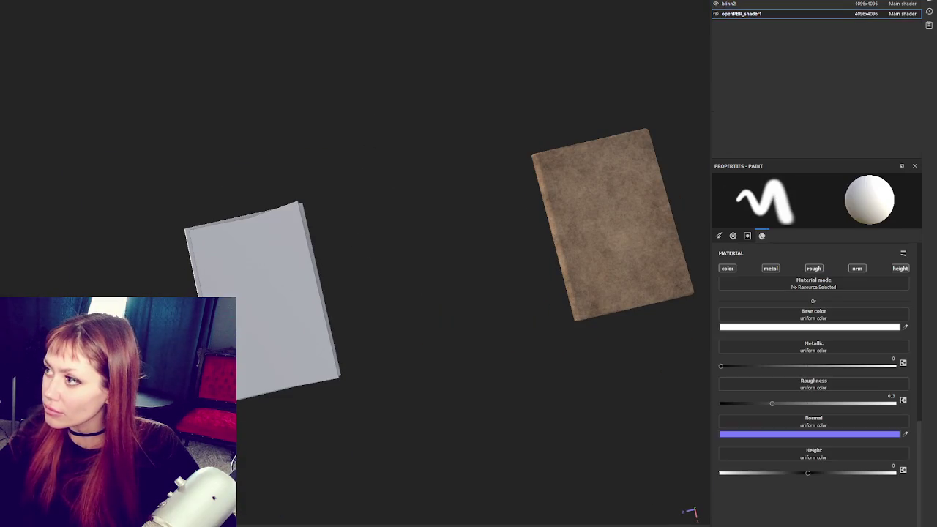
- Create a folder, apply Paper Grainy, and move Fill layer 1 and Paper Cardboard into Folder 2
{"action": "key", "text": "ctrl+g"}
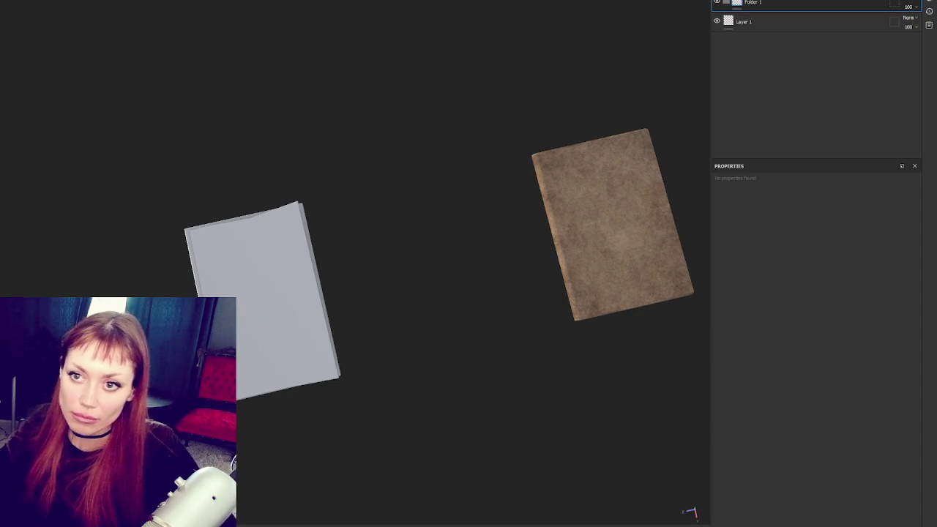
{"action": "left_click_drag", "start_coordinate": [828, 6], "coordinate": [785, 7]}
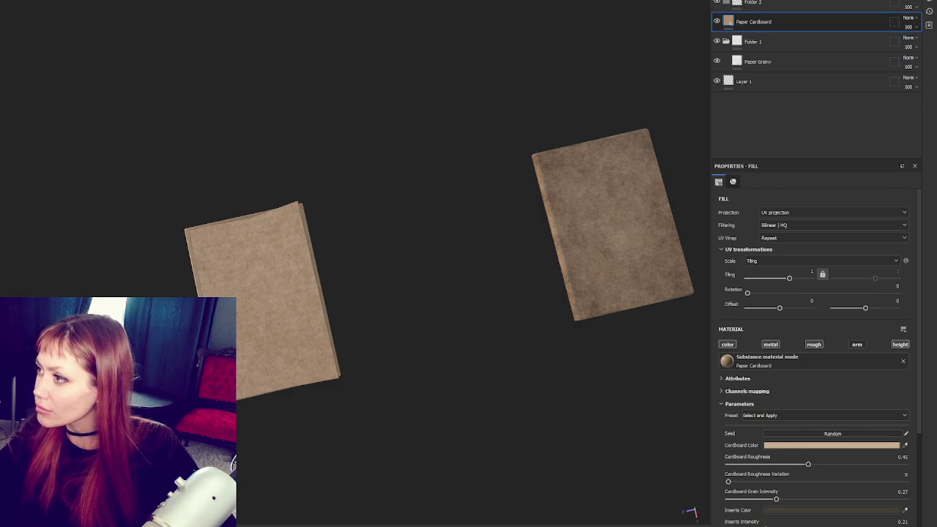
{"action": "left_click", "coordinate": [746, 35]}
{"action": "left_click_drag", "start_coordinate": [752, 33], "coordinate": [758, 3]}
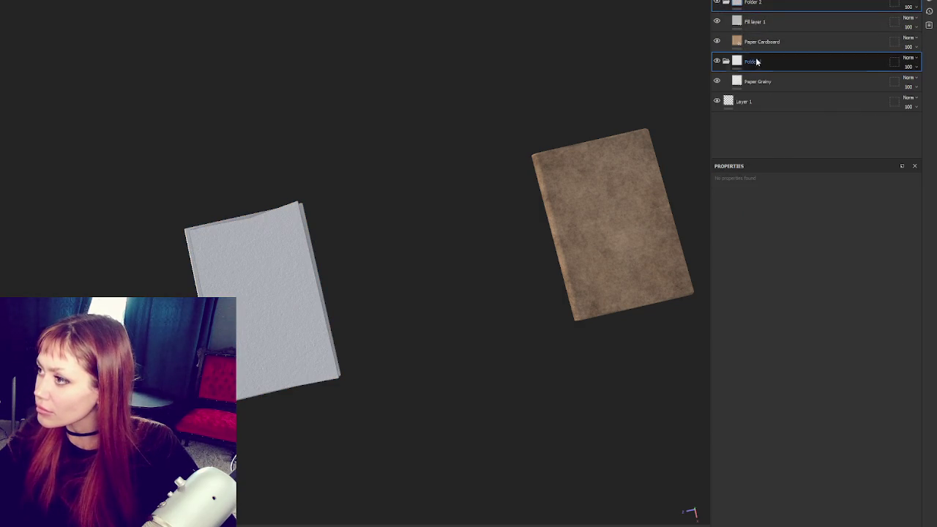
- Add a black mask to Folder 1 and give Fill layer 1 a red base colour
{"action": "right_click", "coordinate": [758, 62]}
{"action": "left_click", "coordinate": [769, 58]}
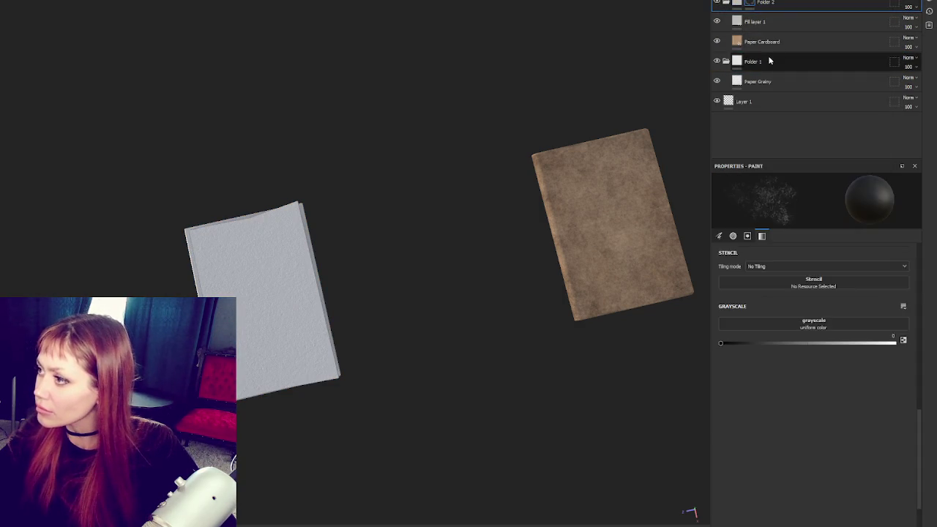
{"action": "right_click", "coordinate": [769, 61]}
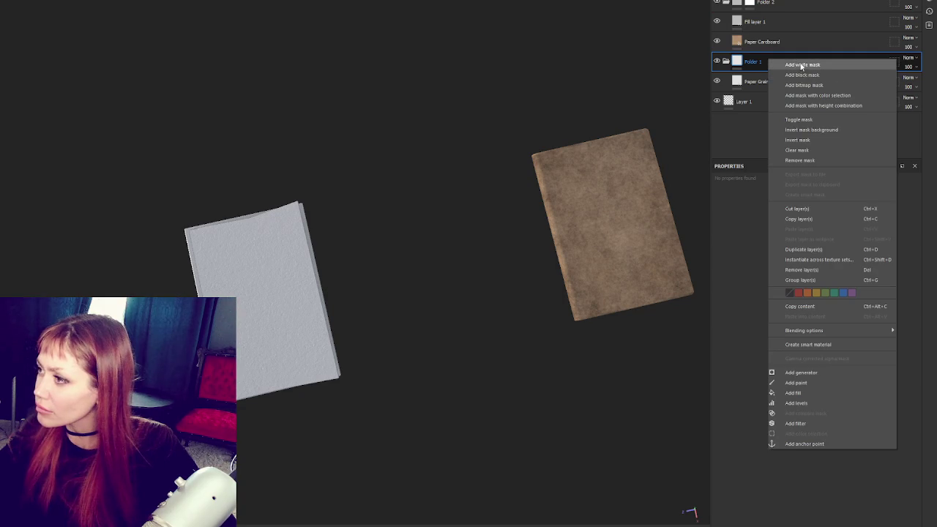
{"action": "left_click", "coordinate": [801, 75]}
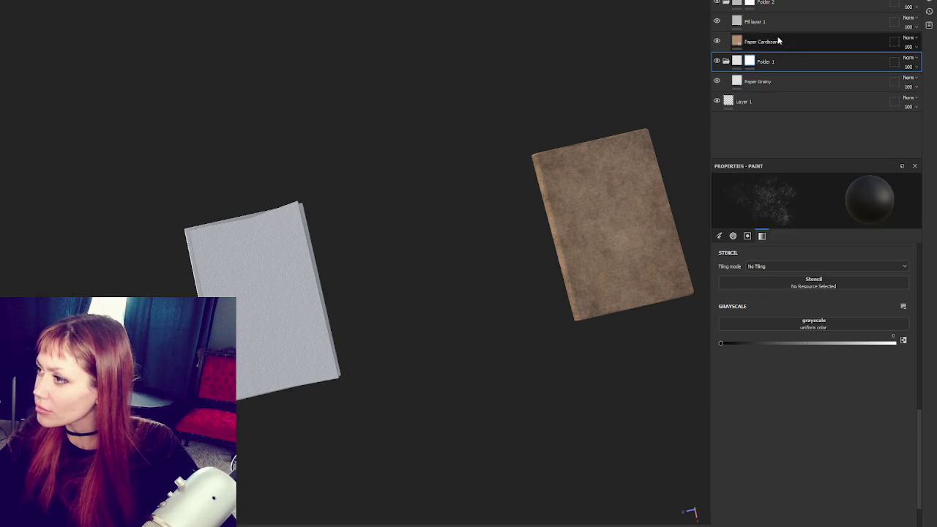
{"action": "left_click", "coordinate": [776, 22]}
{"action": "left_click", "coordinate": [809, 402]}
{"action": "left_click_drag", "start_coordinate": [864, 425], "coordinate": [908, 392]}
- Polygon-fill Folder 2's mask to keep red off the middle page slab
{"action": "left_click", "coordinate": [765, 2]}
{"action": "left_click_drag", "start_coordinate": [446, 306], "coordinate": [410, 219]}
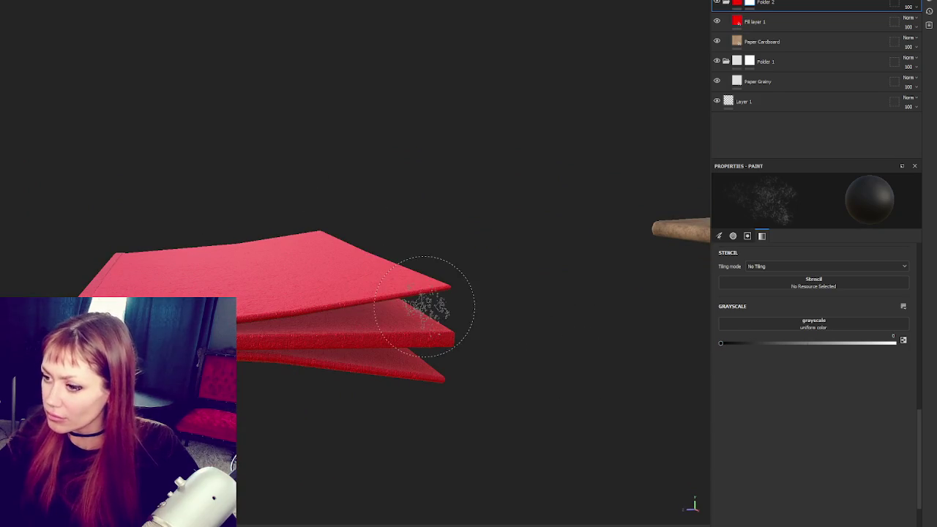
{"action": "key", "text": "4"}
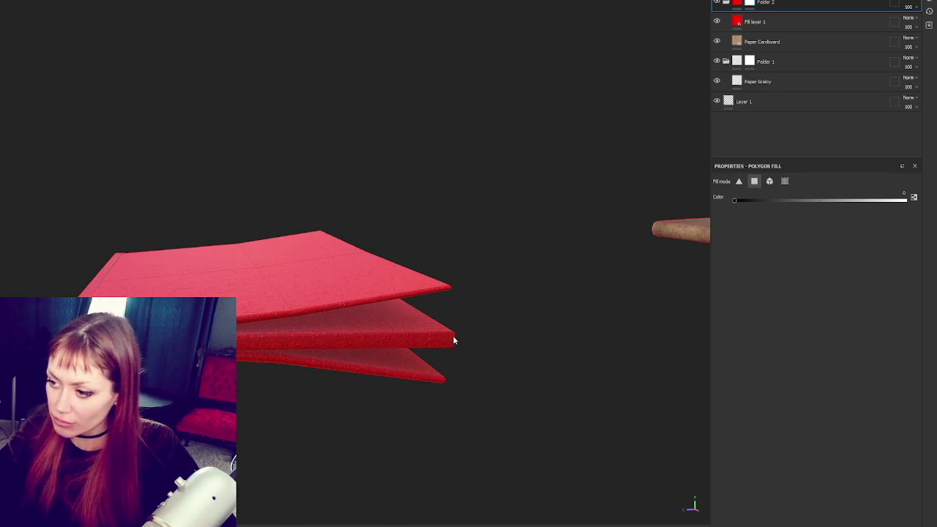
{"action": "left_click", "coordinate": [485, 329]}
{"action": "left_click_drag", "start_coordinate": [512, 316], "coordinate": [389, 293]}
{"action": "scroll", "scroll_direction": "up", "scroll_amount": 3}
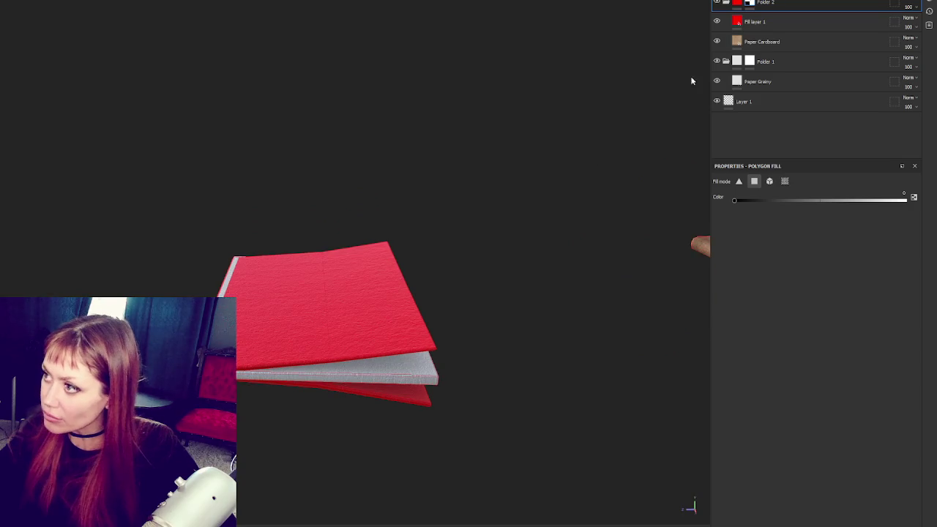
- Hide Fill layer 1 and add grey Fill layer 2 in new Folder 3
{"action": "left_click", "coordinate": [716, 21]}
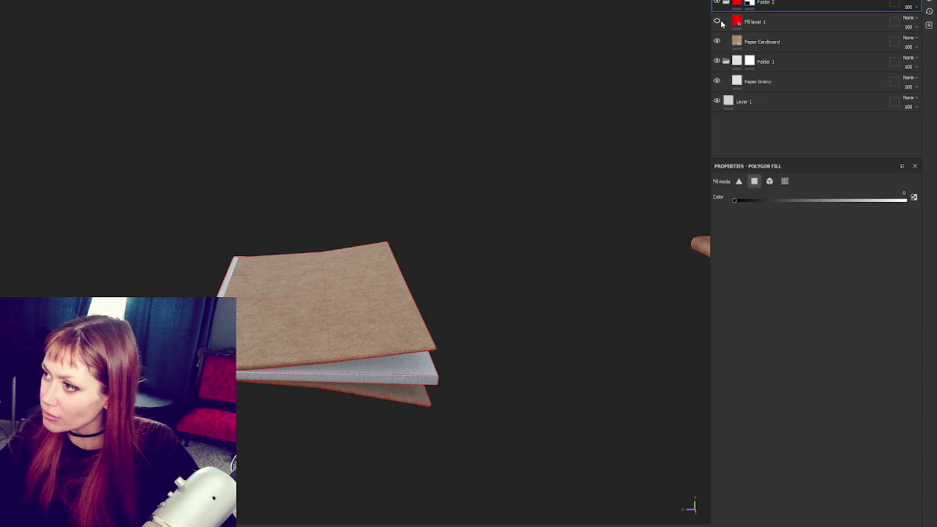
{"action": "right_click", "coordinate": [758, 5]}
{"action": "left_click", "coordinate": [764, 11]}
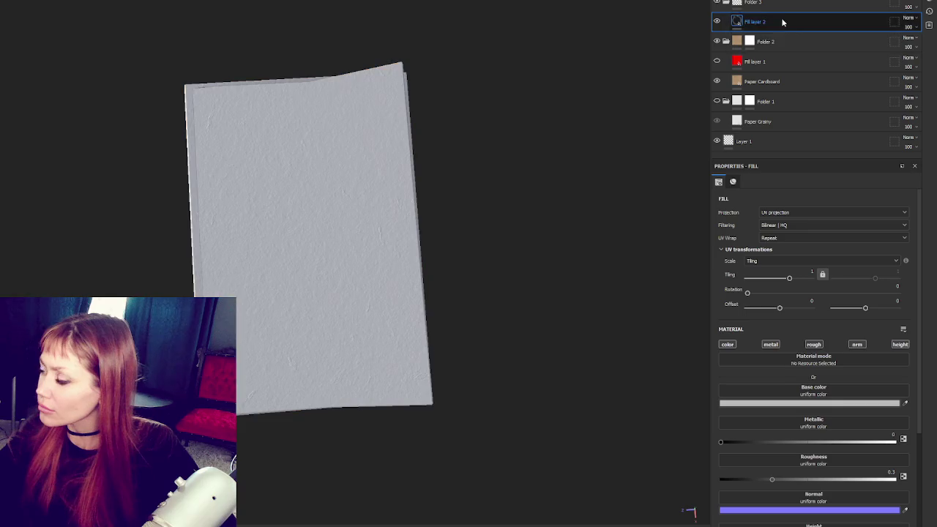
- Give Folder 3 a black mask and set Fill layer 2's base colour to dark brown
{"action": "right_click", "coordinate": [781, 21]}
{"action": "left_click", "coordinate": [799, 22]}
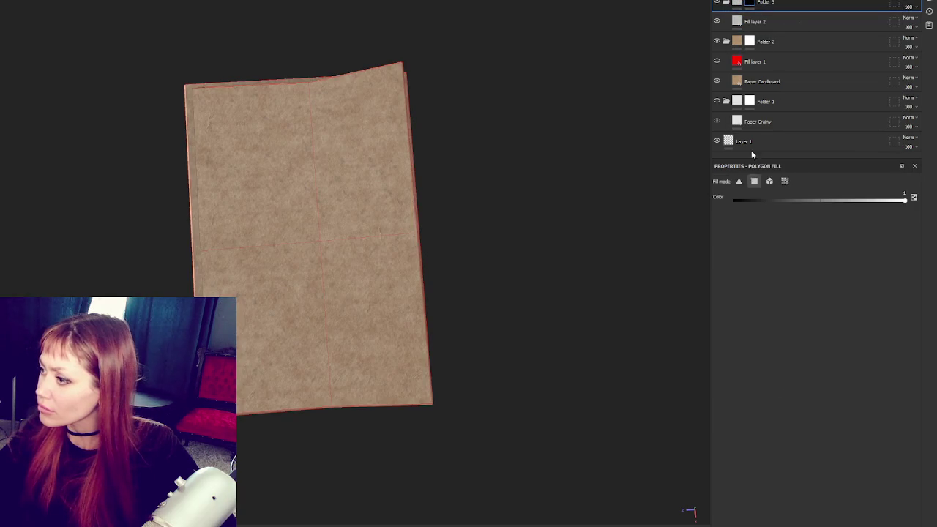
{"action": "left_click", "coordinate": [755, 21]}
{"action": "left_click", "coordinate": [852, 404]}
{"action": "left_click", "coordinate": [888, 473]}
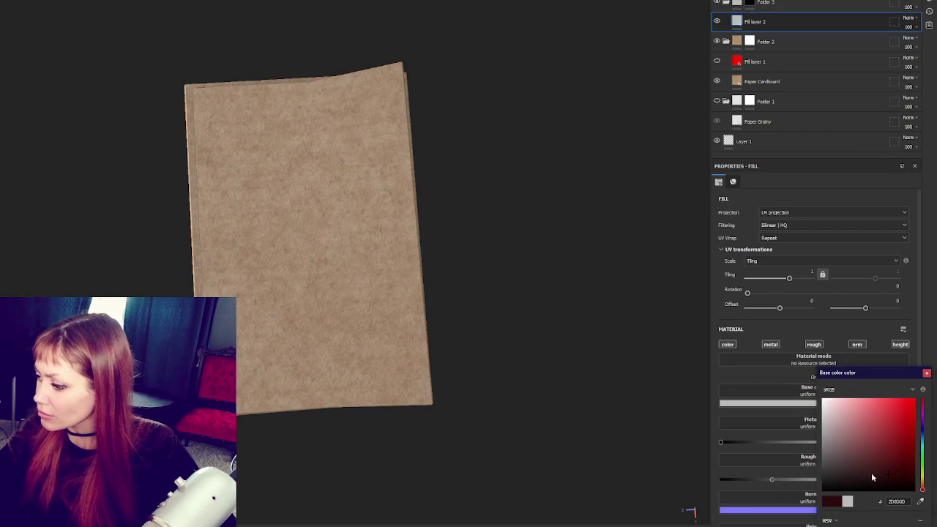
{"action": "left_click", "coordinate": [924, 489]}
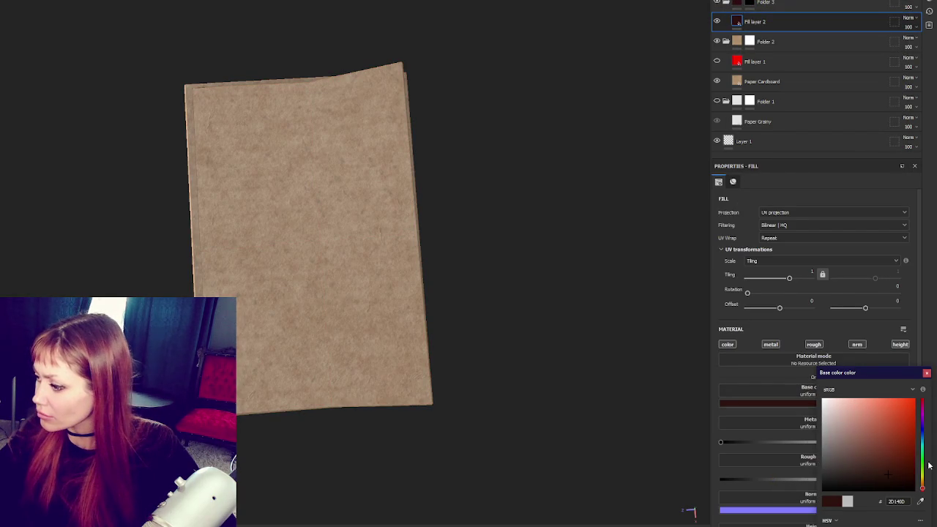
{"action": "left_click", "coordinate": [923, 484]}
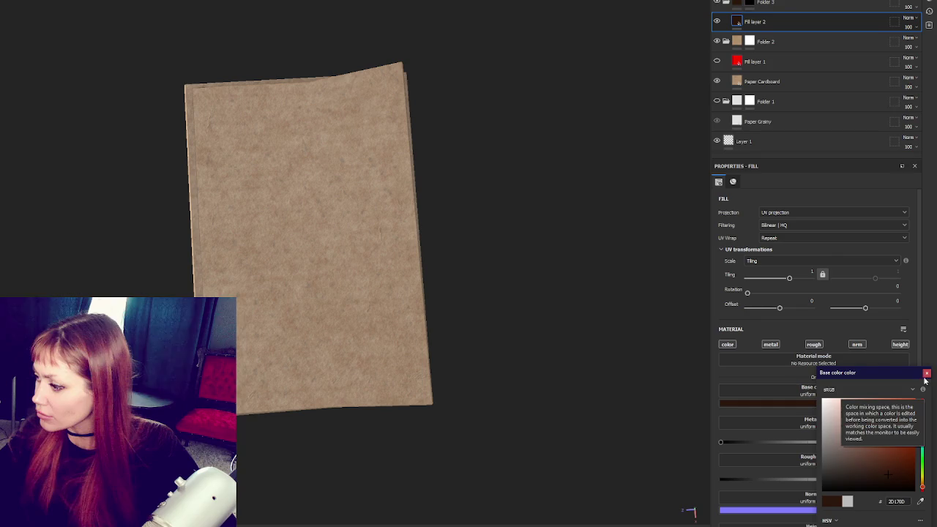
{"action": "left_click", "coordinate": [927, 372]}
- Add a Dirt generator to the mask and switch to polygon fill mode
{"action": "left_click", "coordinate": [871, 6]}
{"action": "left_click", "coordinate": [867, 2]}
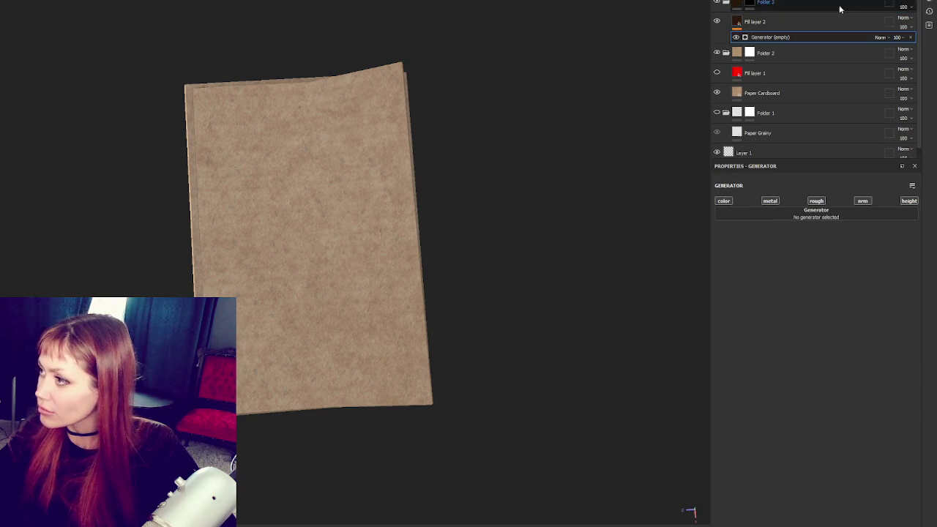
{"action": "left_click", "coordinate": [805, 220]}
{"action": "left_click", "coordinate": [819, 268]}
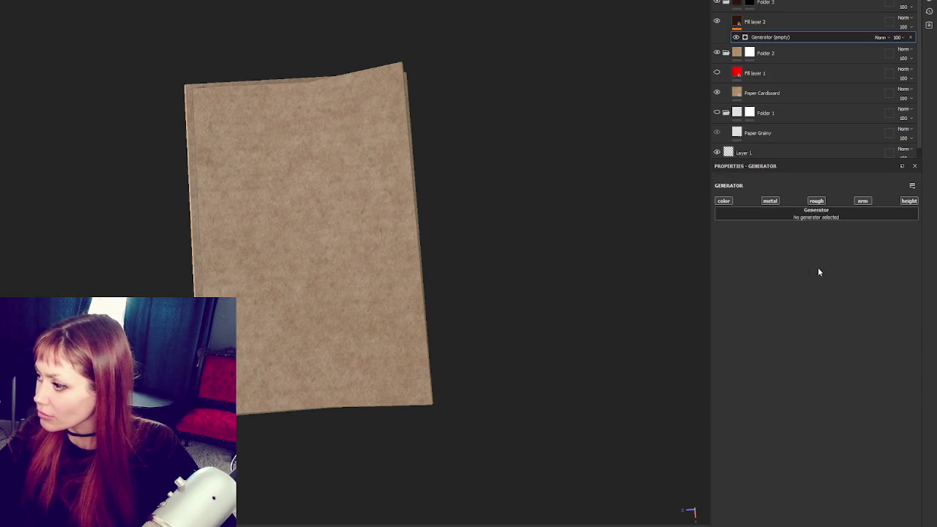
{"action": "key", "text": "4"}
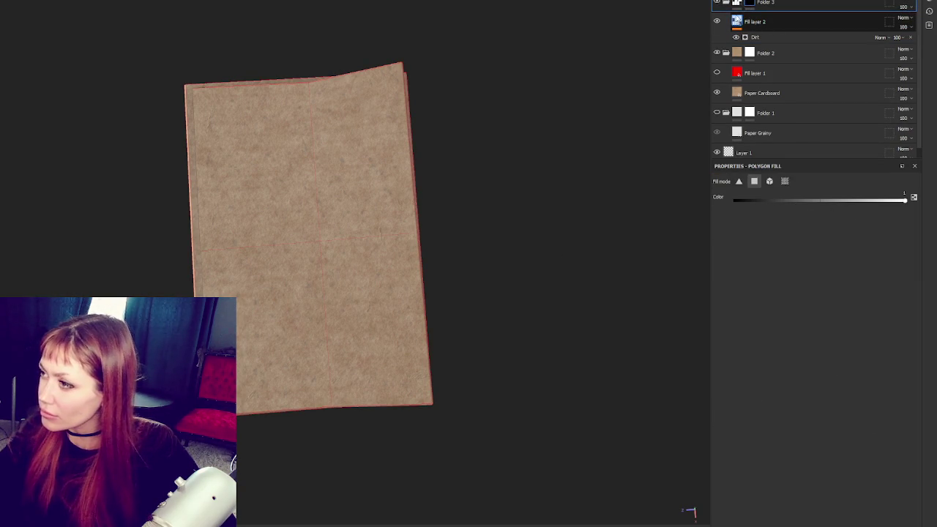
- Re-add Folder 3's black mask, check the Dirt settings, then delete and restore the fill setup
{"action": "right_click", "coordinate": [747, 3]}
{"action": "left_click", "coordinate": [814, 266]}
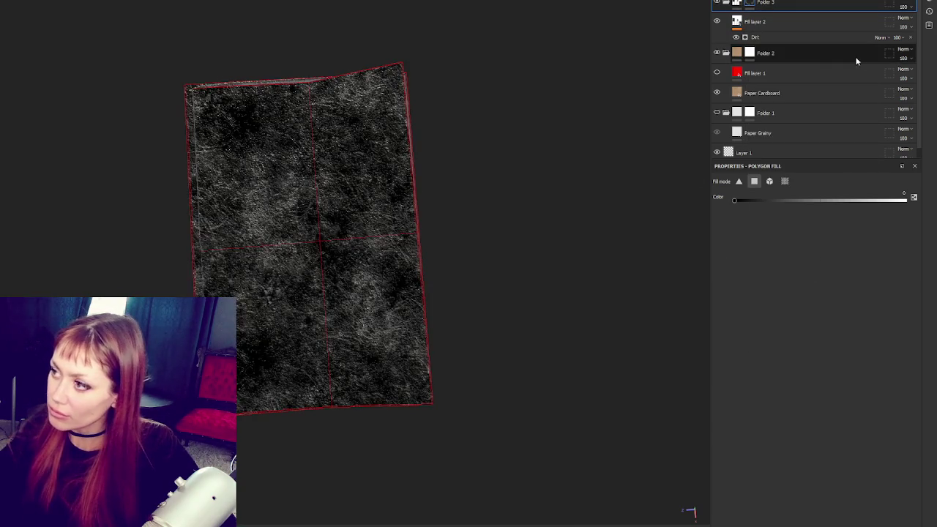
{"action": "left_click", "coordinate": [779, 25]}
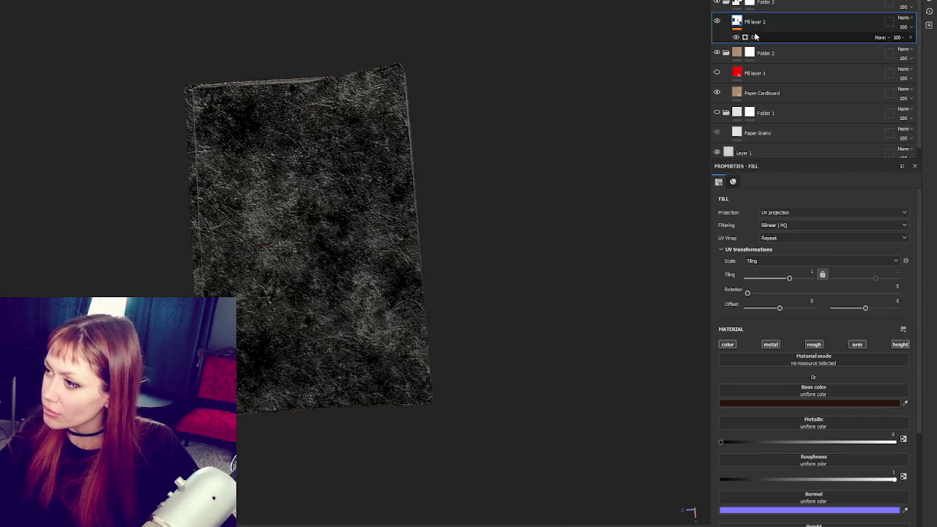
{"action": "left_click", "coordinate": [768, 36]}
{"action": "left_click", "coordinate": [781, 31]}
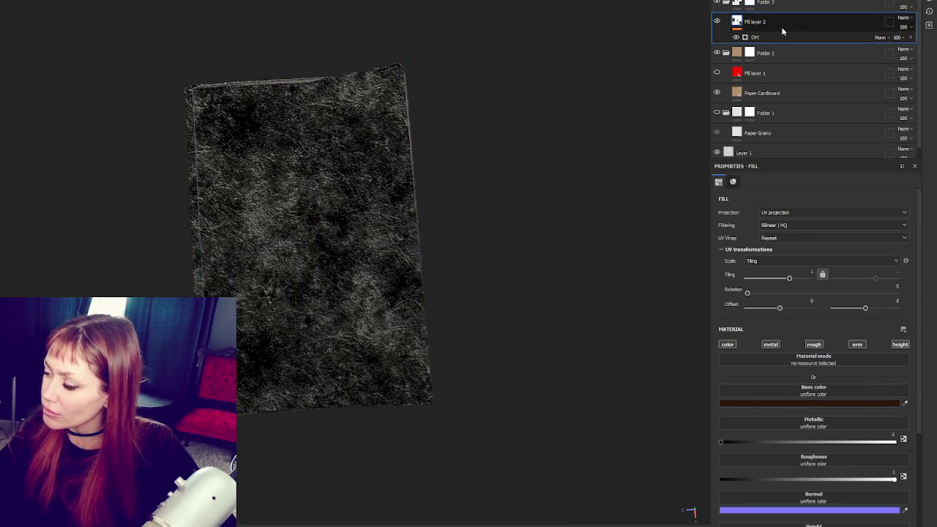
{"action": "left_click", "coordinate": [793, 7]}
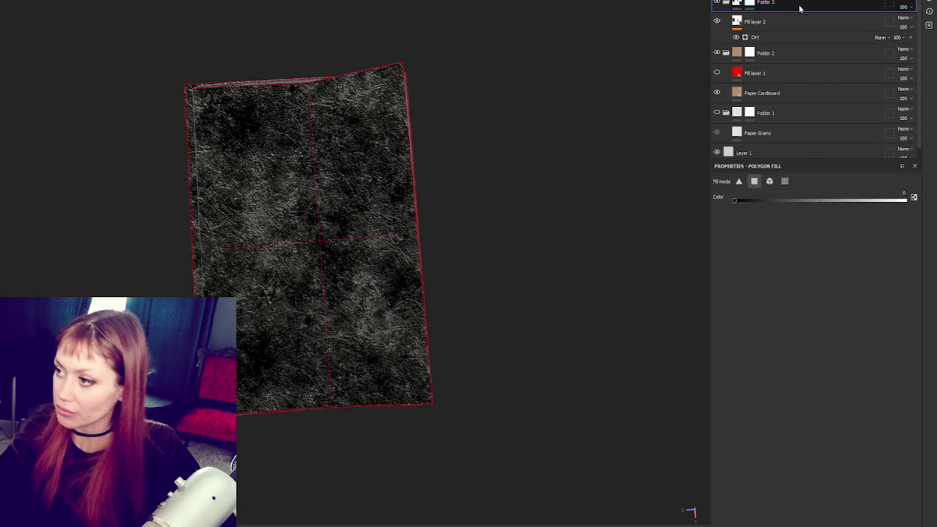
{"action": "key", "text": "Delete"}
{"action": "key", "text": "ctrl+z"}
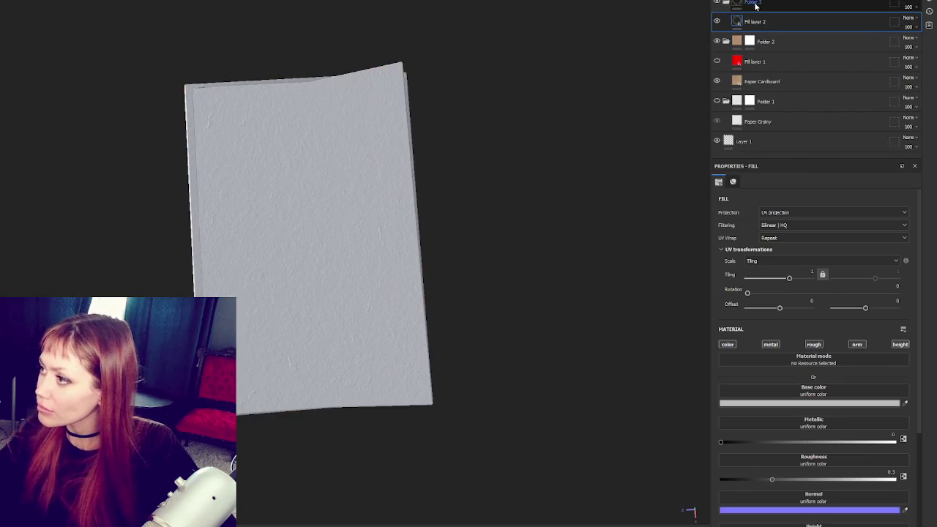
- Give Folder 3 a fresh black mask with a Dirt generator
{"action": "right_click", "coordinate": [803, 4]}
{"action": "left_click", "coordinate": [816, 7]}
{"action": "right_click", "coordinate": [836, 5]}
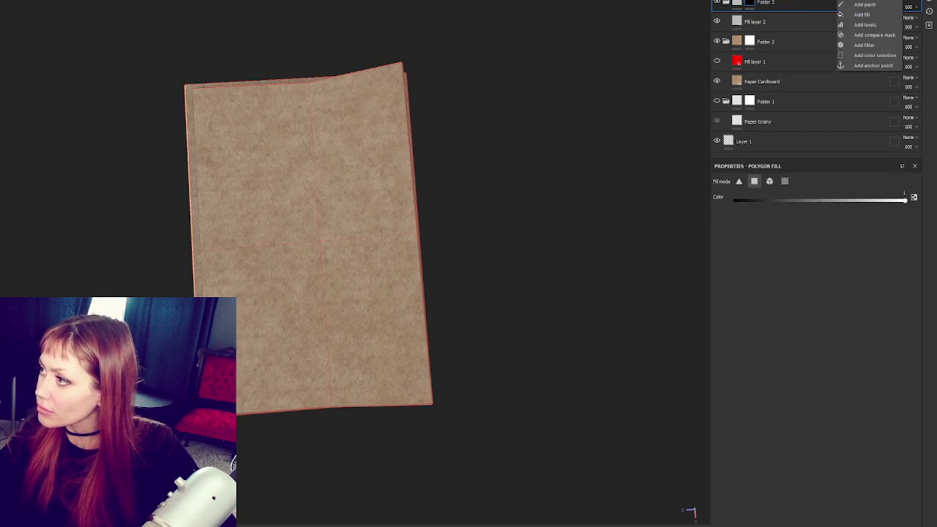
{"action": "left_click", "coordinate": [860, 19]}
{"action": "left_click", "coordinate": [813, 209]}
{"action": "left_click", "coordinate": [826, 258]}
- Set Fill layer 2's colour to dark brown 311E11, Dirt Contrast to 0.33, and raise Grunge Scale
{"action": "left_click", "coordinate": [776, 33]}
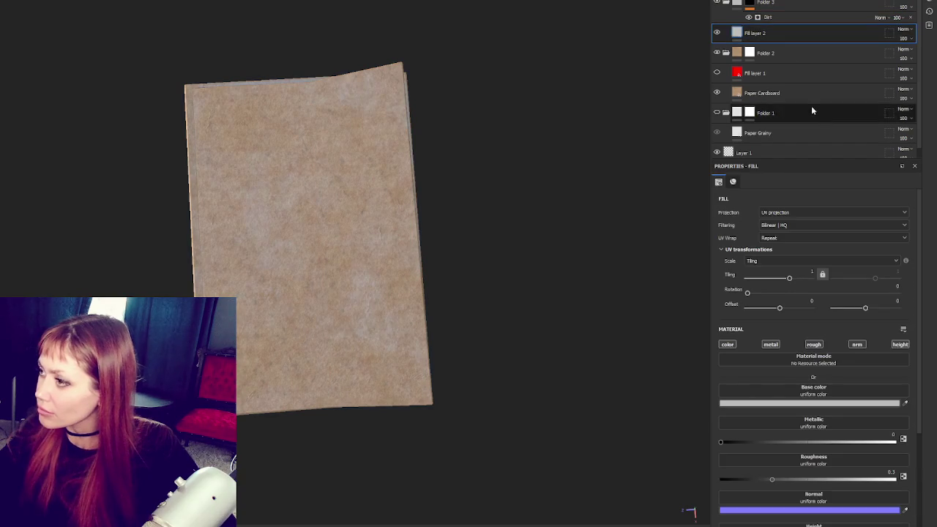
{"action": "left_click", "coordinate": [769, 403]}
{"action": "left_click", "coordinate": [882, 473]}
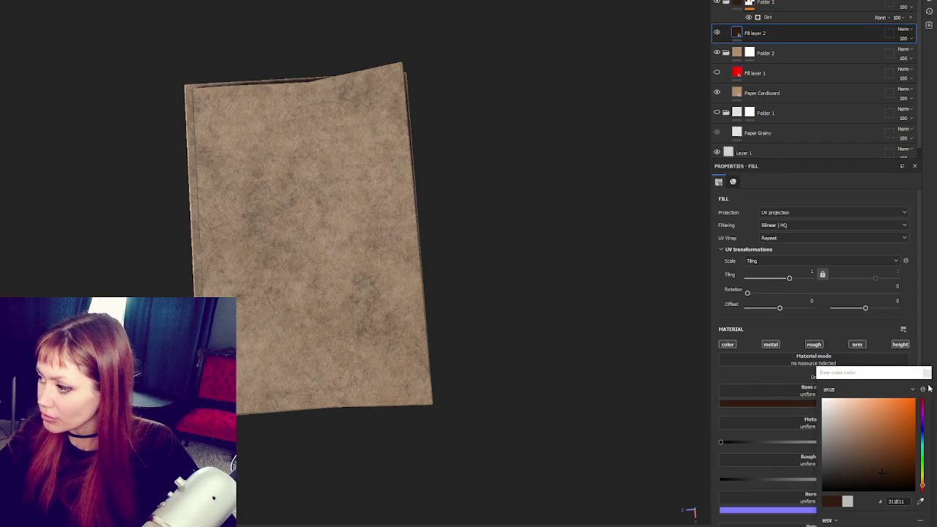
{"action": "left_click", "coordinate": [749, 4]}
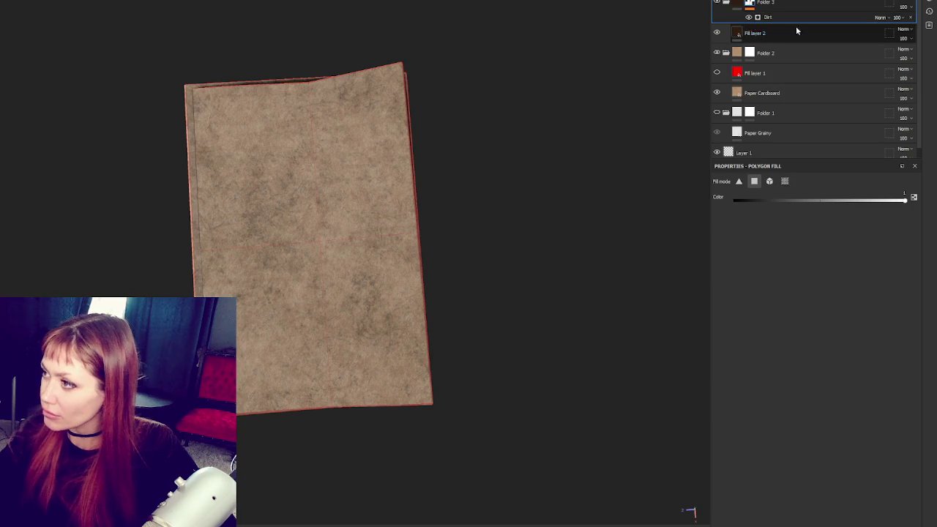
{"action": "left_click", "coordinate": [820, 17]}
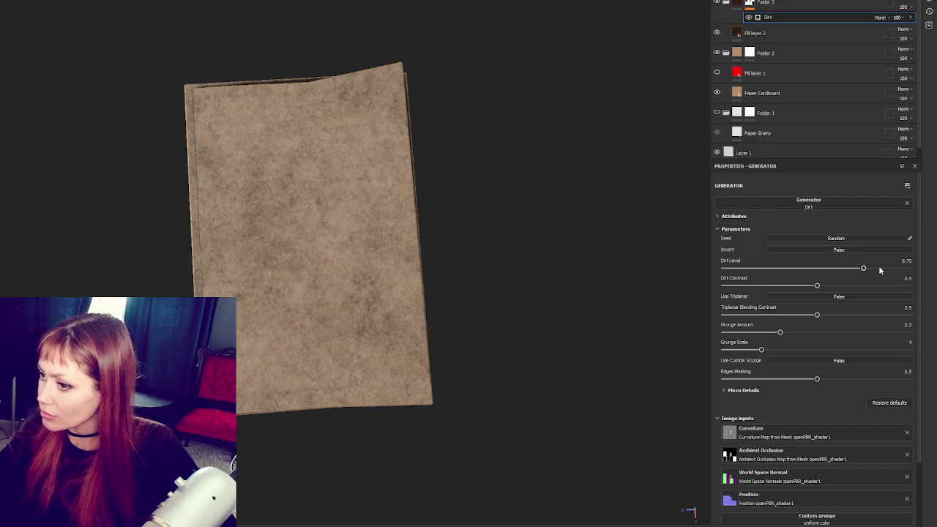
{"action": "left_click", "coordinate": [785, 286]}
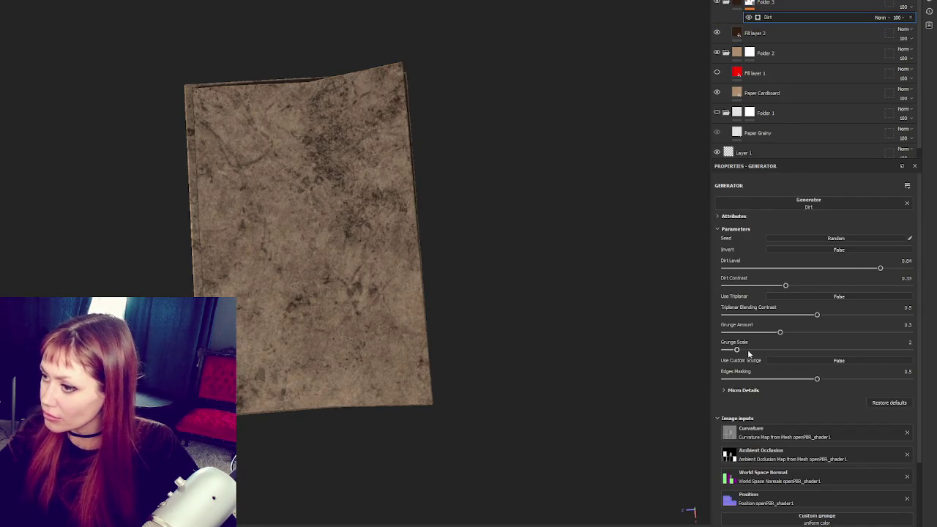
{"action": "left_click", "coordinate": [749, 351]}
- Duplicate Folder 3 to darken the grime and select the copy's Dirt generator
{"action": "left_click", "coordinate": [801, 5]}
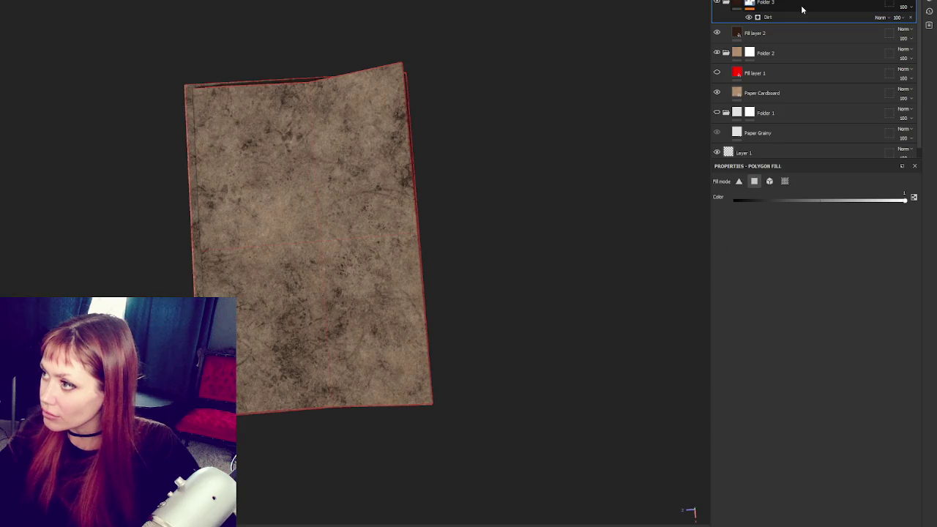
{"action": "key", "text": "ctrl+d"}
{"action": "left_click", "coordinate": [795, 16]}
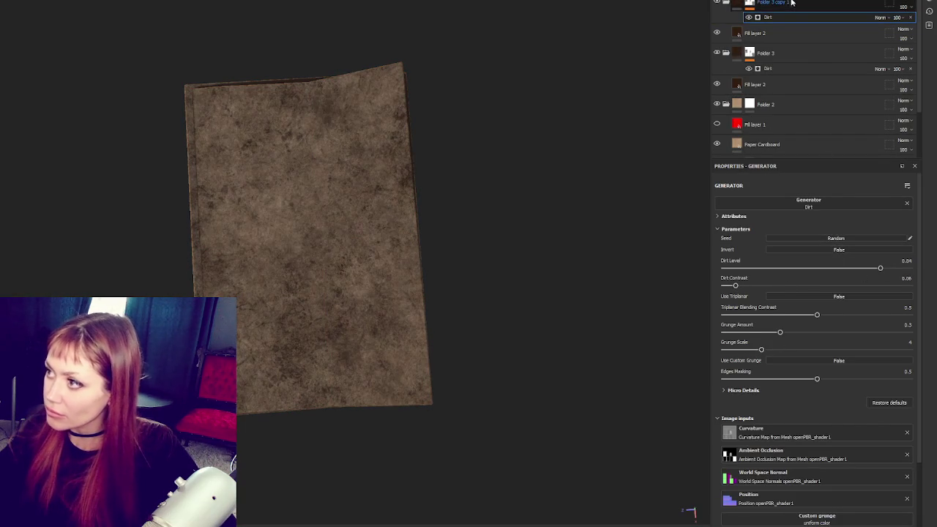
{"action": "left_click", "coordinate": [797, 6]}
{"action": "key", "text": "ctrl+g"}
{"action": "right_click", "coordinate": [798, 7]}
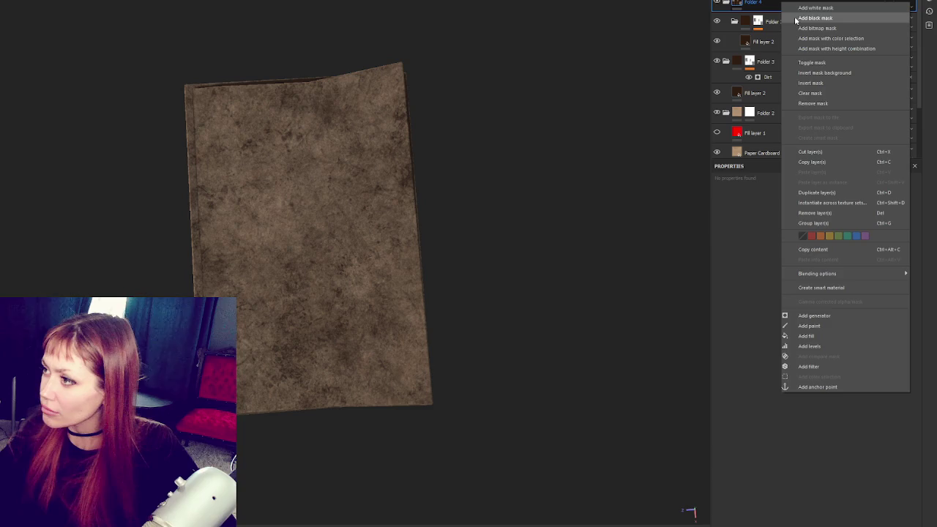
{"action": "left_click", "coordinate": [800, 8]}
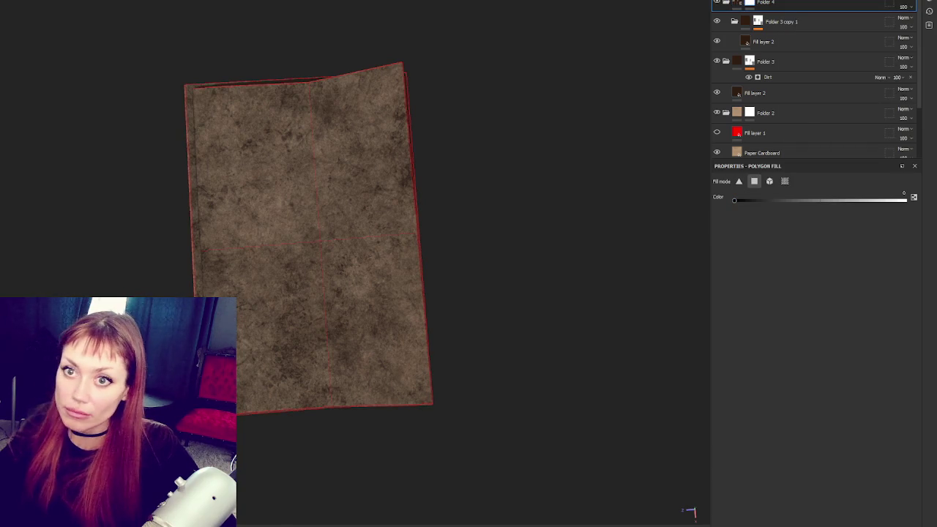
{"action": "key", "text": "1"}
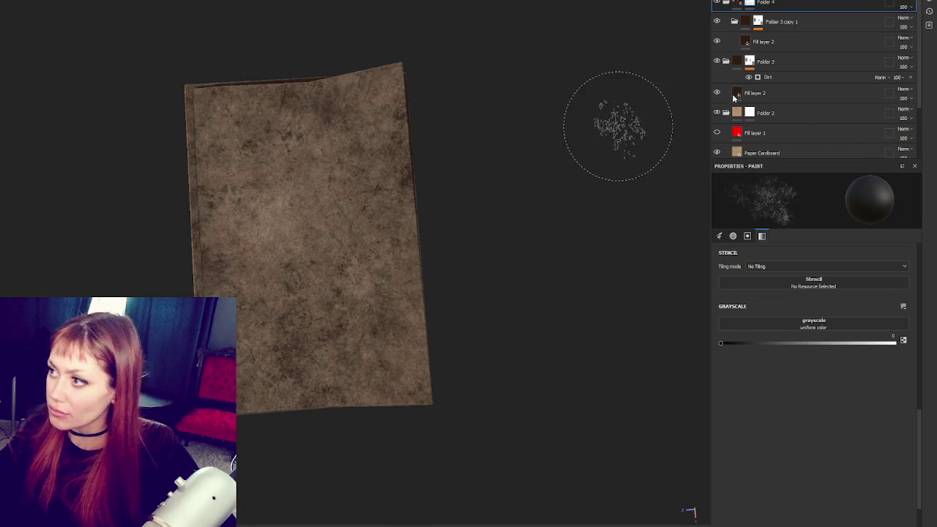
{"action": "left_click", "coordinate": [781, 63]}
{"action": "right_click", "coordinate": [782, 64]}
{"action": "left_click", "coordinate": [795, 66]}
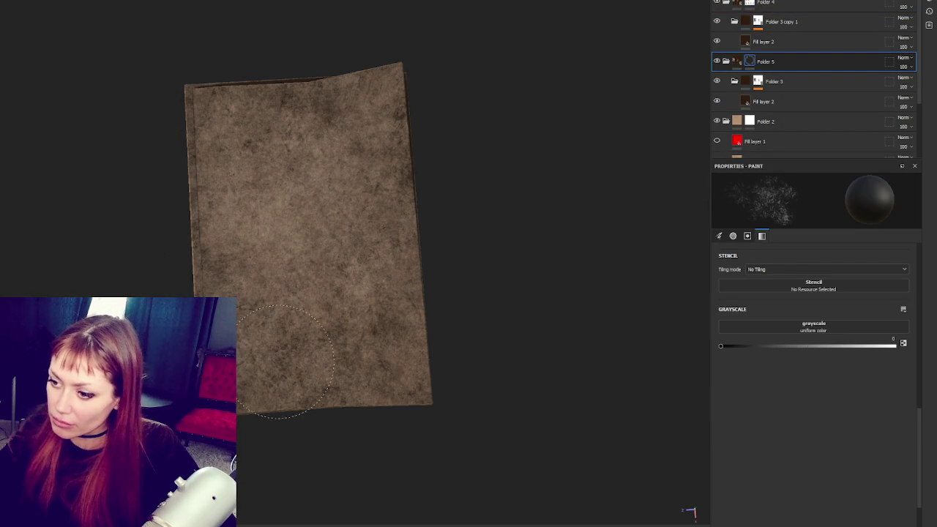
{"action": "left_click_drag", "start_coordinate": [418, 125], "coordinate": [373, 240]}
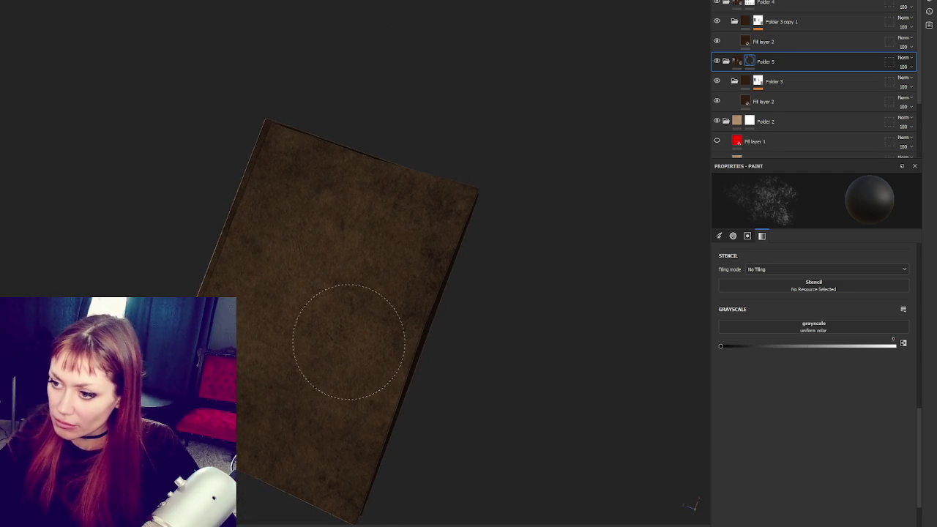
{"action": "left_click_drag", "start_coordinate": [286, 198], "coordinate": [429, 235]}
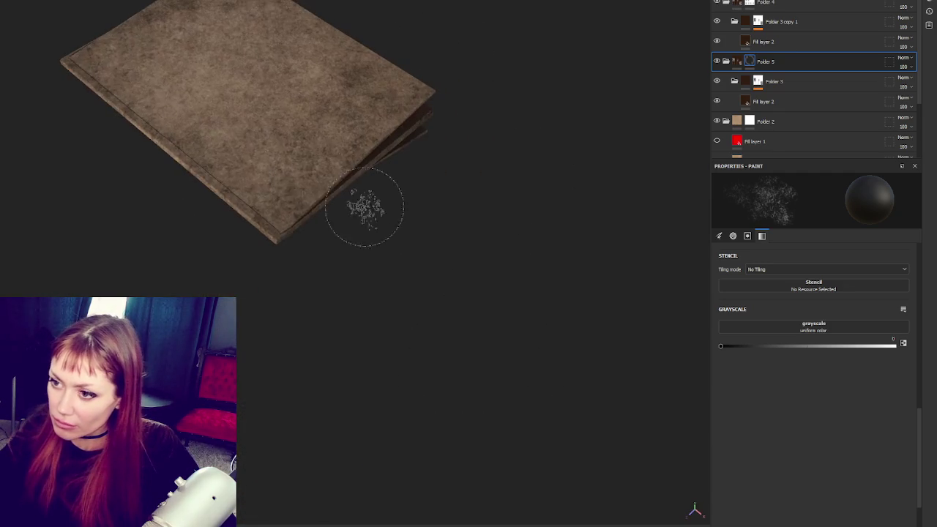
{"action": "left_click_drag", "start_coordinate": [84, 73], "coordinate": [296, 333]}
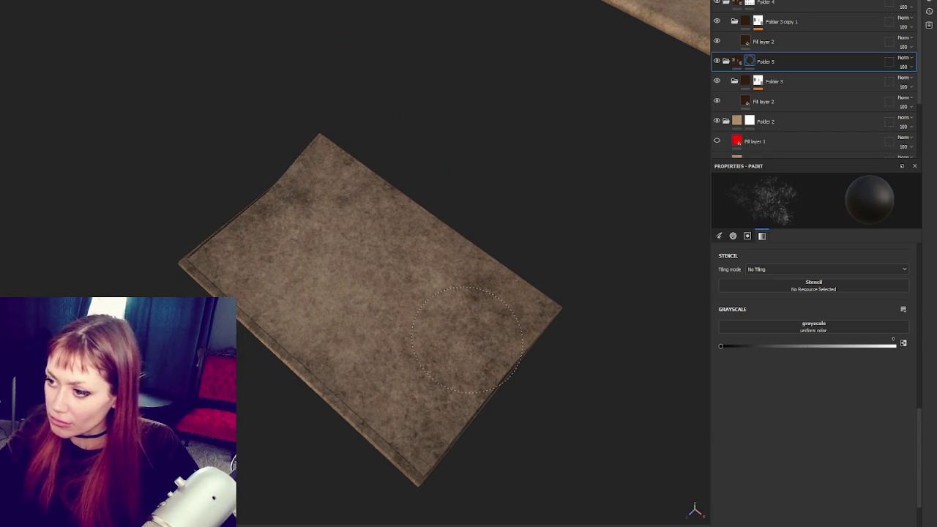
{"action": "left_click", "coordinate": [766, 3]}
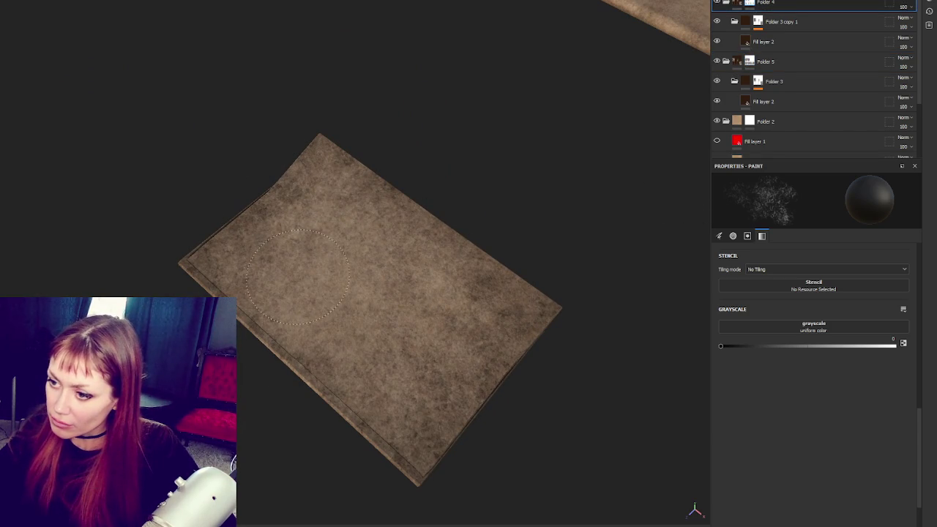
{"action": "left_click_drag", "start_coordinate": [439, 382], "coordinate": [512, 87]}
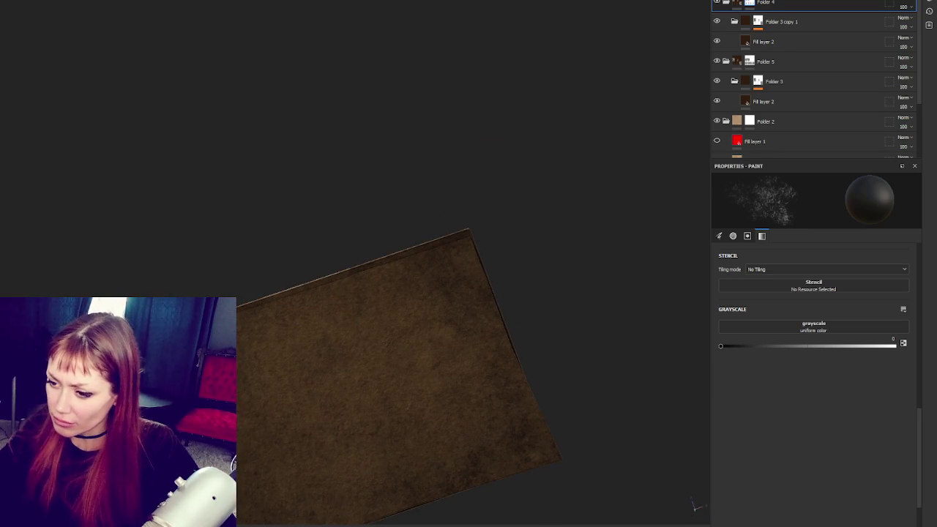
{"action": "scroll", "scroll_direction": "down", "scroll_amount": 3}
{"action": "left_click_drag", "start_coordinate": [537, 147], "coordinate": [466, 303]}
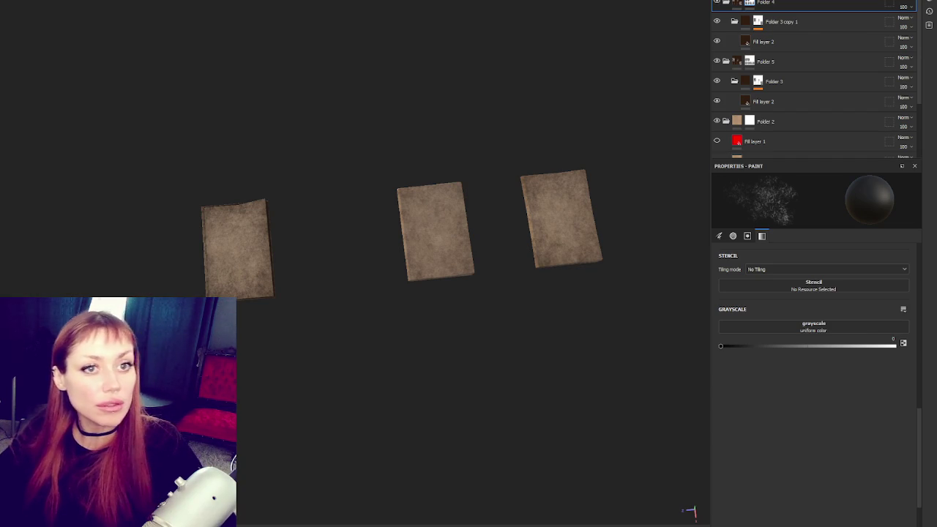
- Export textures at 2048 with the Unity HD Render Pipeline (Metallic Standard) template
{"action": "scroll", "scroll_direction": "up", "scroll_amount": 3}
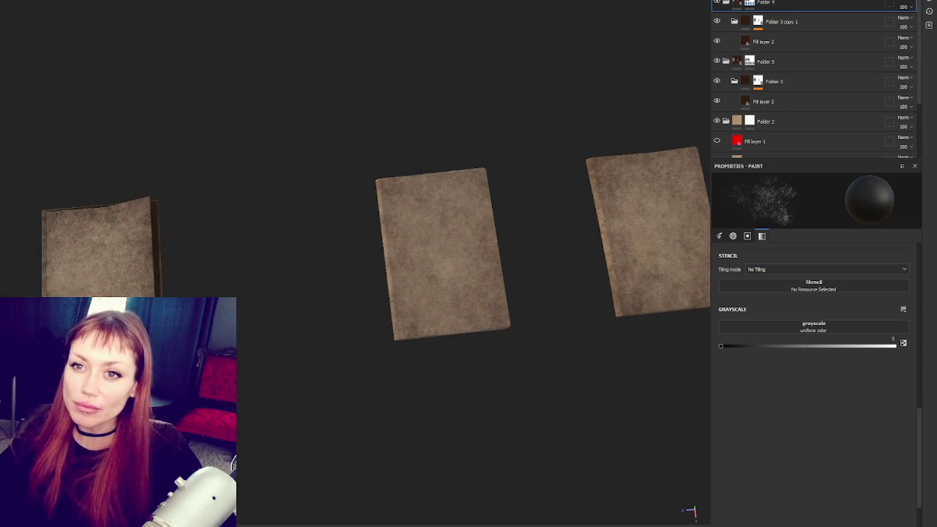
{"action": "key", "text": "ctrl+shift+e"}
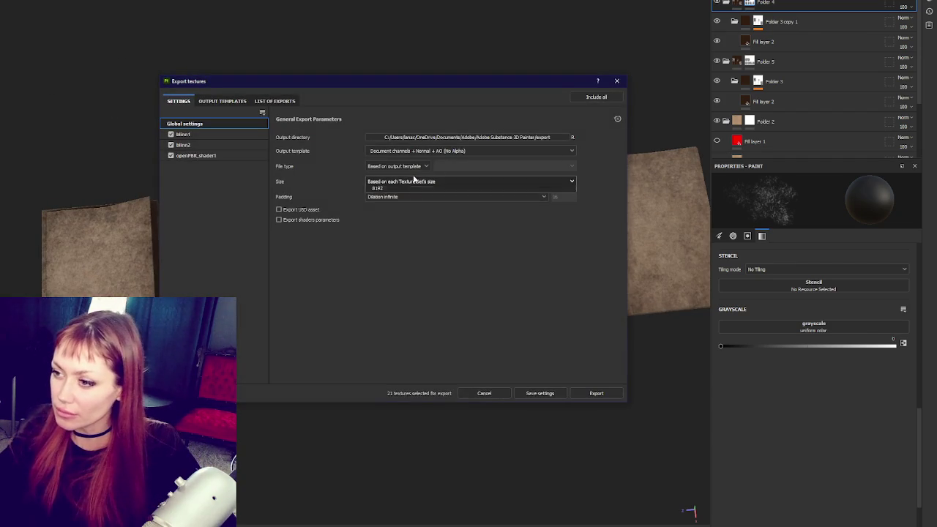
{"action": "left_click", "coordinate": [416, 181]}
{"action": "left_click", "coordinate": [417, 248]}
{"action": "left_click", "coordinate": [440, 151]}
{"action": "scroll", "scroll_direction": "down", "scroll_amount": 3}
{"action": "left_click", "coordinate": [437, 188]}
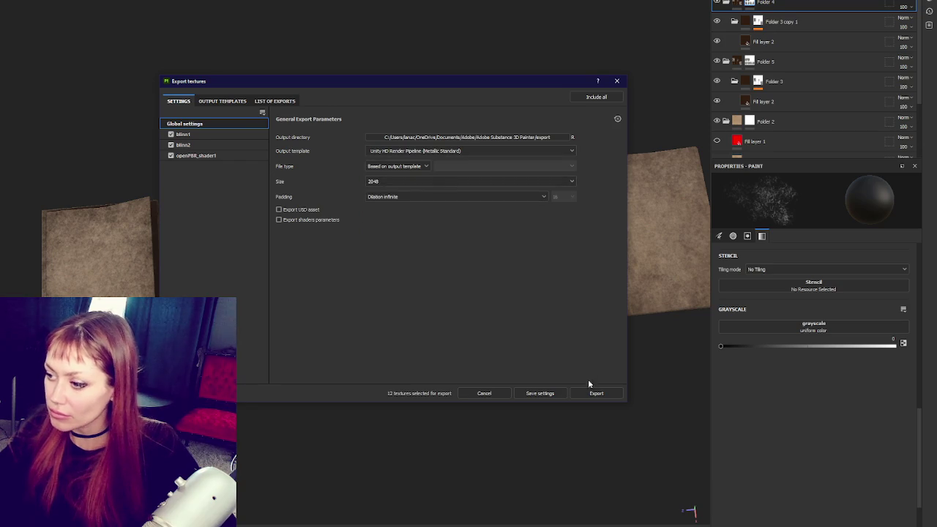
{"action": "left_click", "coordinate": [595, 393]}
- Check the exported textures folder, close the export window, and return to Unity
{"action": "left_click", "coordinate": [601, 96]}
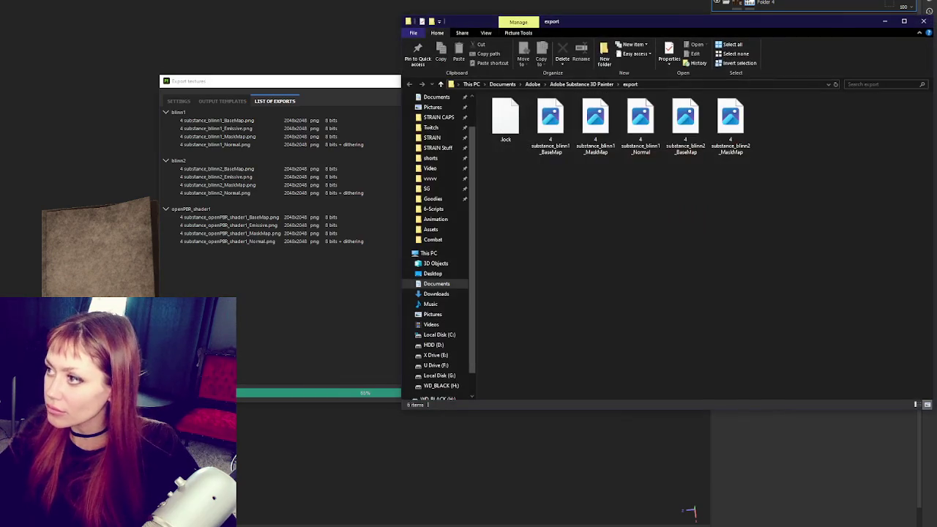
{"action": "left_click_drag", "start_coordinate": [830, 30], "coordinate": [719, 48]}
{"action": "key", "text": "alt+Tab"}
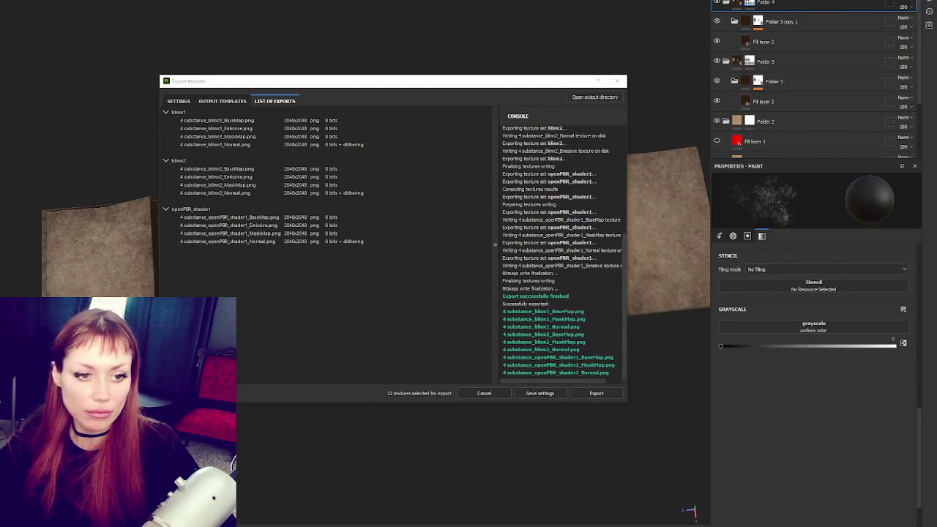
{"action": "left_click", "coordinate": [619, 81]}
{"action": "key", "text": "alt+Tab"}
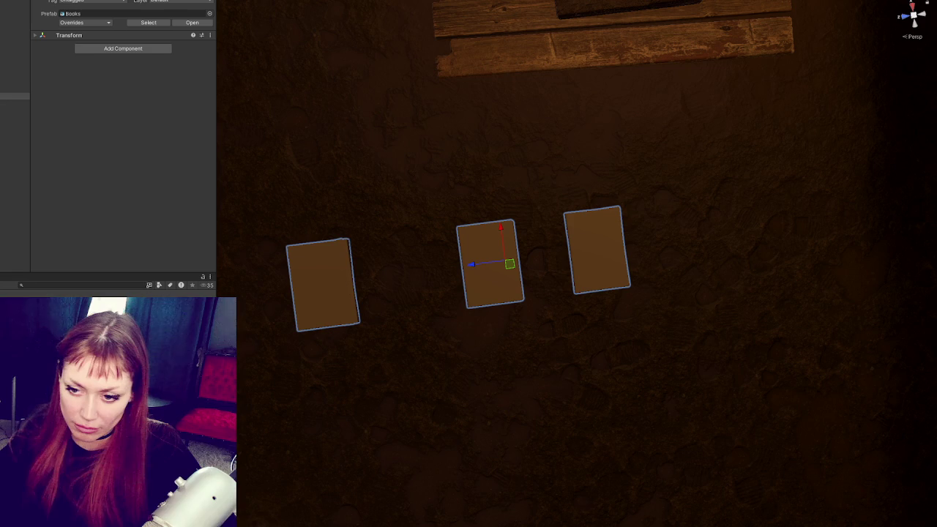
- Create a new folder in the Project panel from the right-click Create menu
{"action": "left_click", "coordinate": [66, 111]}
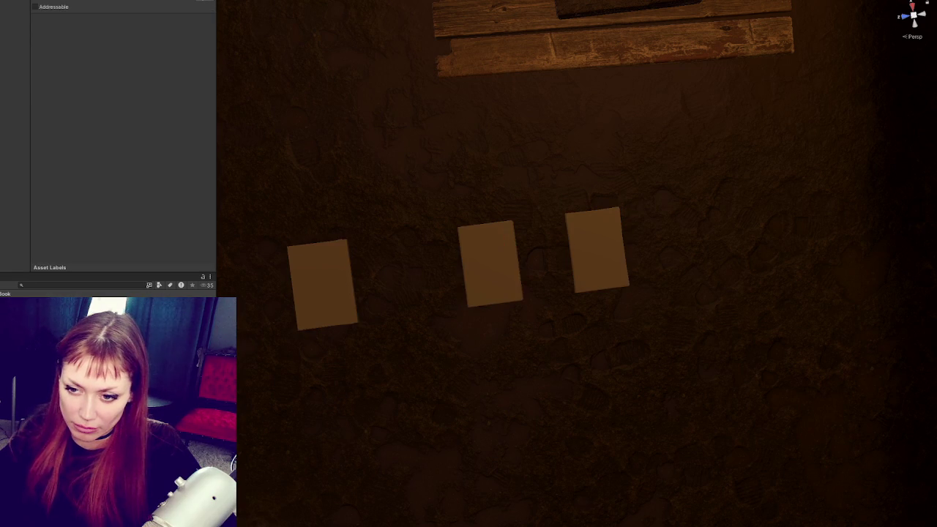
{"action": "right_click", "coordinate": [66, 111]}
{"action": "mouse_move", "coordinate": [140, 117]}
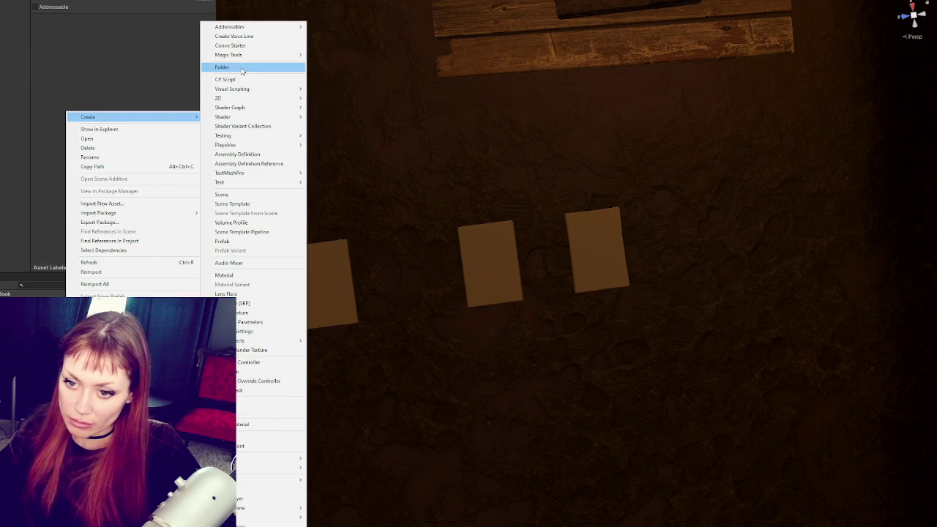
{"action": "left_click", "coordinate": [242, 67]}
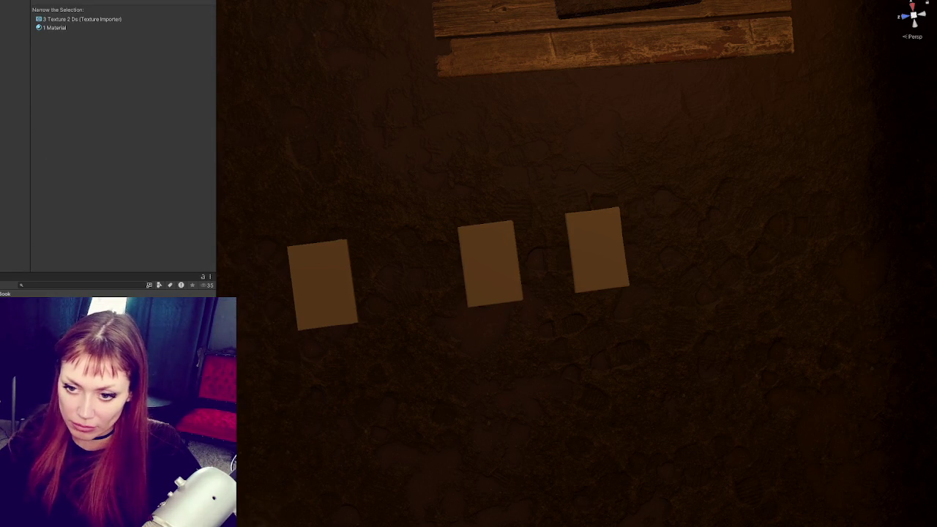
{"action": "right_click", "coordinate": [34, 104]}
{"action": "left_click", "coordinate": [221, 80]}
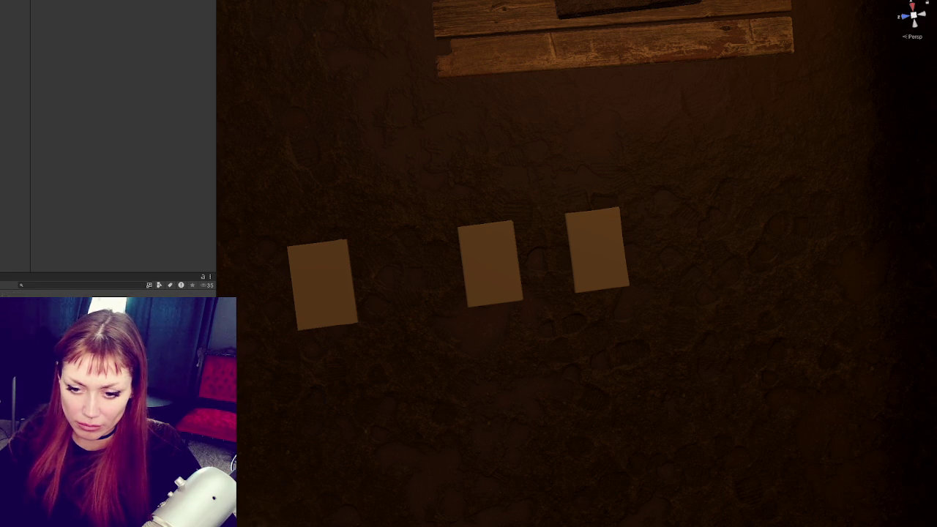
{"action": "right_click", "coordinate": [13, 116]}
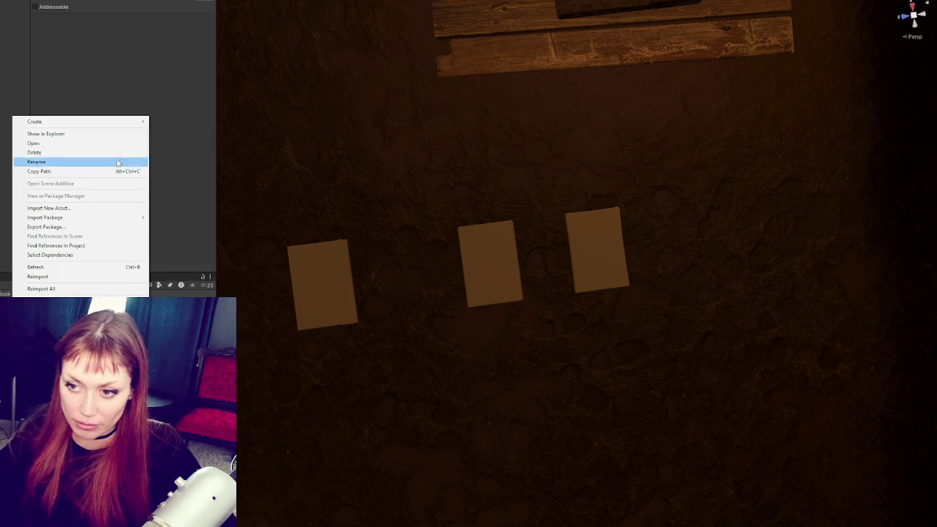
- Create a new booklet material, duplicate it, and apply it to a booklet in the scene
{"action": "mouse_move", "coordinate": [114, 122]}
{"action": "left_click", "coordinate": [209, 274]}
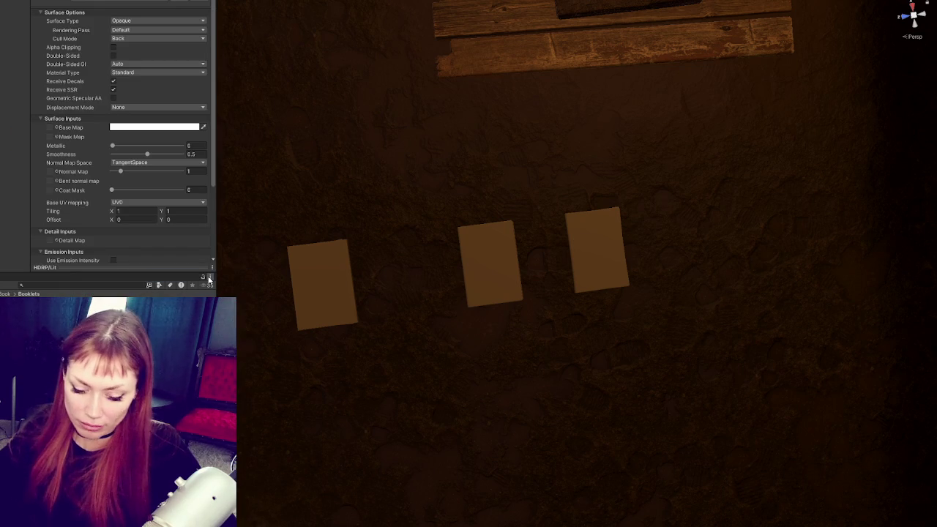
{"action": "key", "text": "Return"}
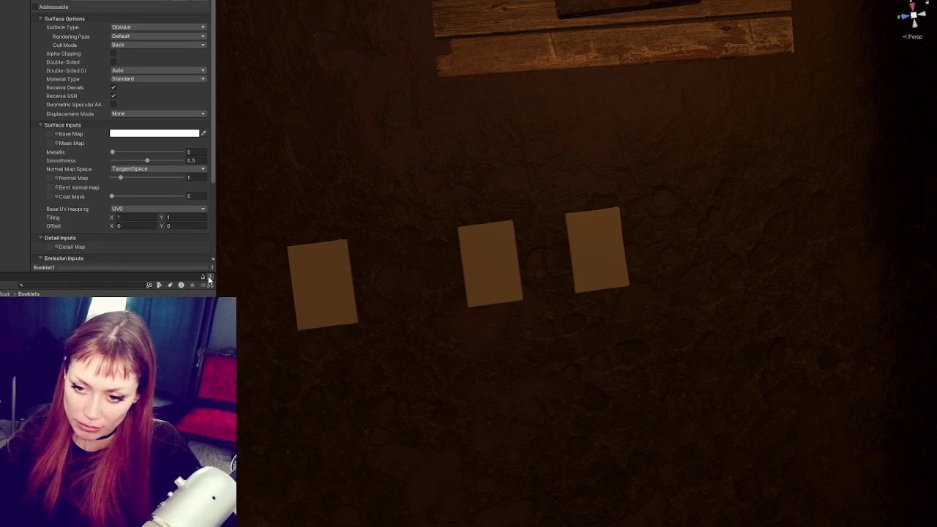
{"action": "key", "text": "ctrl+d"}
{"action": "left_click_drag", "start_coordinate": [110, 410], "coordinate": [609, 261]}
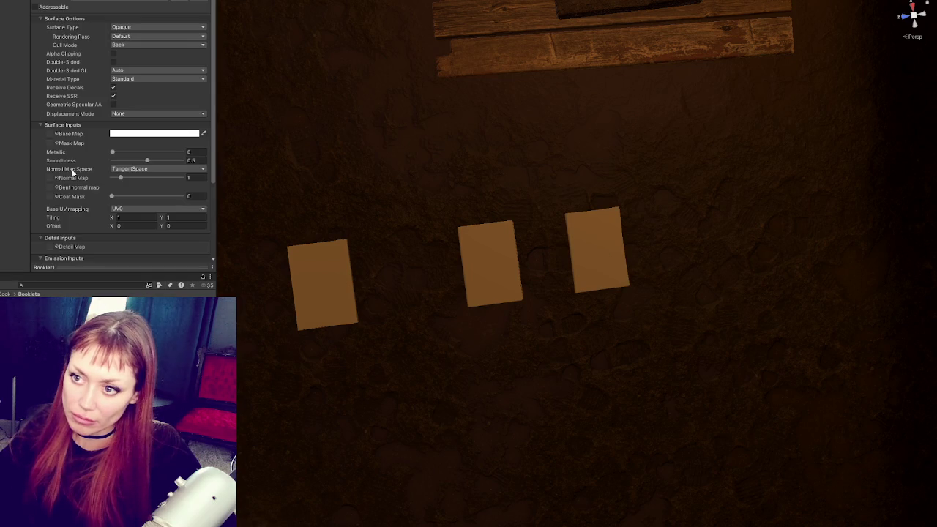
- Assign base colour, mask and normal textures, importing the normal texture as a Normal map
{"action": "scroll", "scroll_direction": "down", "scroll_amount": 3}
{"action": "left_click_drag", "start_coordinate": [110, 381], "coordinate": [55, 113]}
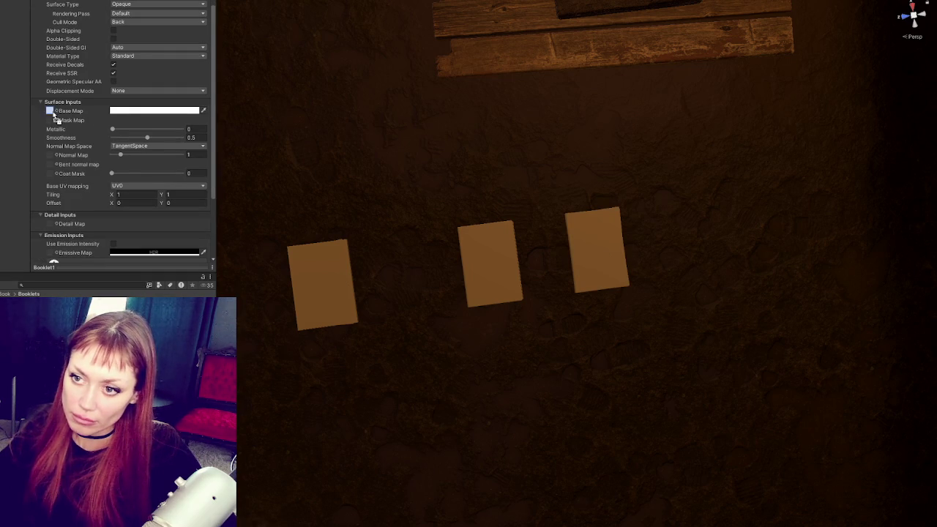
{"action": "left_click_drag", "start_coordinate": [109, 381], "coordinate": [51, 117]}
{"action": "scroll", "scroll_direction": "down", "scroll_amount": 3}
{"action": "left_click", "coordinate": [109, 381]}
{"action": "scroll", "scroll_direction": "up", "scroll_amount": 3}
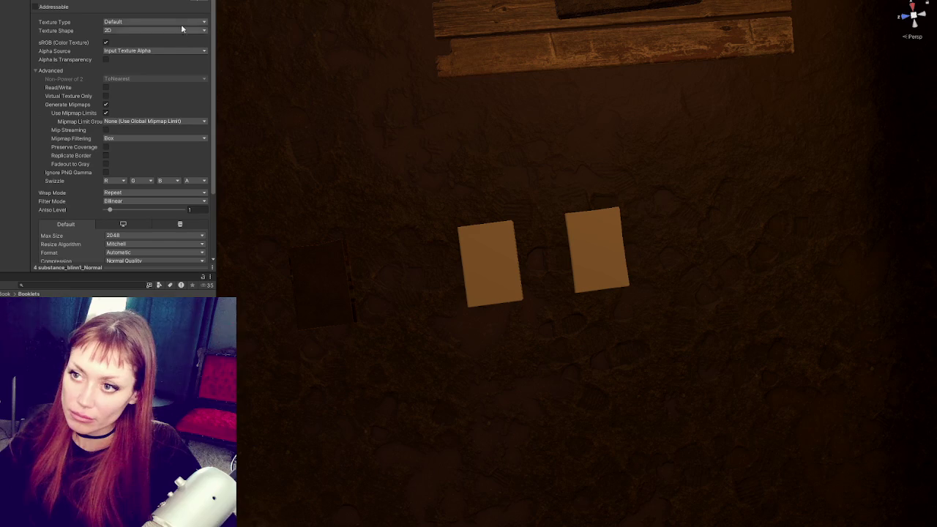
{"action": "left_click", "coordinate": [171, 23]}
{"action": "left_click", "coordinate": [132, 37]}
{"action": "scroll", "scroll_direction": "down", "scroll_amount": 3}
{"action": "left_click", "coordinate": [199, 201]}
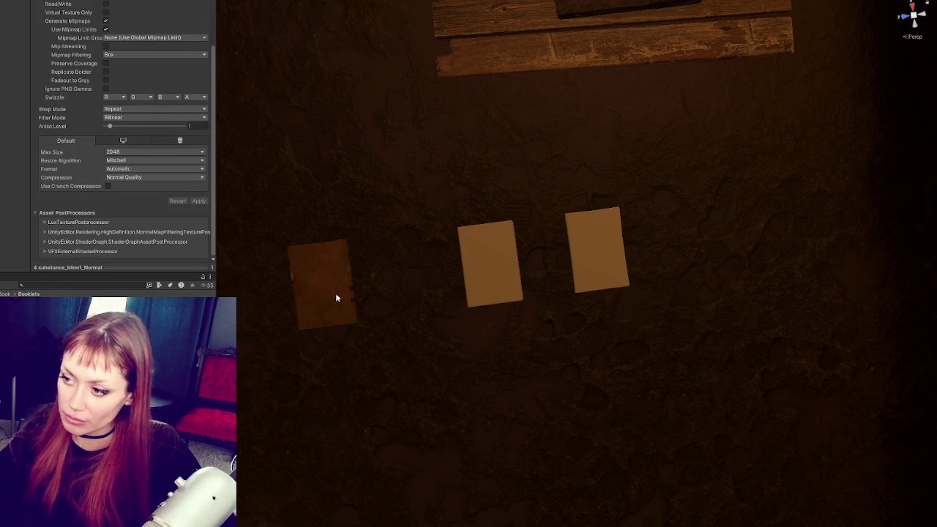
- Assign the middle booklet's textures and import its normal texture as a Normal map
{"action": "left_click", "coordinate": [456, 279]}
{"action": "left_click_drag", "start_coordinate": [74, 147], "coordinate": [53, 87]}
{"action": "scroll", "scroll_direction": "down", "scroll_amount": 3}
{"action": "double_click", "coordinate": [53, 87]}
{"action": "left_click", "coordinate": [142, 22]}
{"action": "left_click", "coordinate": [139, 43]}
{"action": "left_click", "coordinate": [199, 200]}
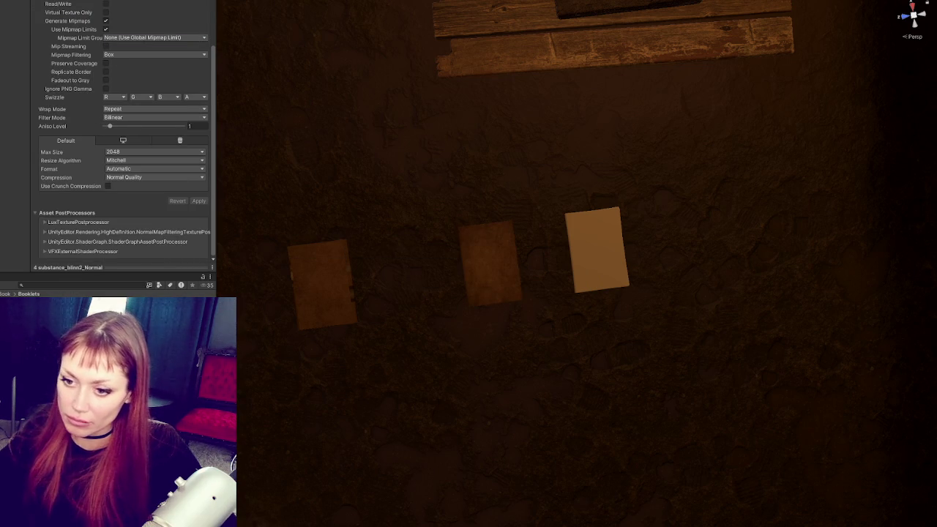
- Add the right booklet's normal texture, import it as a Normal map, and view the result
{"action": "left_click", "coordinate": [596, 279]}
{"action": "scroll", "scroll_direction": "down", "scroll_amount": 3}
{"action": "left_click_drag", "start_coordinate": [52, 27], "coordinate": [52, 43]}
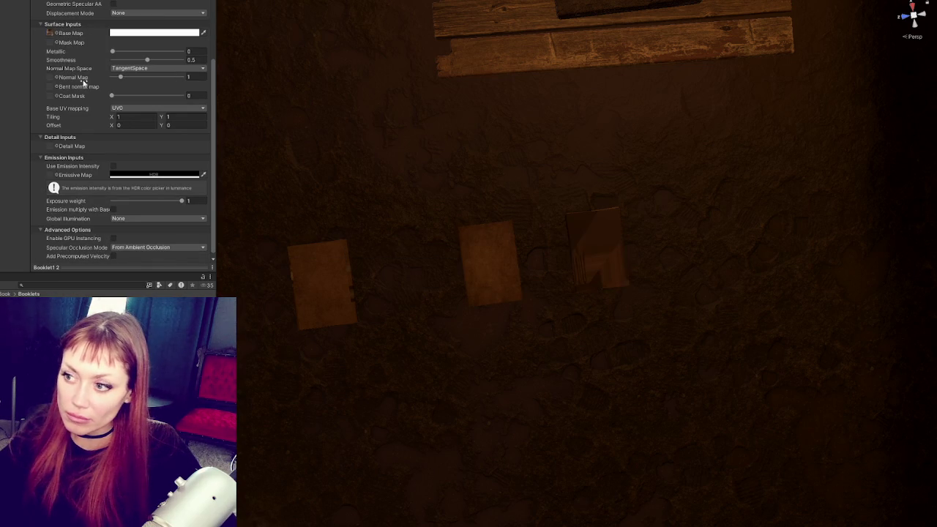
{"action": "left_click_drag", "start_coordinate": [42, 74], "coordinate": [51, 88]}
{"action": "double_click", "coordinate": [49, 88]}
{"action": "left_click", "coordinate": [165, 21]}
{"action": "left_click", "coordinate": [158, 40]}
{"action": "scroll", "scroll_direction": "down", "scroll_amount": 3}
{"action": "left_click", "coordinate": [199, 201]}
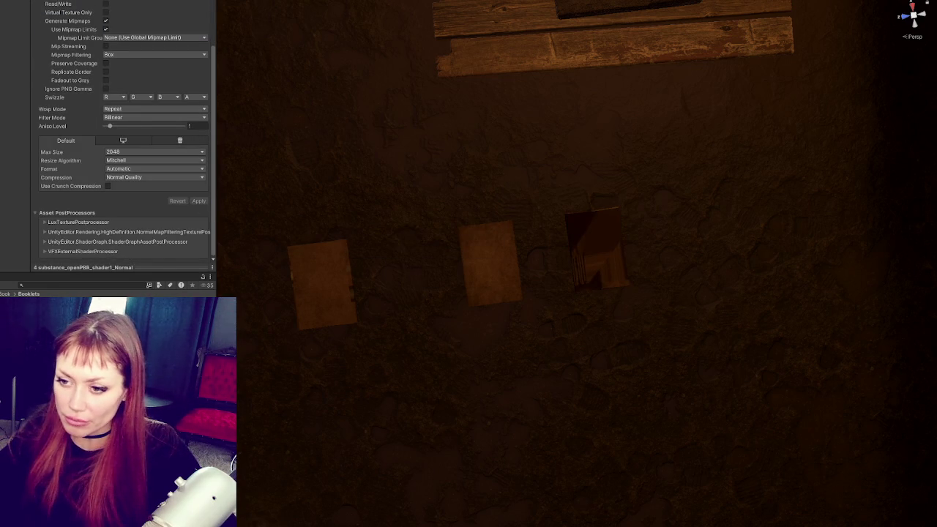
{"action": "left_click", "coordinate": [335, 309]}
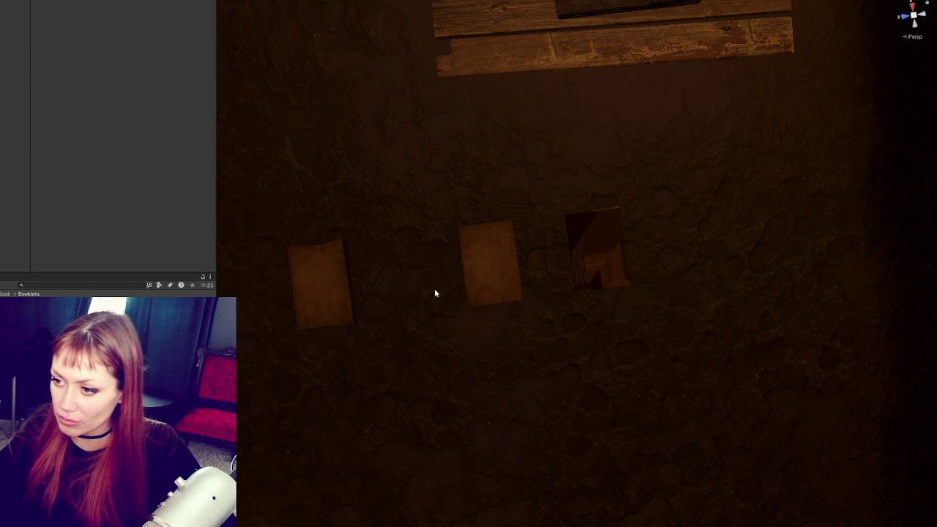
- Save the booklet texturing project's changes at Substance Painter's save prompt
{"action": "left_click_drag", "start_coordinate": [596, 246], "coordinate": [530, 246]}
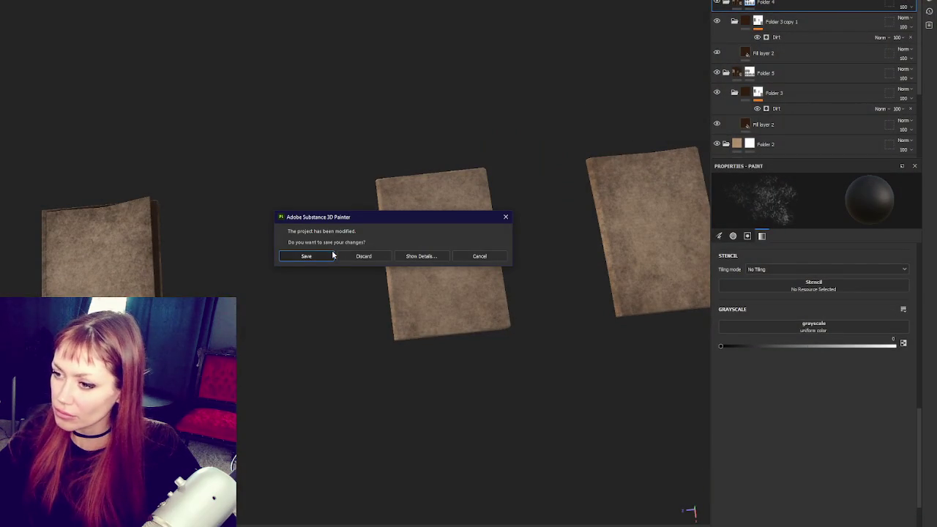
{"action": "left_click", "coordinate": [332, 255]}
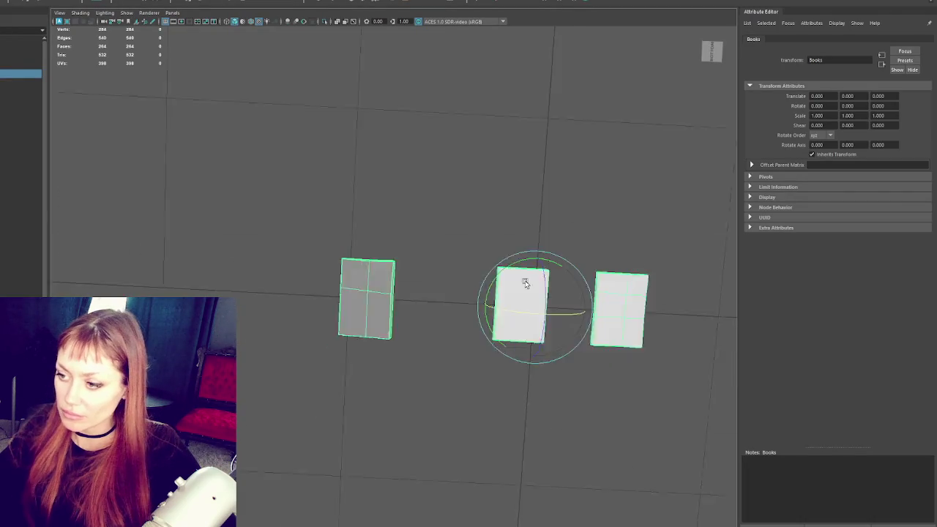
- Select only Booklet_3 and open its UV Editor
{"action": "left_click", "coordinate": [444, 230]}
{"action": "left_click", "coordinate": [470, 315]}
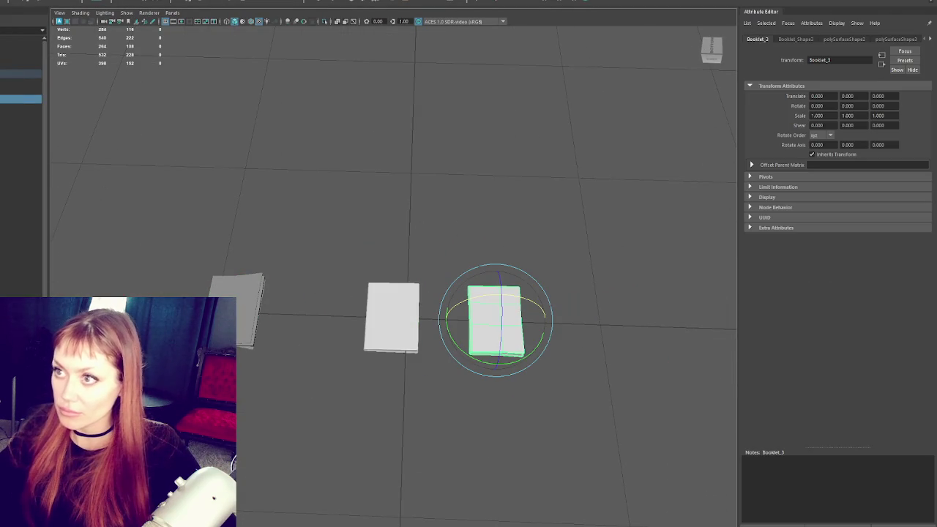
{"action": "left_click", "coordinate": [194, 1]}
{"action": "left_click", "coordinate": [220, 15]}
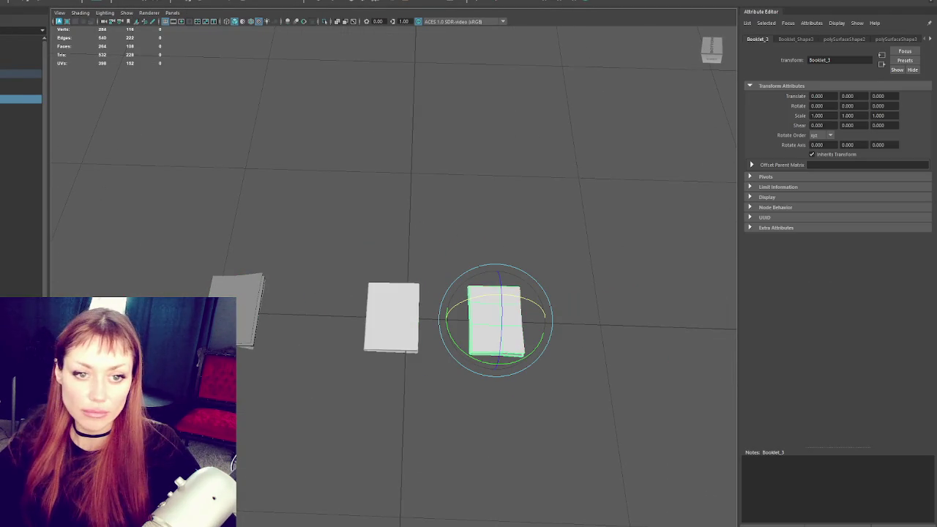
{"action": "left_click_drag", "start_coordinate": [611, 123], "coordinate": [658, 117]}
- Export a 2048x2048 PNG UV snapshot, overwriting the existing file, and bring it into Photoshop
{"action": "left_click", "coordinate": [275, 146]}
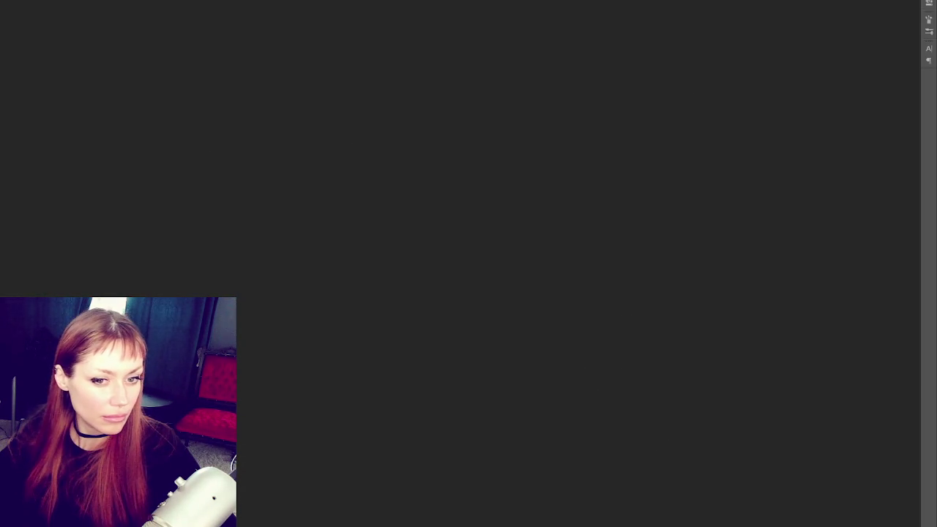
{"action": "left_click_drag", "start_coordinate": [365, 247], "coordinate": [400, 238]}
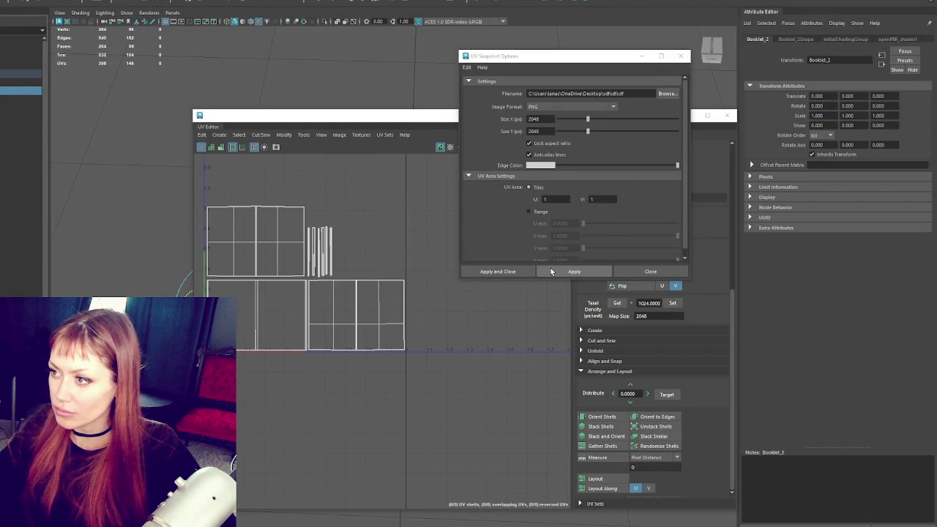
{"action": "left_click", "coordinate": [552, 272]}
{"action": "left_click", "coordinate": [371, 253]}
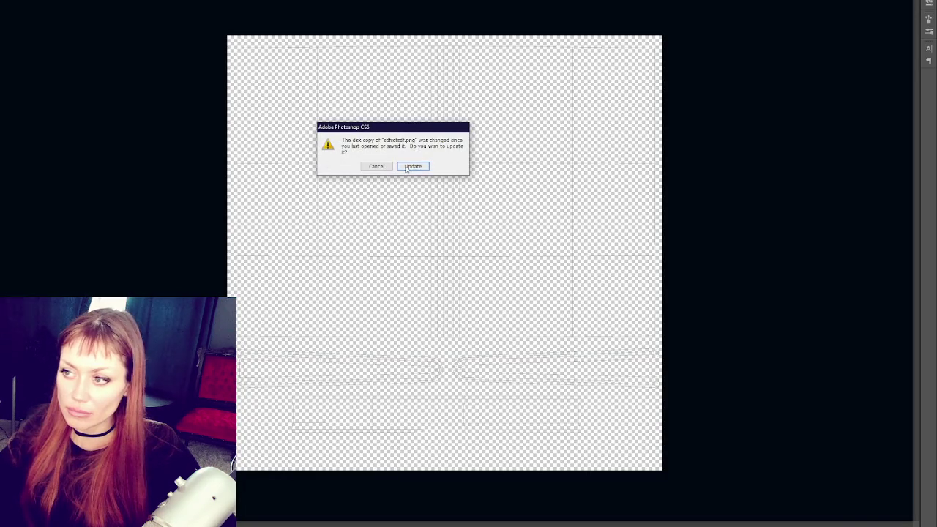
- Reload and place the updated UV snapshot, with the wireframe above a white-filled background
{"action": "left_click", "coordinate": [413, 166]}
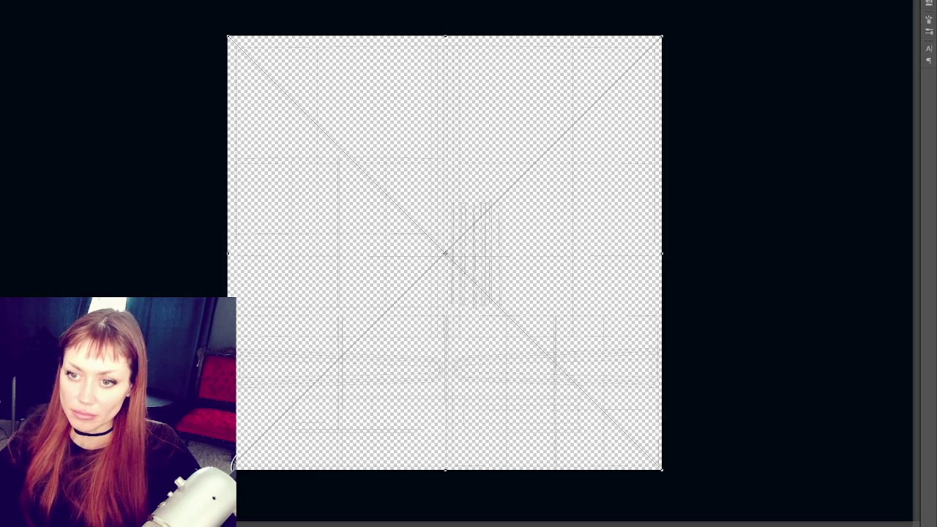
{"action": "key", "text": "Return"}
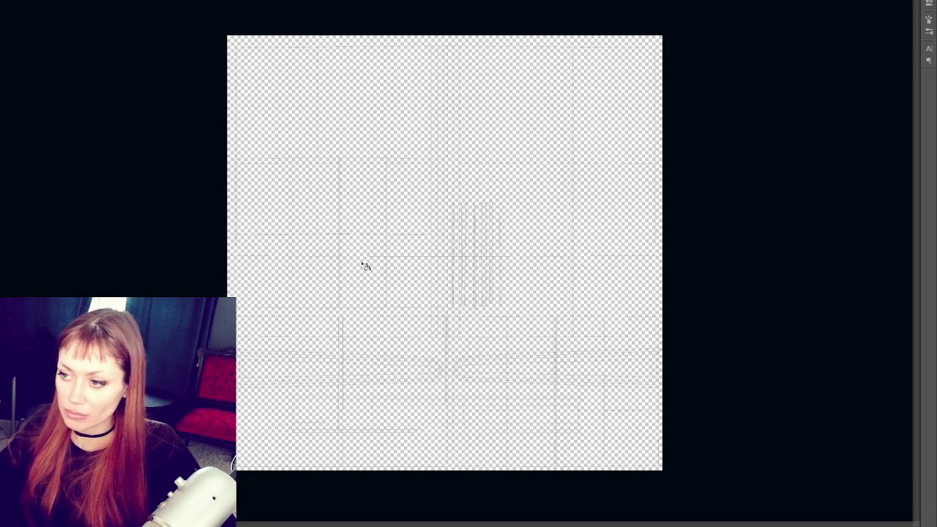
{"action": "left_click", "coordinate": [352, 236]}
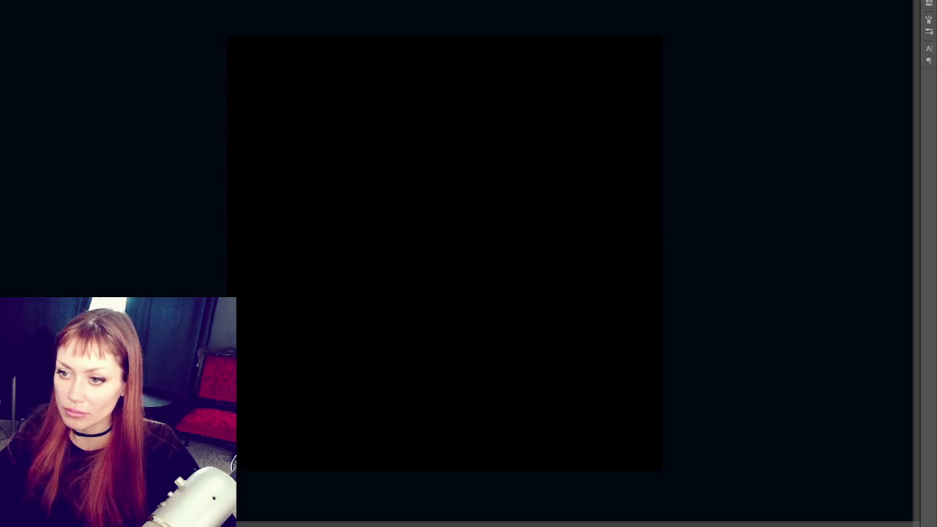
{"action": "key", "text": "ctrl+bracketleft"}
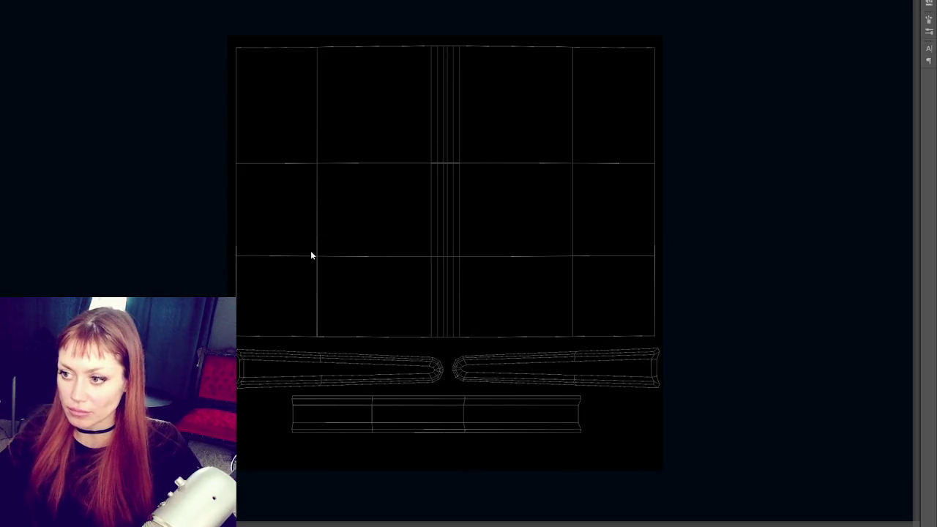
{"action": "left_click", "coordinate": [360, 257]}
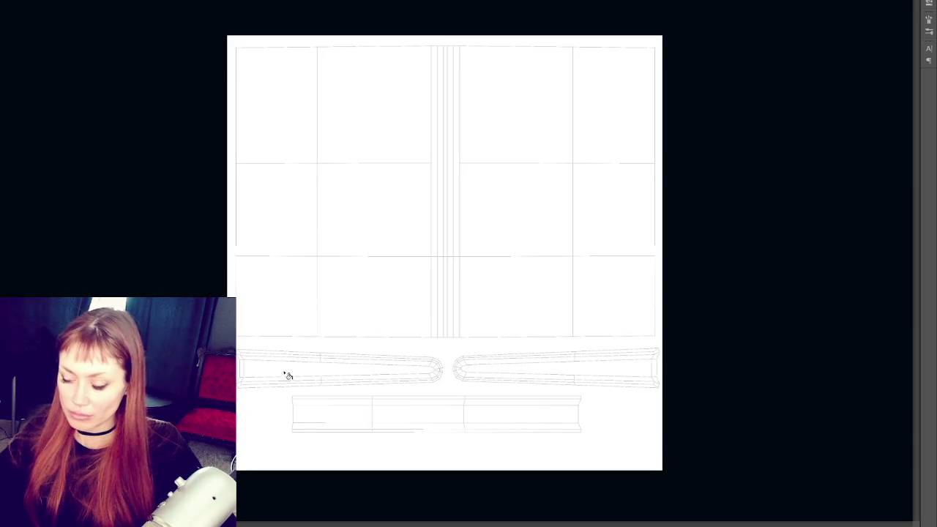
{"action": "left_click", "coordinate": [509, 122]}
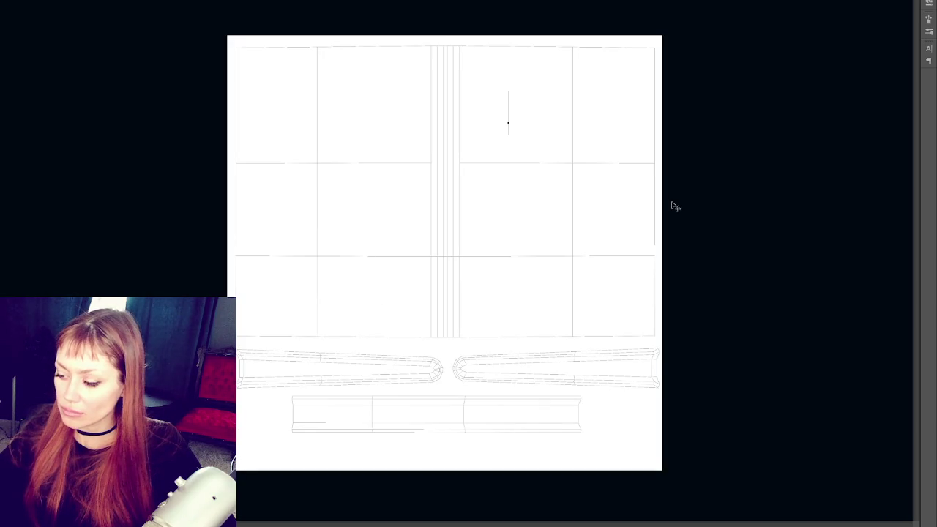
- Type BUILDING, BOOK, VOL and 32 on separate lines of the cover
{"action": "type", "text": "B"}
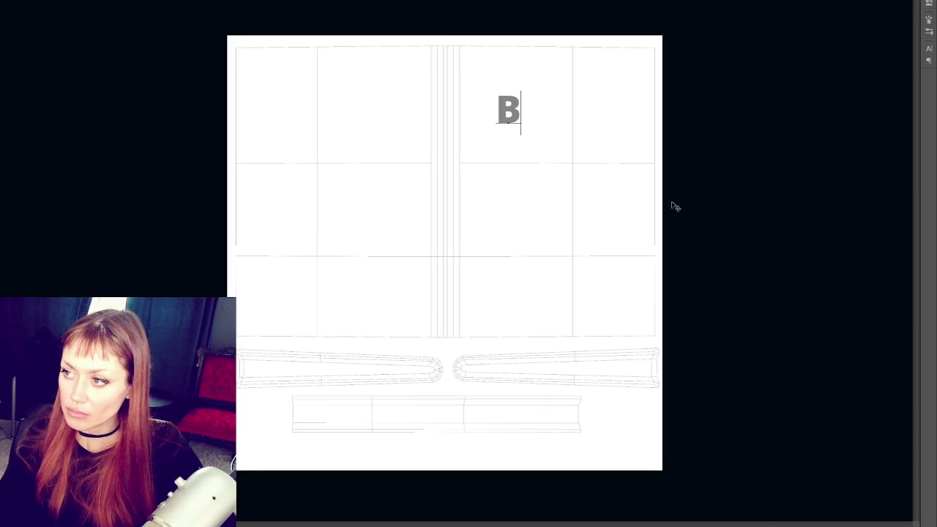
{"action": "key", "text": "BackSpace"}
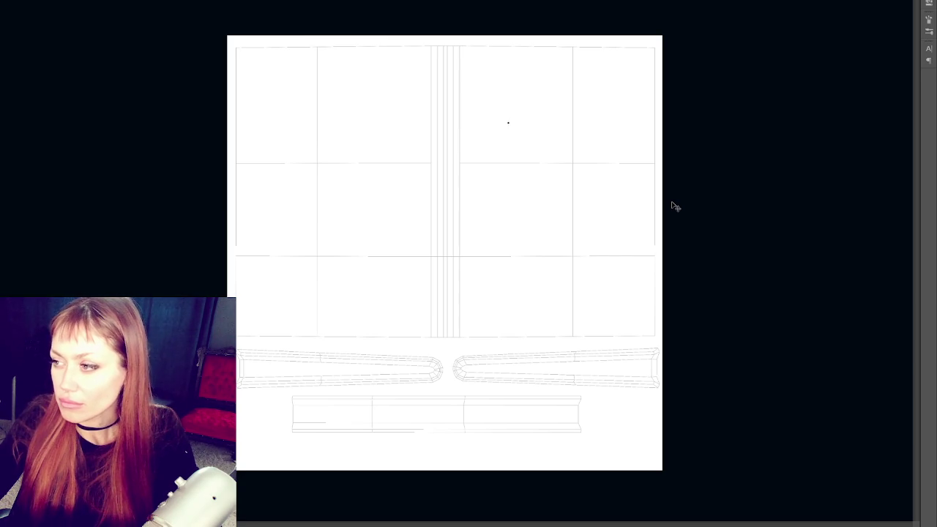
{"action": "type", "text": "BUILDIN"}
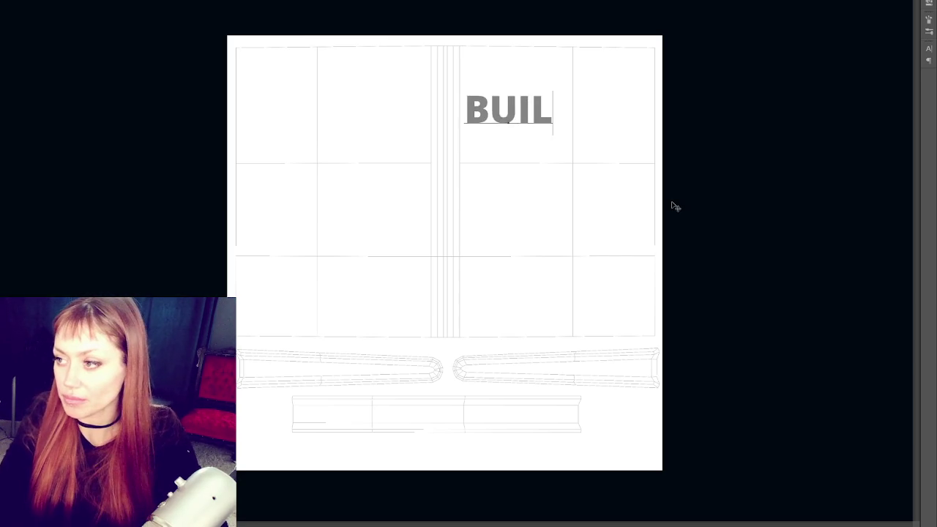
{"action": "type", "text": "G"}
{"action": "key", "text": "Return"}
{"action": "type", "text": "BOOK"}
{"action": "key", "text": "Return"}
{"action": "type", "text": "VOL"}
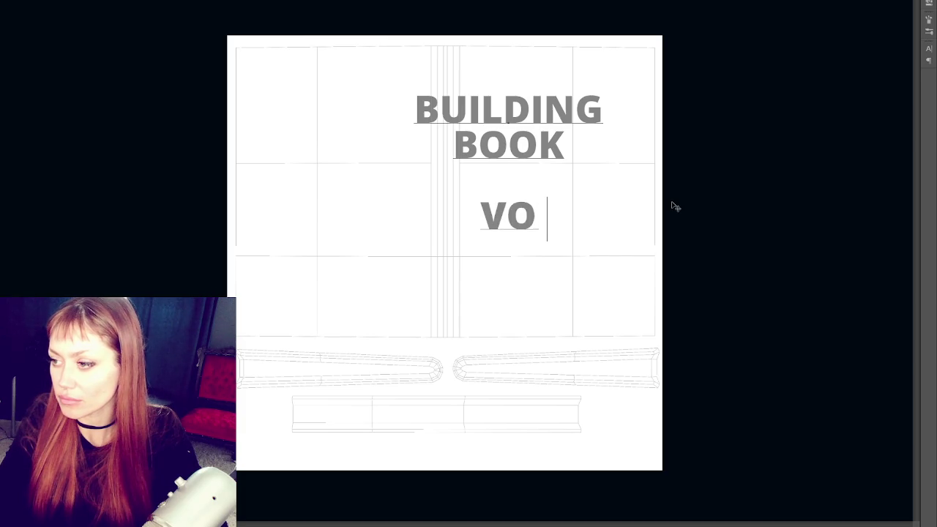
{"action": "key", "text": "Return"}
{"action": "type", "text": "32"}
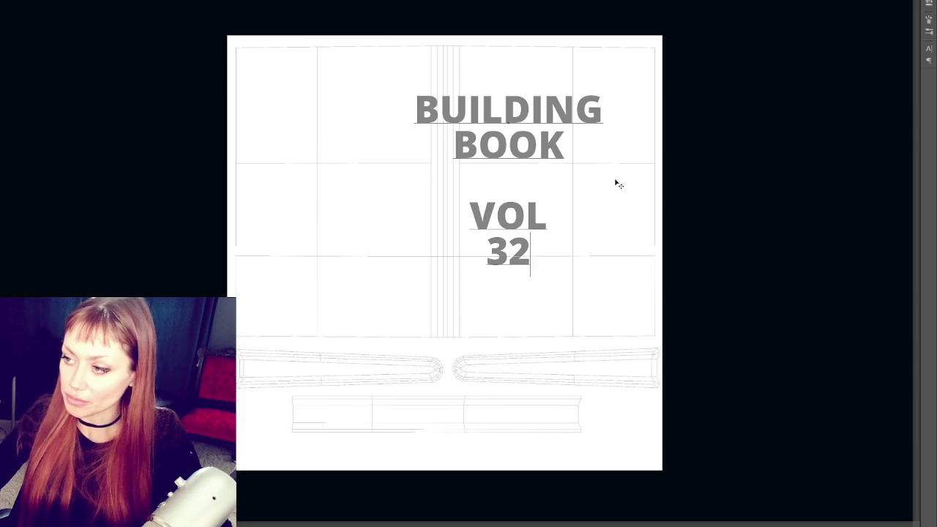
- Select all the cover text and switch it to a serif font
{"action": "key", "text": "ctrl+a"}
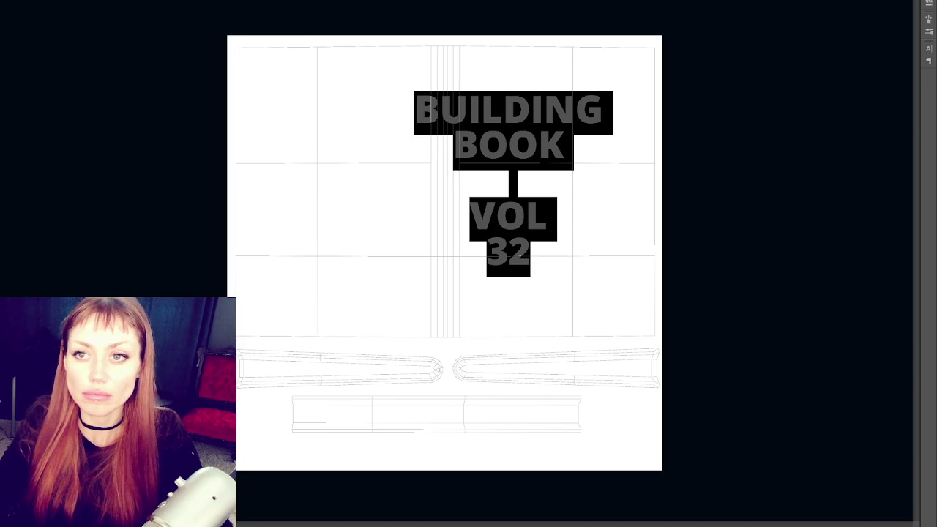
{"action": "key", "text": "Down"}
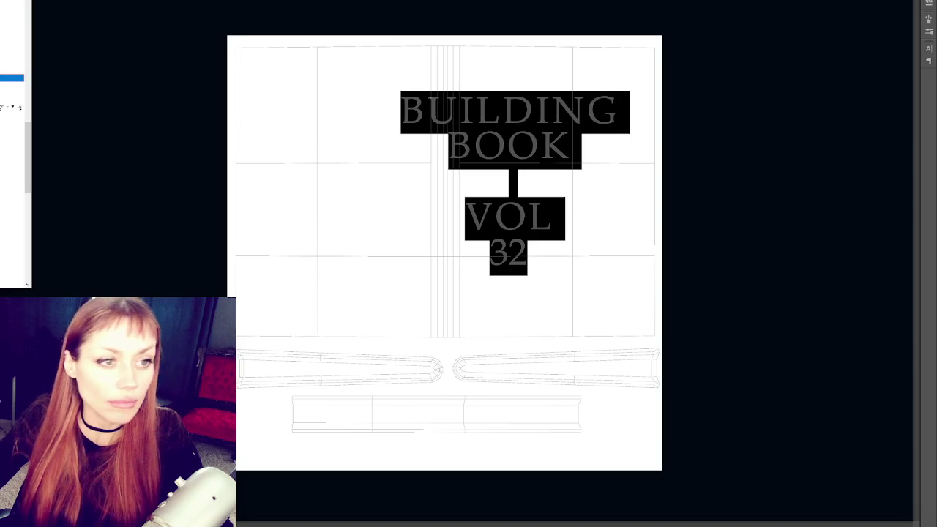
{"action": "key", "text": "Escape"}
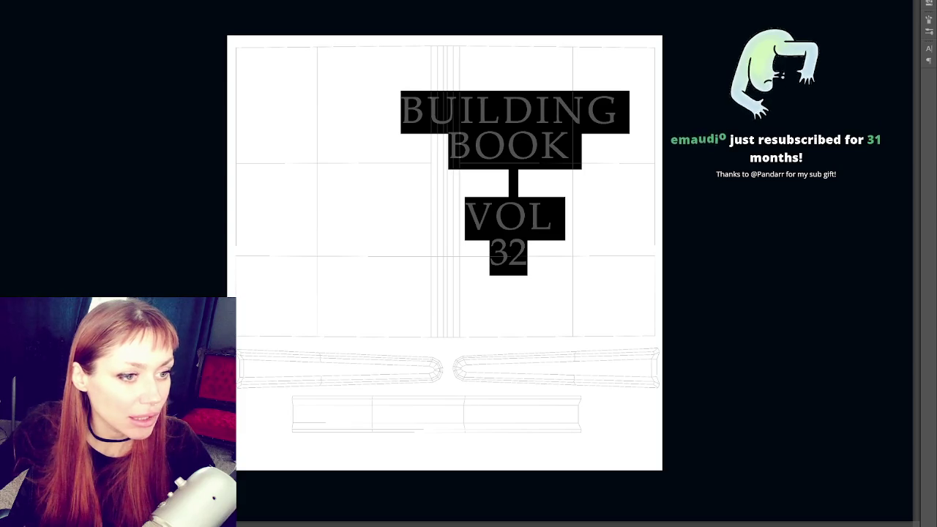
- Bring forward the browser showing the Google Fonts informal calligraphy listing
{"action": "key", "text": "alt+Tab"}
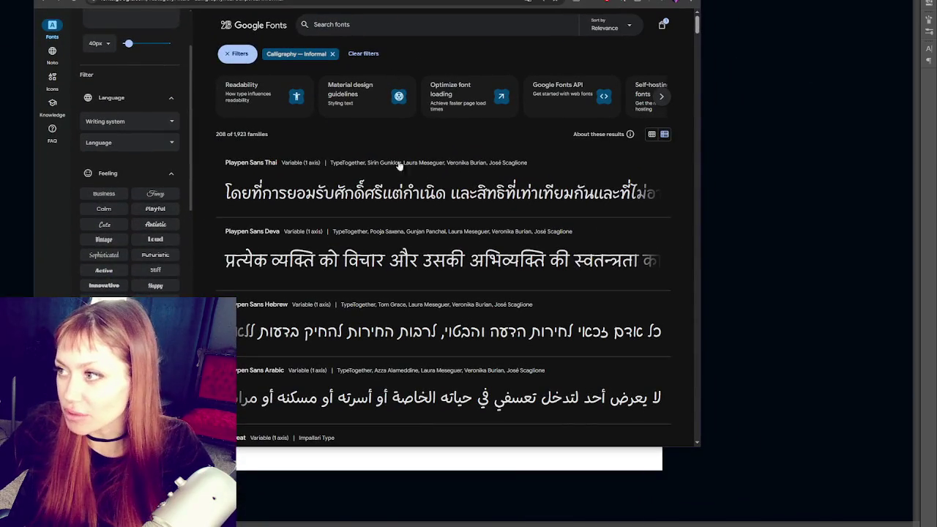
- Browse the writing-system filter options, briefly applying and then removing Linear A
{"action": "scroll", "scroll_direction": "down", "scroll_amount": 3}
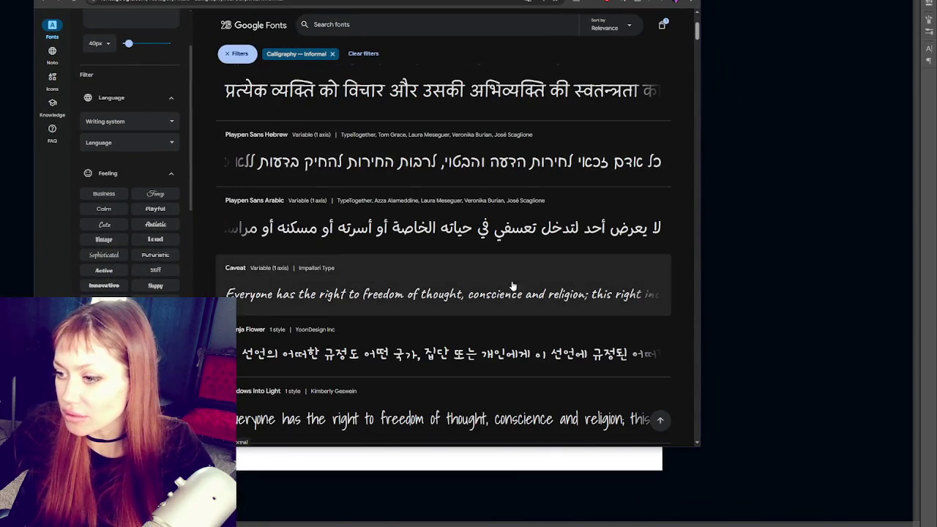
{"action": "scroll", "scroll_direction": "up", "scroll_amount": 3}
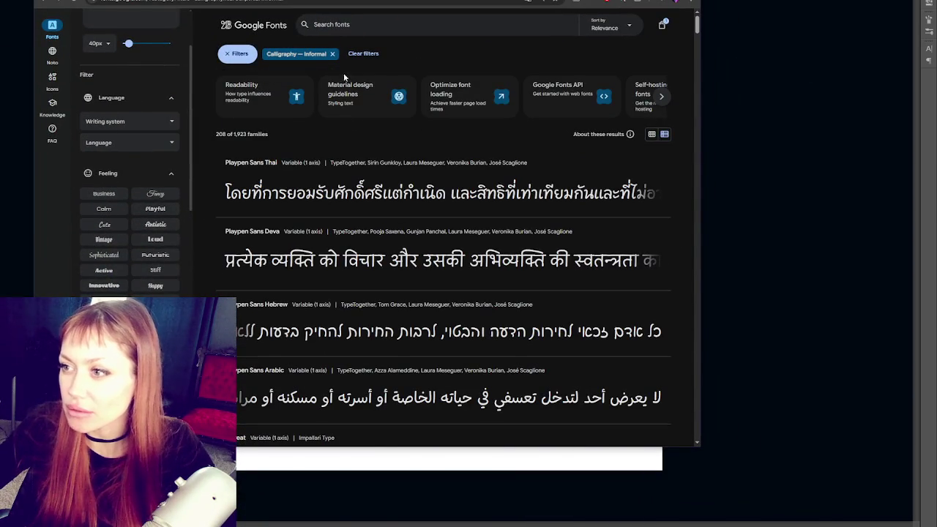
{"action": "left_click", "coordinate": [155, 121]}
{"action": "scroll", "scroll_direction": "down", "scroll_amount": 3}
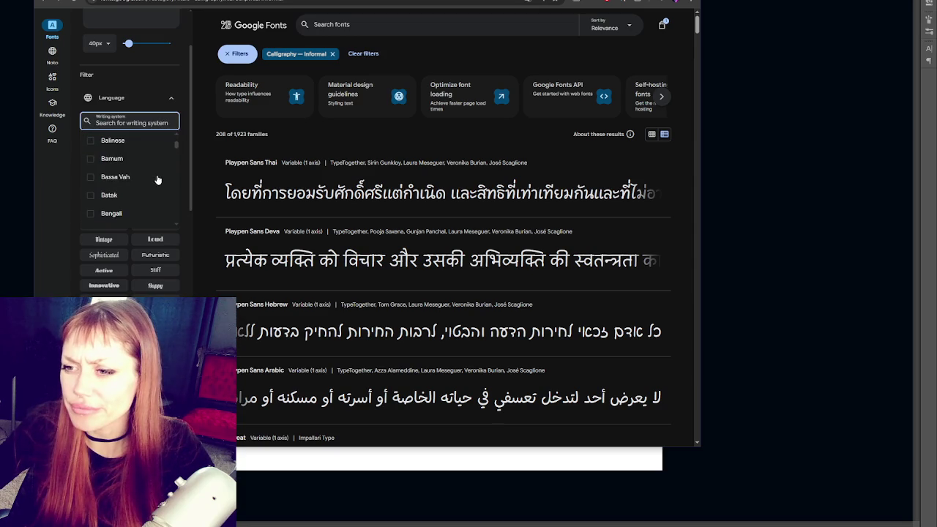
{"action": "scroll", "scroll_direction": "down", "scroll_amount": 3}
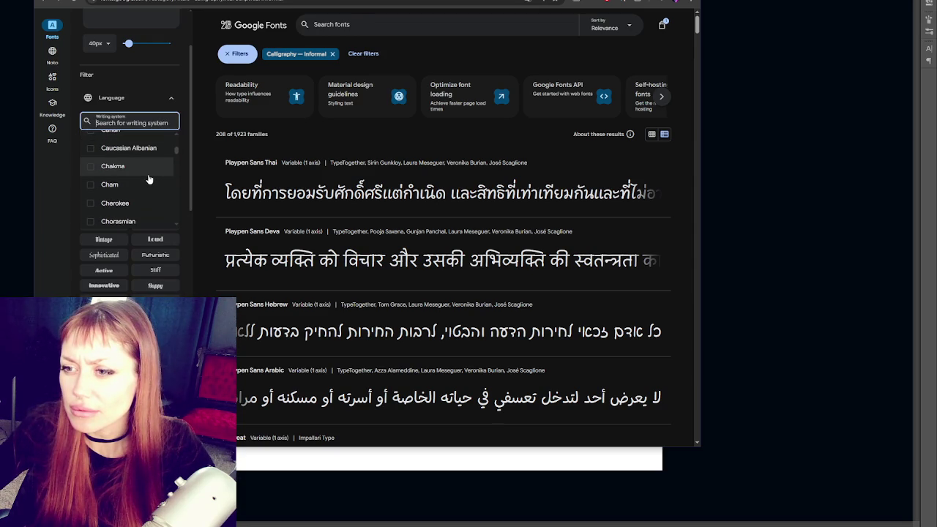
{"action": "scroll", "scroll_direction": "down", "scroll_amount": 3}
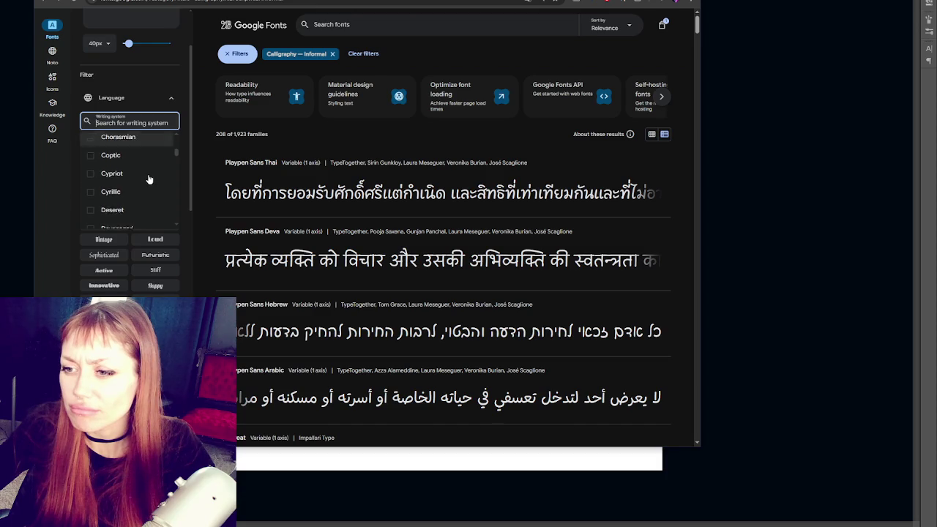
{"action": "scroll", "scroll_direction": "down", "scroll_amount": 3}
{"action": "scroll", "scroll_direction": "down", "scroll_amount": 3}
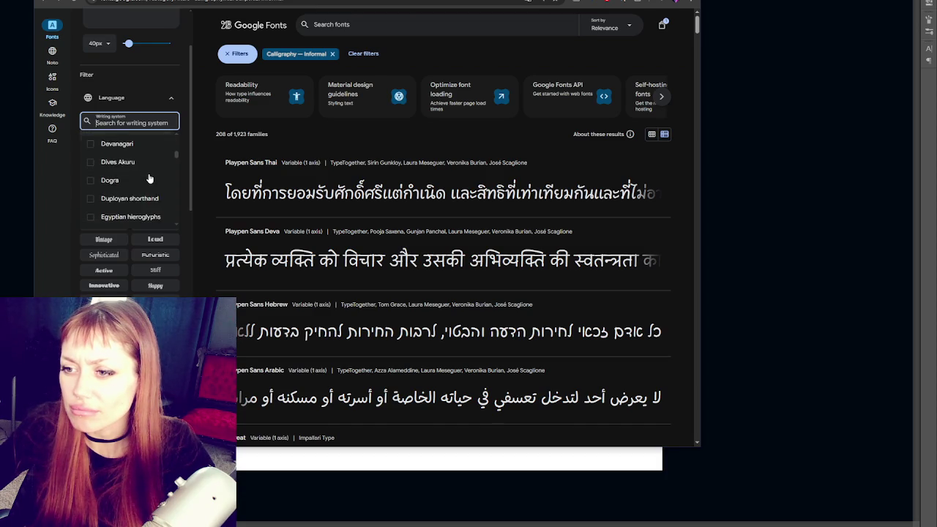
{"action": "scroll", "scroll_direction": "down", "scroll_amount": 3}
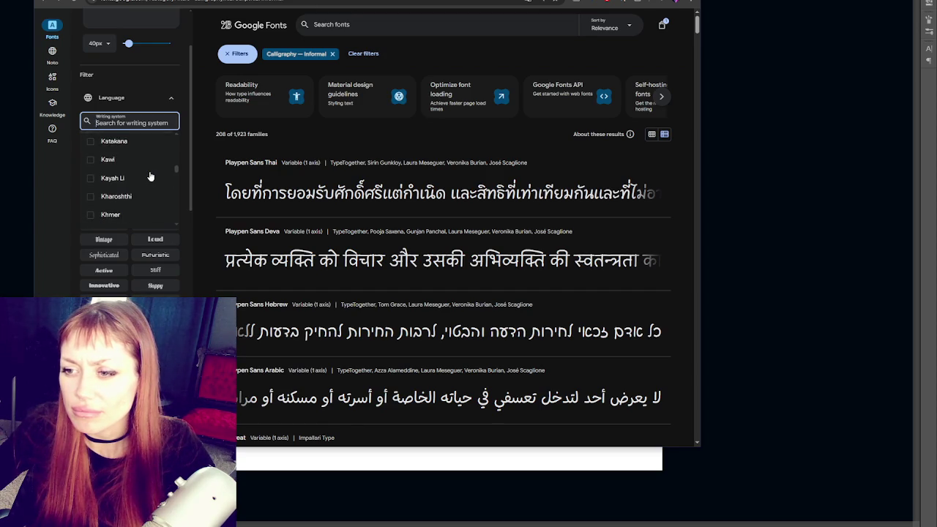
{"action": "scroll", "scroll_direction": "down", "scroll_amount": 3}
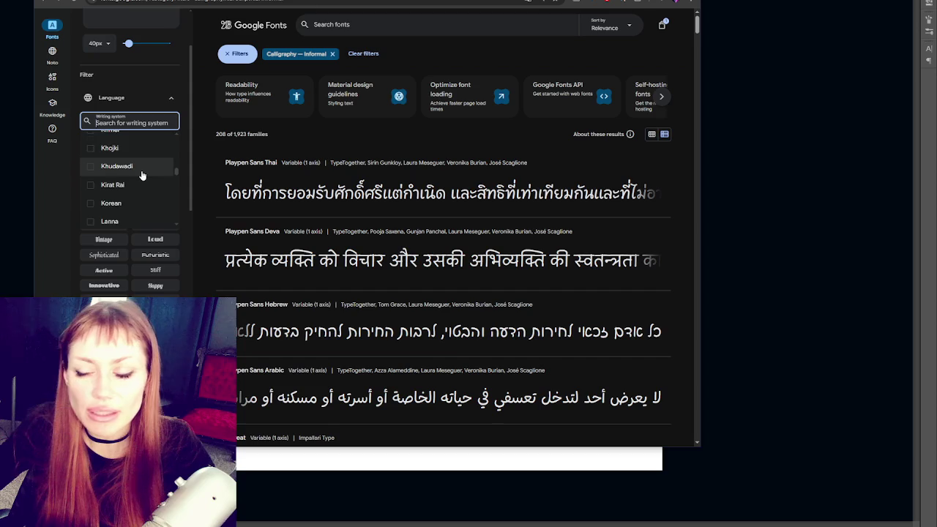
{"action": "scroll", "scroll_direction": "down", "scroll_amount": 3}
{"action": "scroll", "scroll_direction": "down", "scroll_amount": 3}
{"action": "scroll", "scroll_direction": "down", "scroll_amount": 3}
{"action": "scroll", "scroll_direction": "down", "scroll_amount": 3}
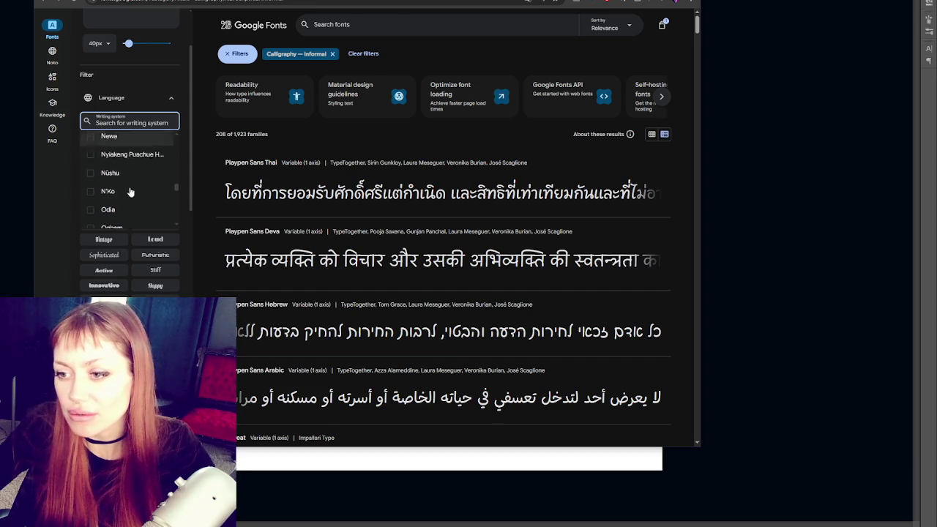
{"action": "scroll", "scroll_direction": "down", "scroll_amount": 3}
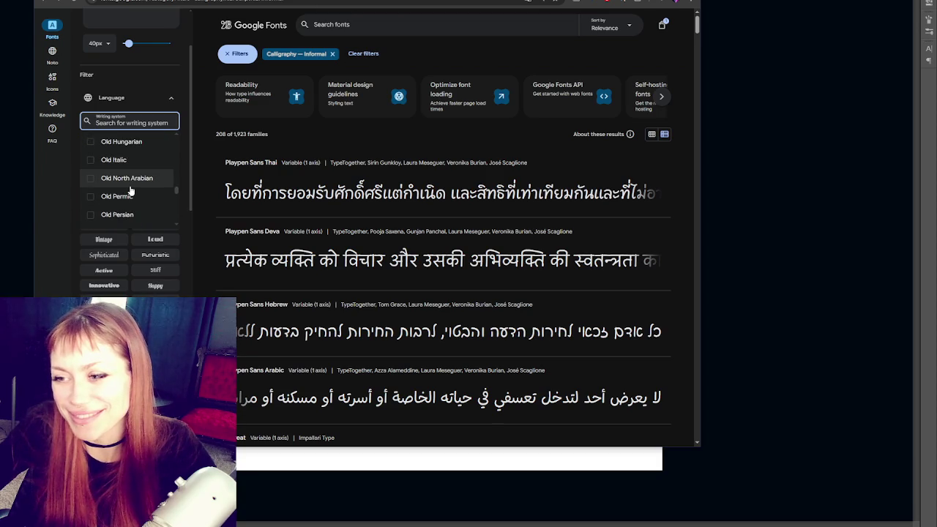
{"action": "scroll", "scroll_direction": "down", "scroll_amount": 3}
{"action": "scroll", "scroll_direction": "down", "scroll_amount": 3}
{"action": "scroll", "scroll_direction": "down", "scroll_amount": 3}
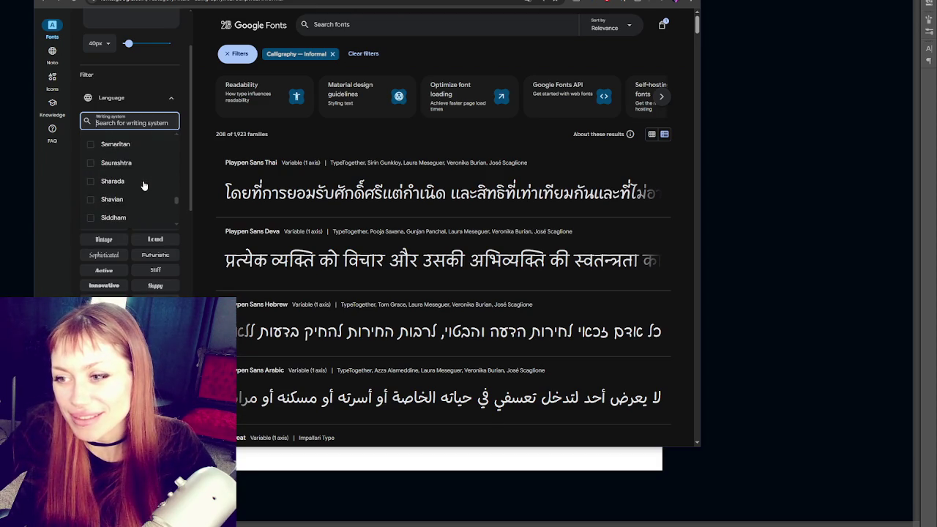
{"action": "scroll", "scroll_direction": "down", "scroll_amount": 3}
{"action": "scroll", "scroll_direction": "down", "scroll_amount": 3}
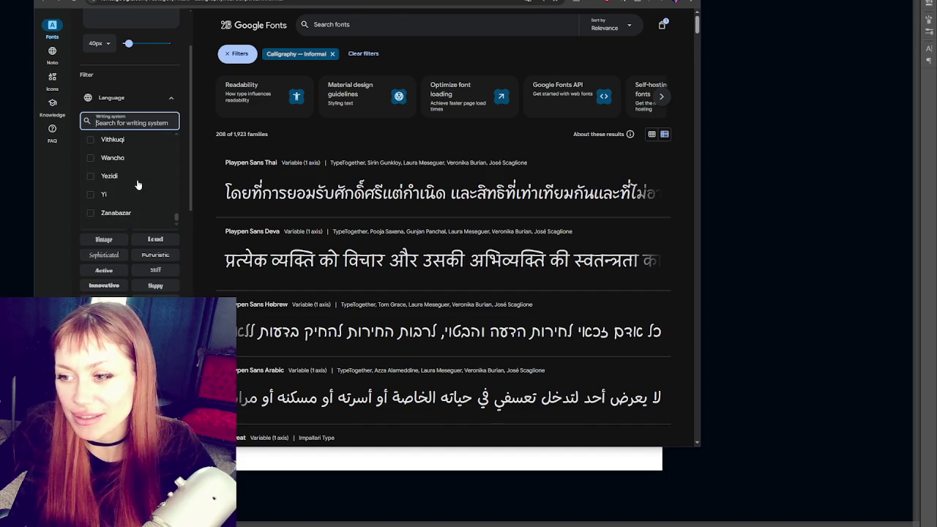
{"action": "scroll", "scroll_direction": "up", "scroll_amount": 3}
{"action": "scroll", "scroll_direction": "down", "scroll_amount": 3}
{"action": "scroll", "scroll_direction": "up", "scroll_amount": 3}
{"action": "scroll", "scroll_direction": "up", "scroll_amount": 3}
{"action": "scroll", "scroll_direction": "up", "scroll_amount": 3}
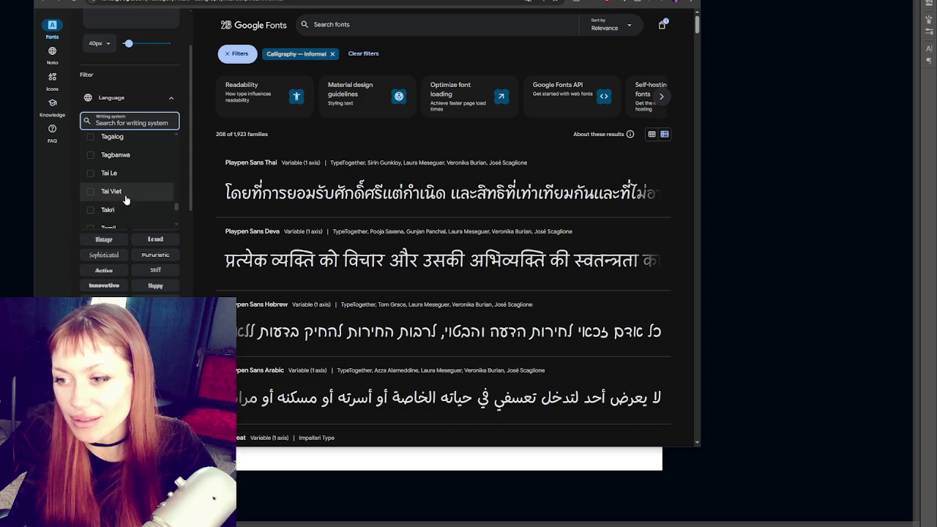
{"action": "scroll", "scroll_direction": "up", "scroll_amount": 3}
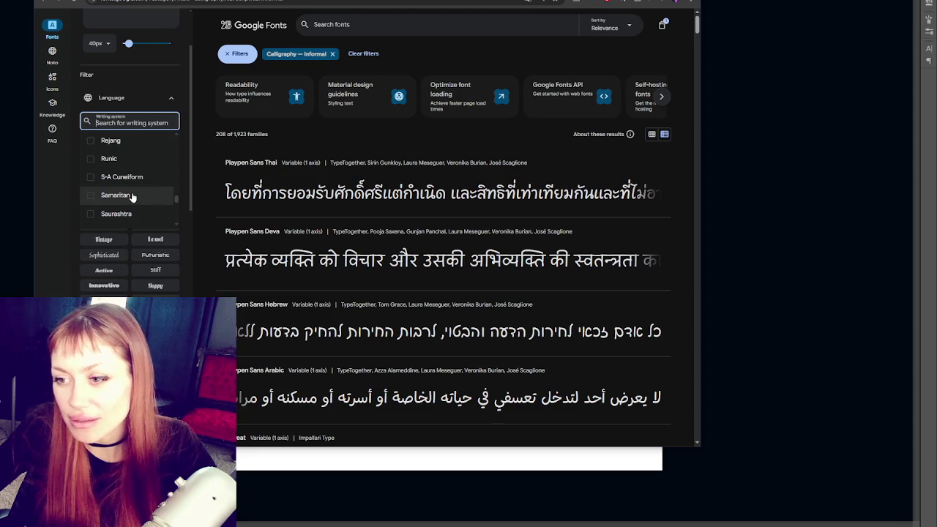
{"action": "scroll", "scroll_direction": "up", "scroll_amount": 3}
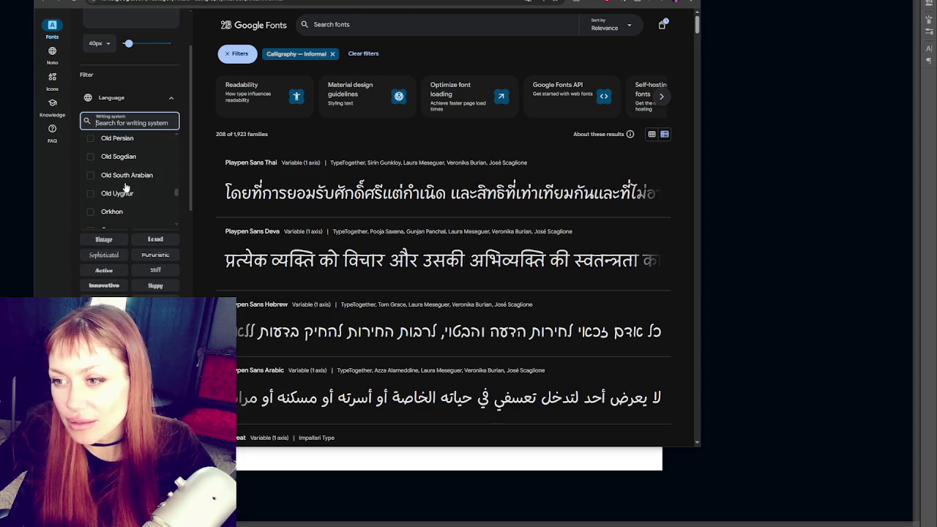
{"action": "scroll", "scroll_direction": "up", "scroll_amount": 3}
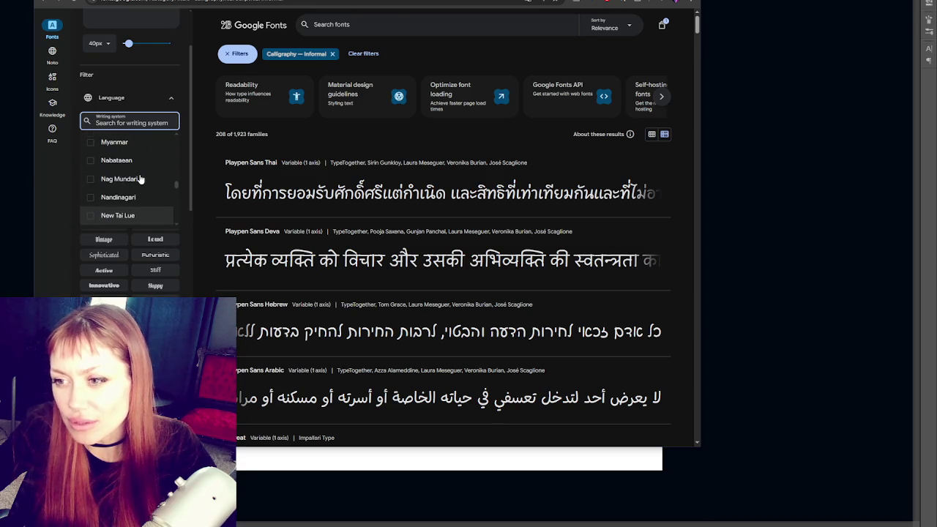
{"action": "scroll", "scroll_direction": "up", "scroll_amount": 3}
{"action": "scroll", "scroll_direction": "up", "scroll_amount": 3}
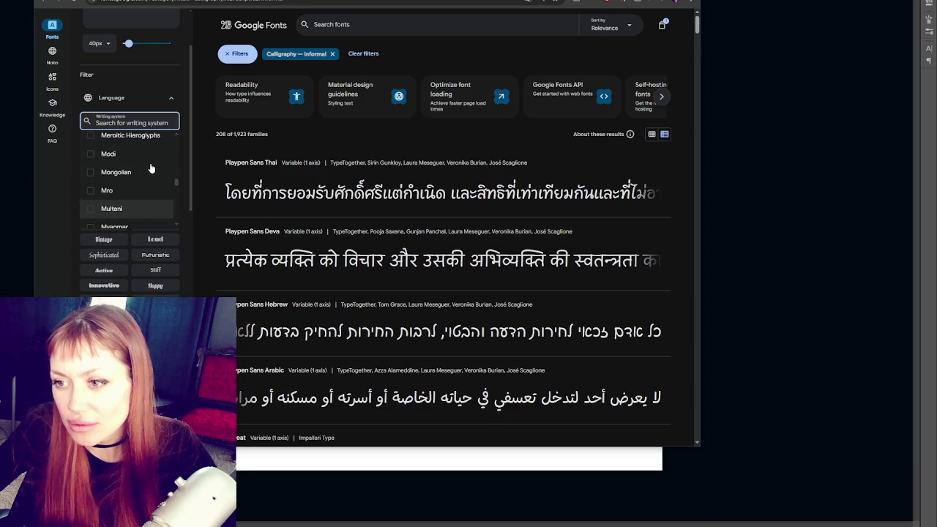
{"action": "scroll", "scroll_direction": "up", "scroll_amount": 3}
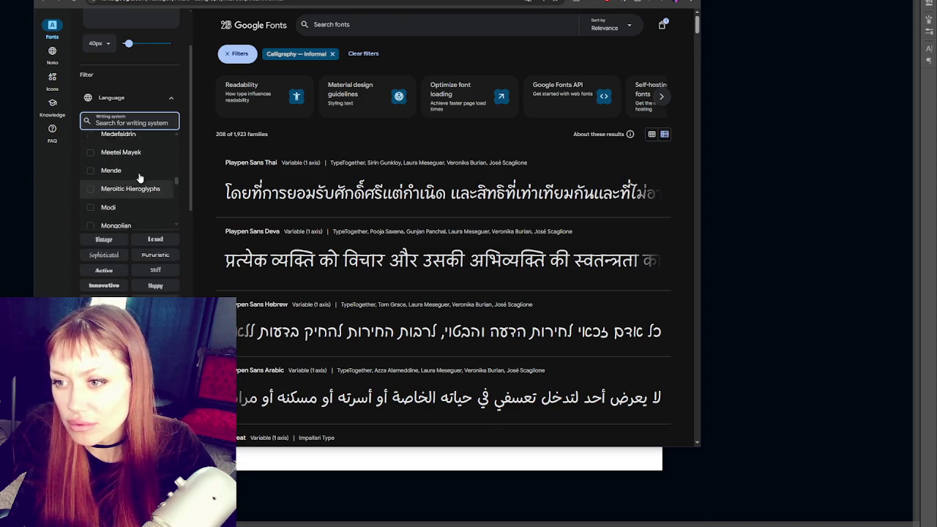
{"action": "scroll", "scroll_direction": "up", "scroll_amount": 3}
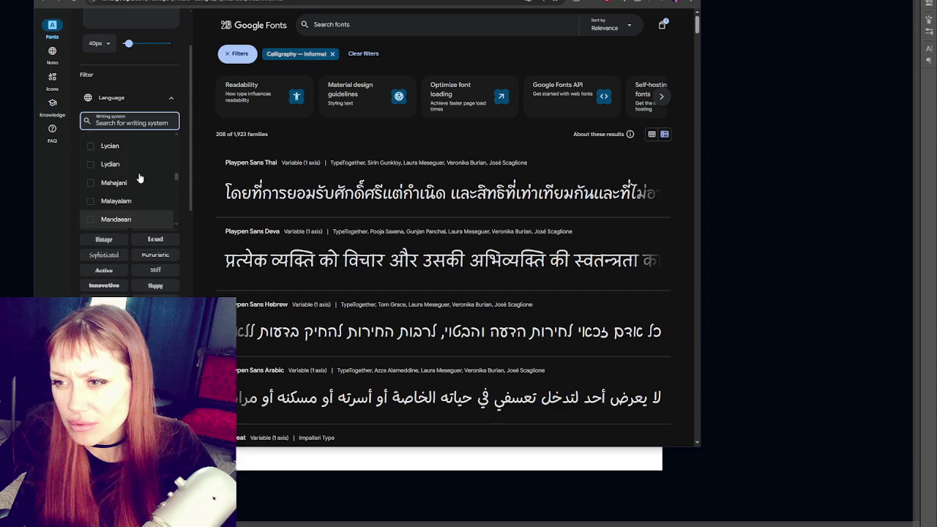
{"action": "scroll", "scroll_direction": "up", "scroll_amount": 3}
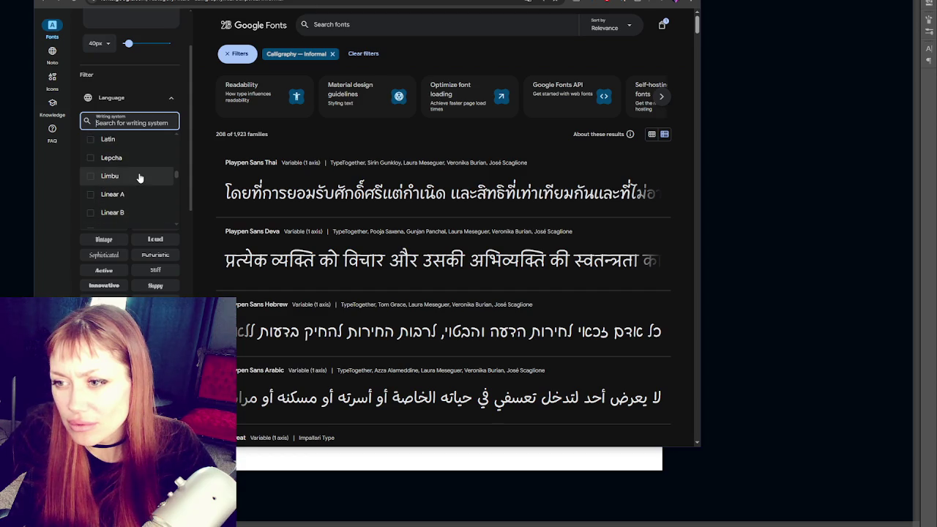
{"action": "left_click", "coordinate": [134, 195]}
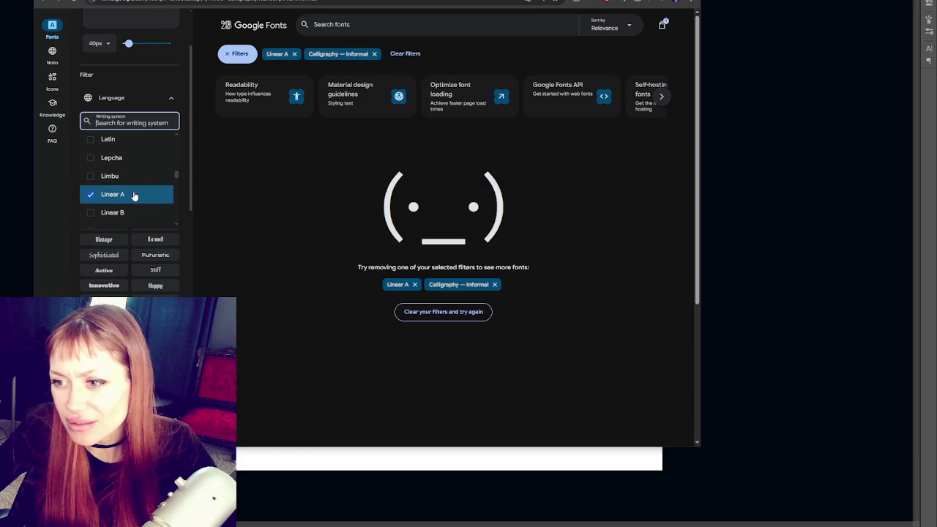
{"action": "left_click", "coordinate": [130, 211]}
{"action": "left_click", "coordinate": [130, 212]}
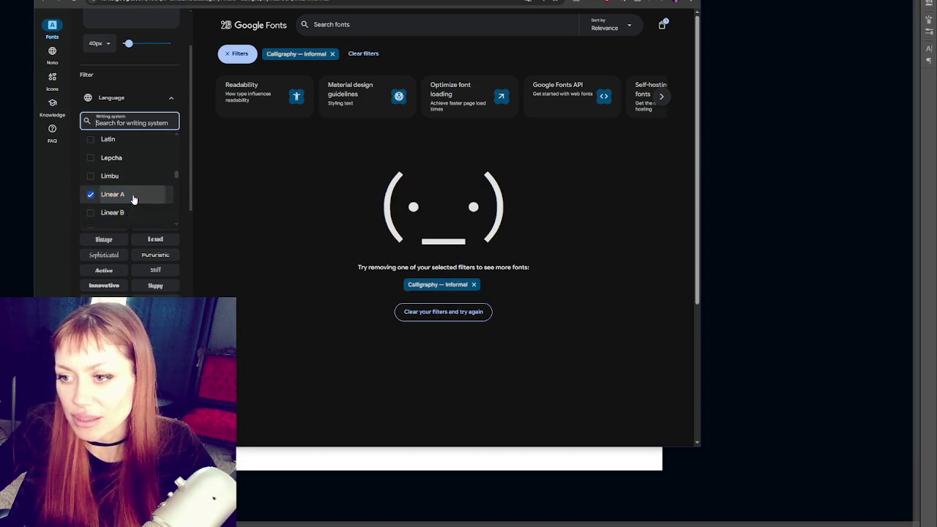
{"action": "left_click", "coordinate": [134, 194]}
- Restrict the informal calligraphy results to the Latin writing system
{"action": "scroll", "scroll_direction": "up", "scroll_amount": 3}
{"action": "scroll", "scroll_direction": "up", "scroll_amount": 3}
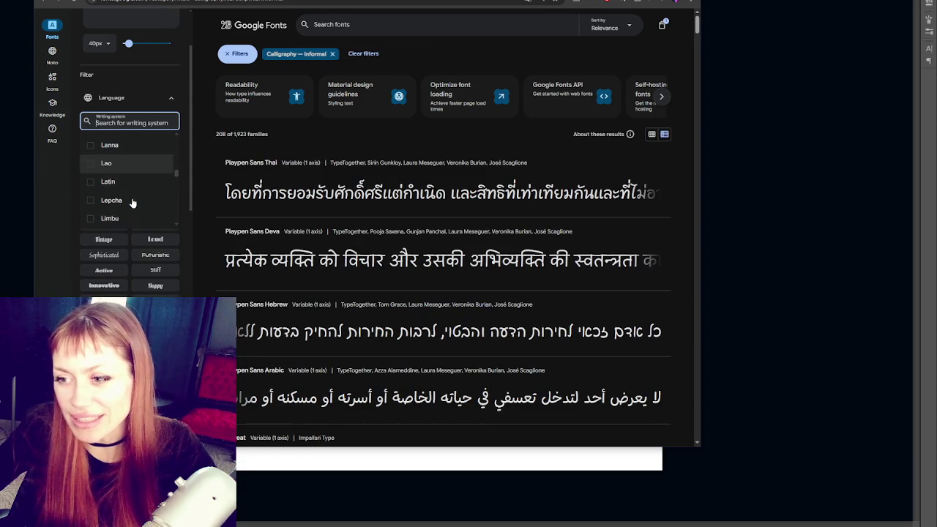
{"action": "left_click", "coordinate": [133, 188]}
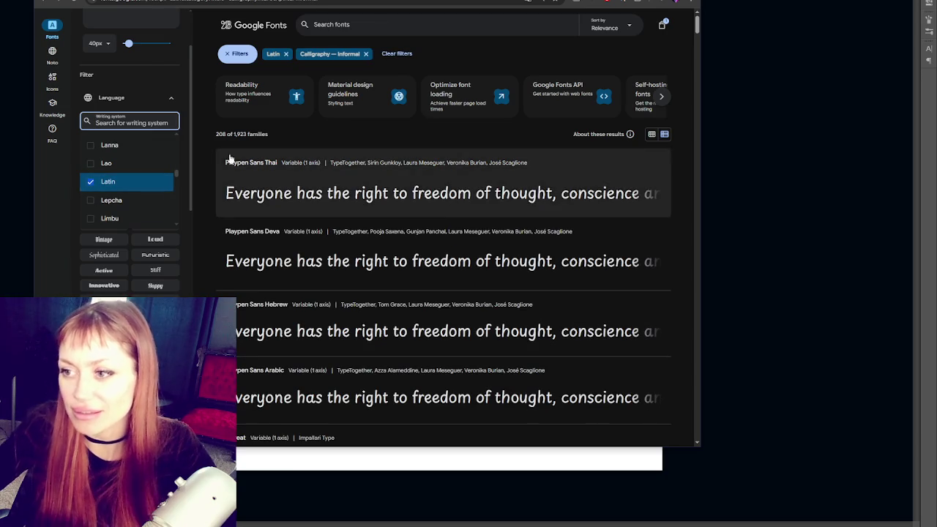
{"action": "left_click", "coordinate": [206, 130]}
- Toggle the results between grid and list view, then open Playpen Sans Thai
{"action": "scroll", "scroll_direction": "down", "scroll_amount": 3}
{"action": "scroll", "scroll_direction": "up", "scroll_amount": 3}
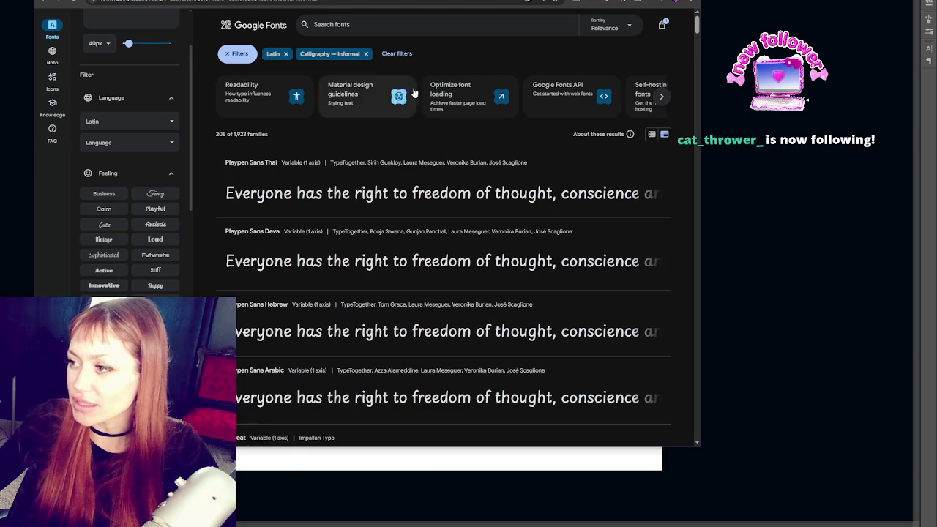
{"action": "left_click", "coordinate": [653, 134]}
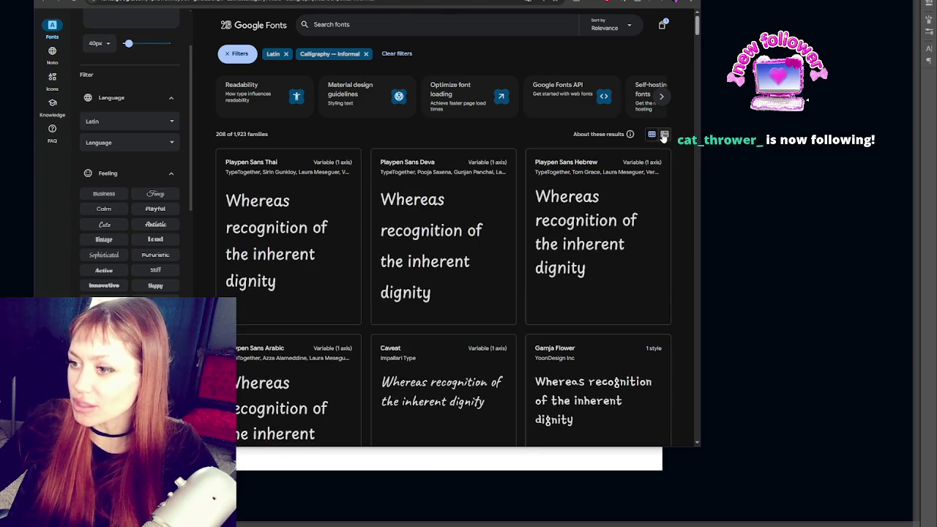
{"action": "left_click", "coordinate": [664, 134]}
{"action": "left_click", "coordinate": [456, 212]}
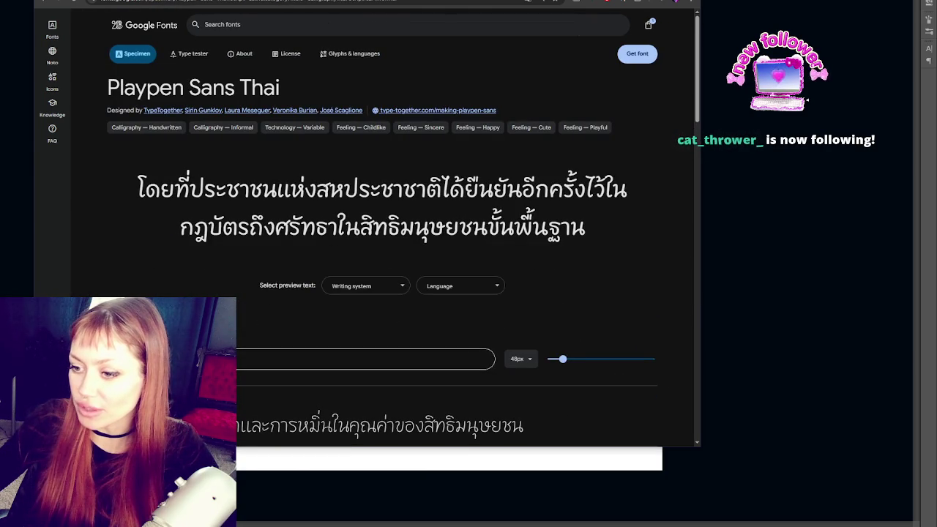
- Back in the filtered results, open Caveat, Shadows Into Light and Kalam in new tabs
{"action": "left_click", "coordinate": [46, 3]}
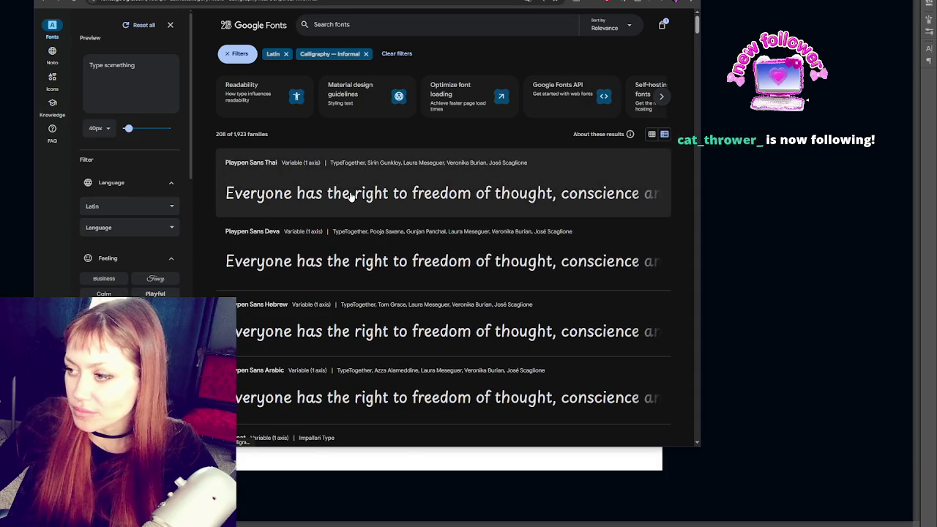
{"action": "scroll", "scroll_direction": "down", "scroll_amount": 3}
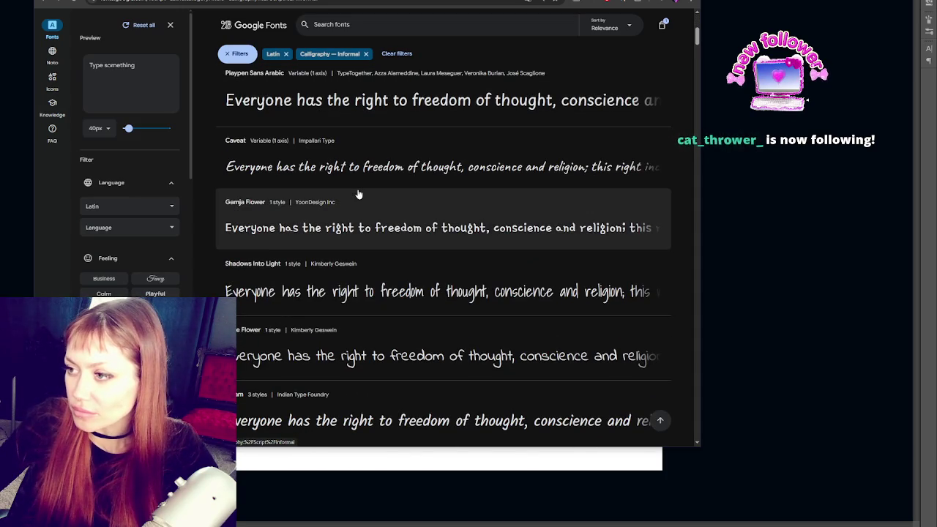
{"action": "right_click", "coordinate": [375, 179]}
{"action": "left_click", "coordinate": [337, 189]}
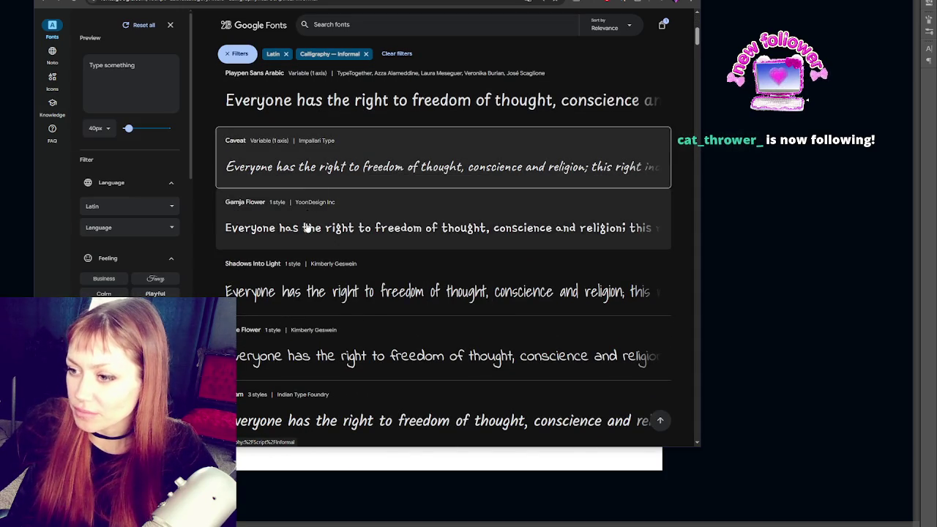
{"action": "scroll", "scroll_direction": "down", "scroll_amount": 3}
{"action": "right_click", "coordinate": [308, 214]}
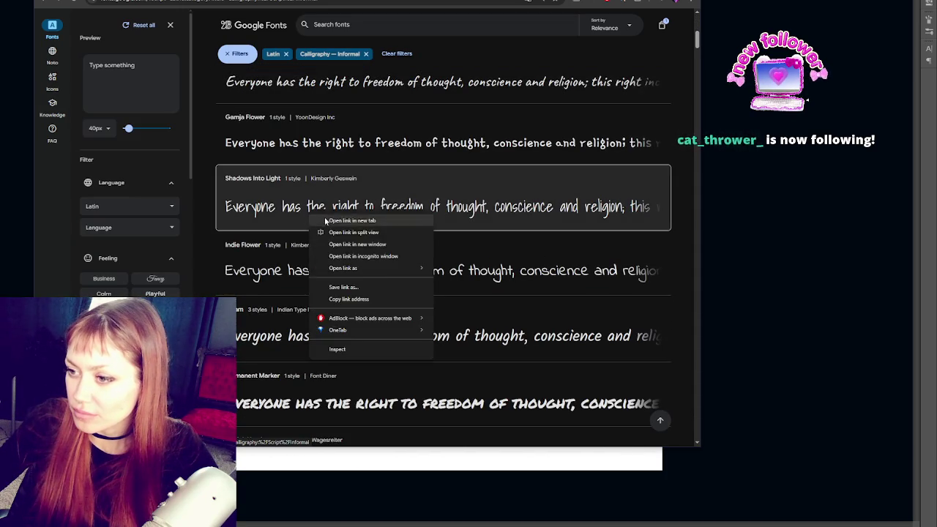
{"action": "left_click", "coordinate": [324, 206]}
{"action": "scroll", "scroll_direction": "down", "scroll_amount": 3}
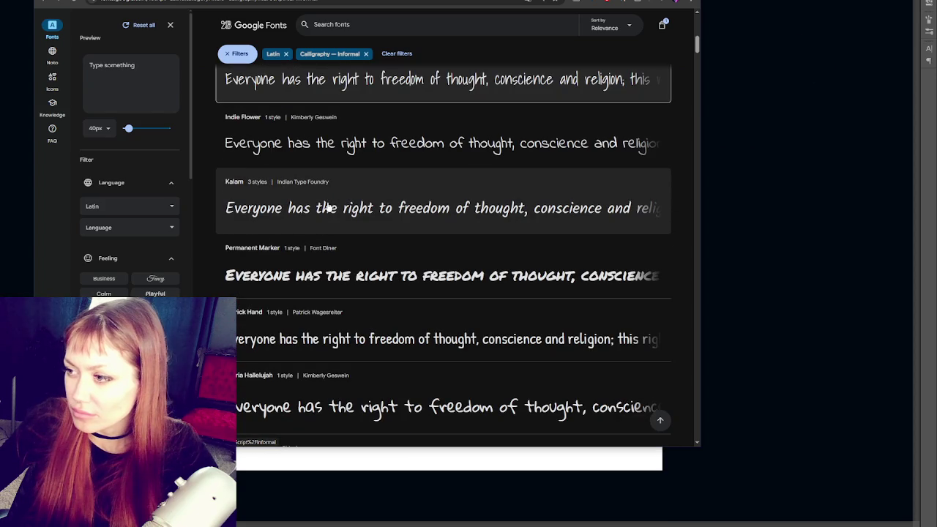
{"action": "right_click", "coordinate": [328, 208]}
{"action": "left_click", "coordinate": [339, 213]}
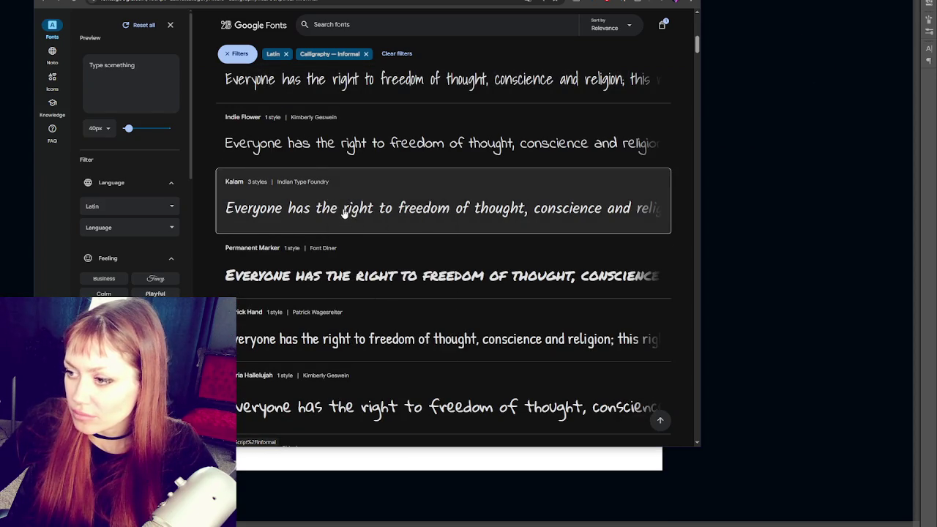
{"action": "scroll", "scroll_direction": "down", "scroll_amount": 3}
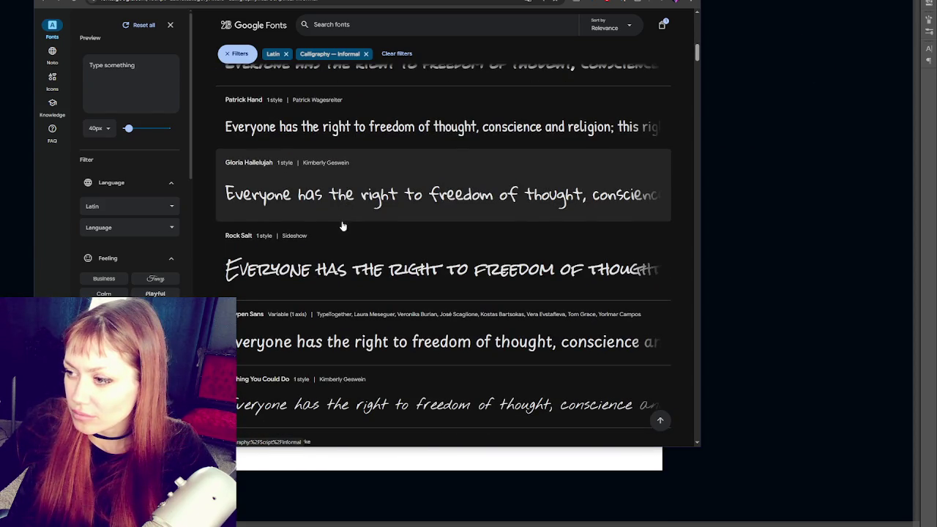
{"action": "scroll", "scroll_direction": "down", "scroll_amount": 3}
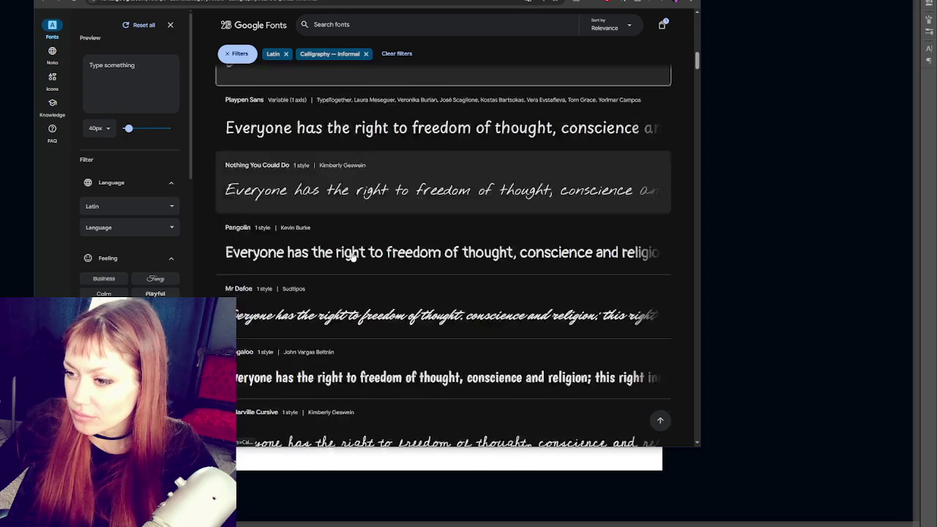
- Look further down the handwritten fonts, then open the Caveat specimen page
{"action": "right_click", "coordinate": [372, 153]}
{"action": "scroll", "scroll_direction": "down", "scroll_amount": 3}
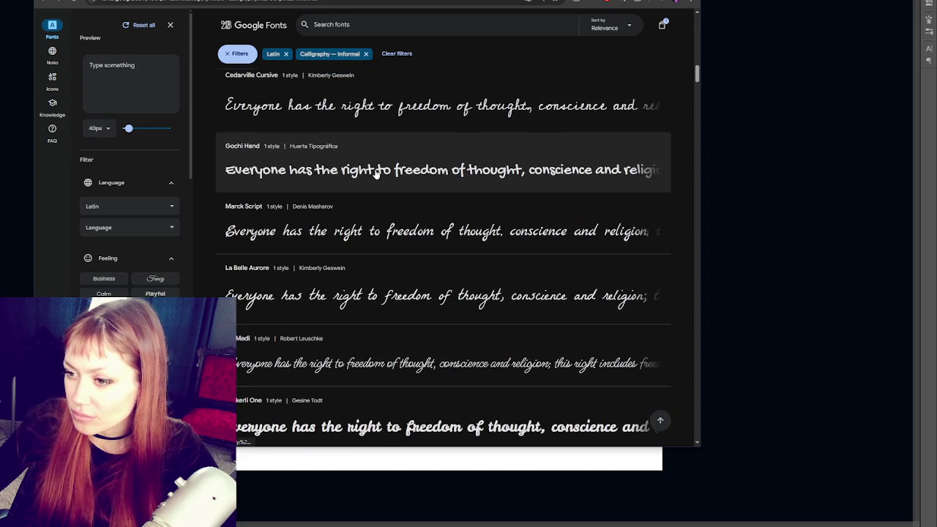
{"action": "scroll", "scroll_direction": "down", "scroll_amount": 3}
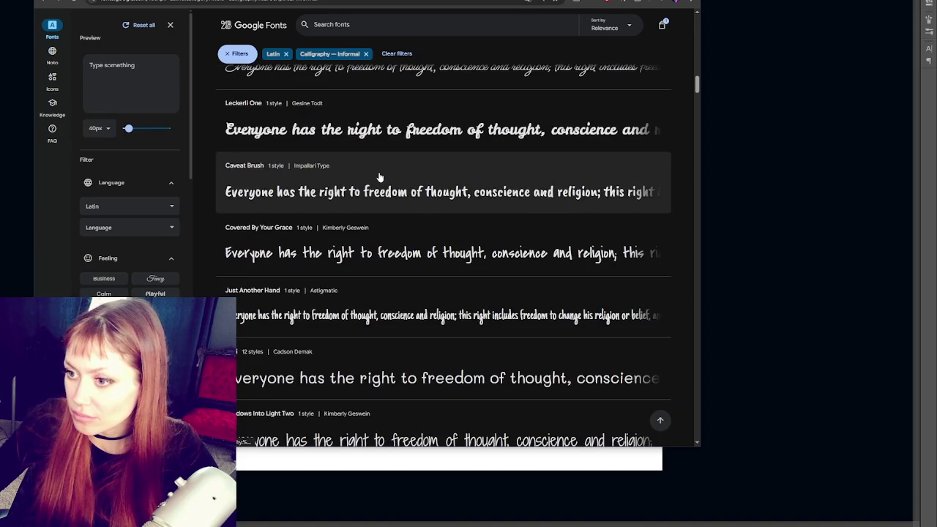
{"action": "scroll", "scroll_direction": "down", "scroll_amount": 3}
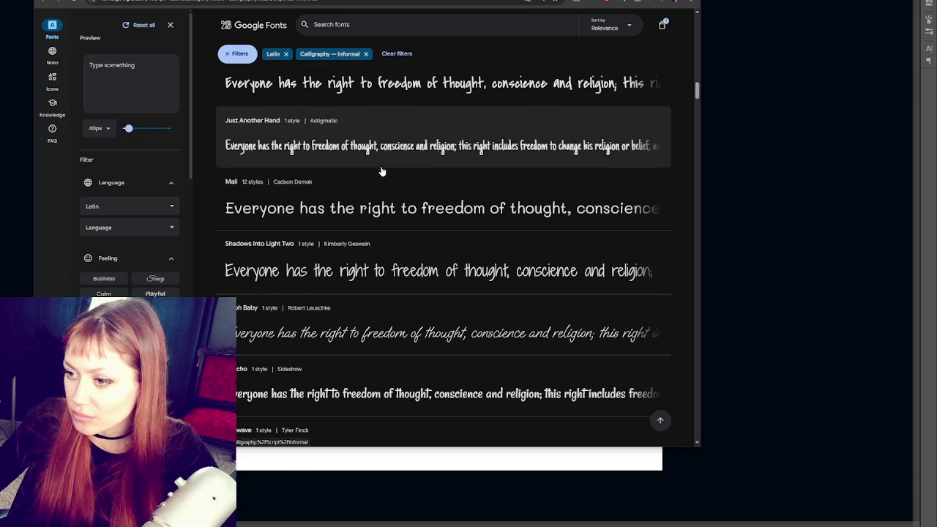
{"action": "left_click", "coordinate": [366, 85]}
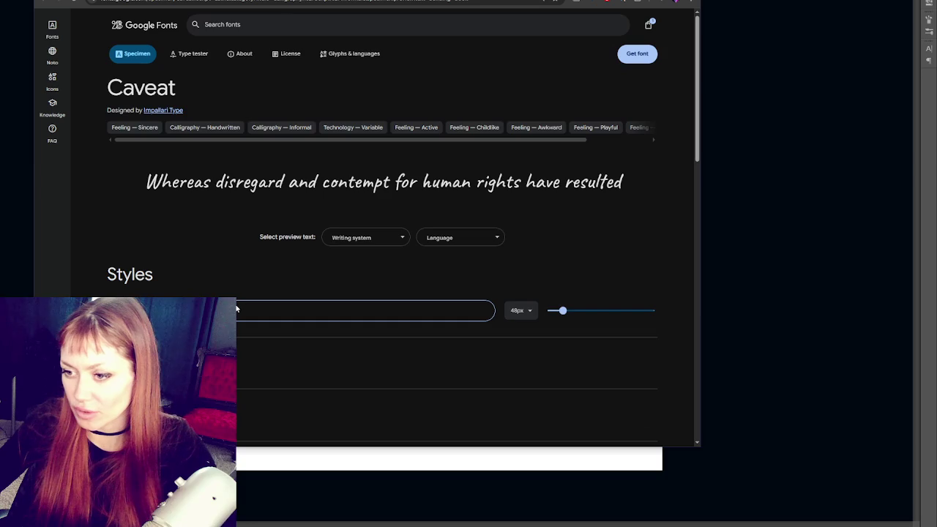
- Flip through Shadows Into Light, Kalam, Rock Salt, Nothing You Could Do and others previewing 'Building Book'
{"action": "scroll", "scroll_direction": "down", "scroll_amount": 3}
{"action": "key", "text": "alt+Left"}
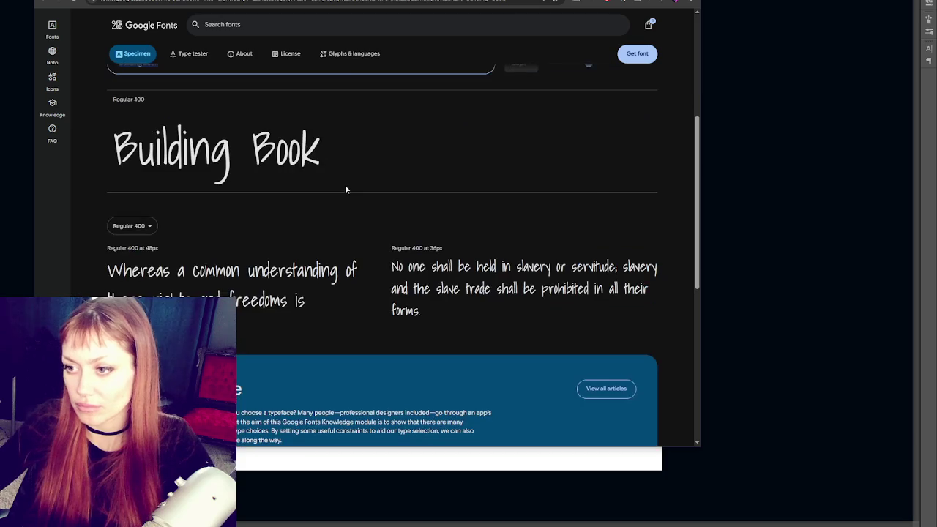
{"action": "key", "text": "alt+Left"}
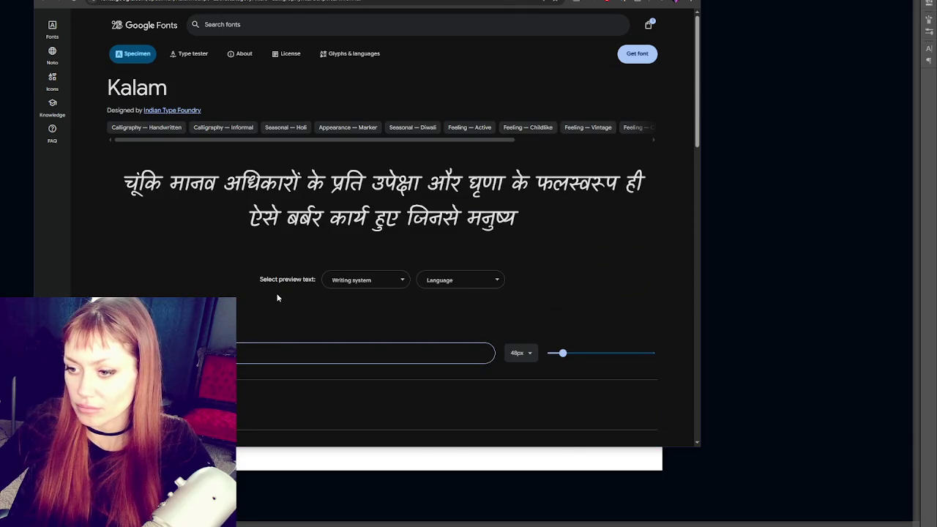
{"action": "key", "text": "alt+Left"}
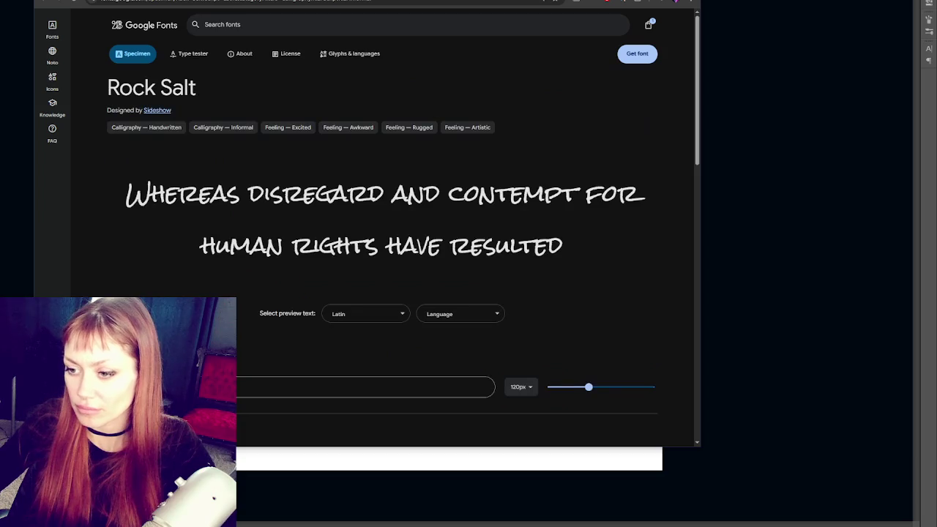
{"action": "key", "text": "alt+Left"}
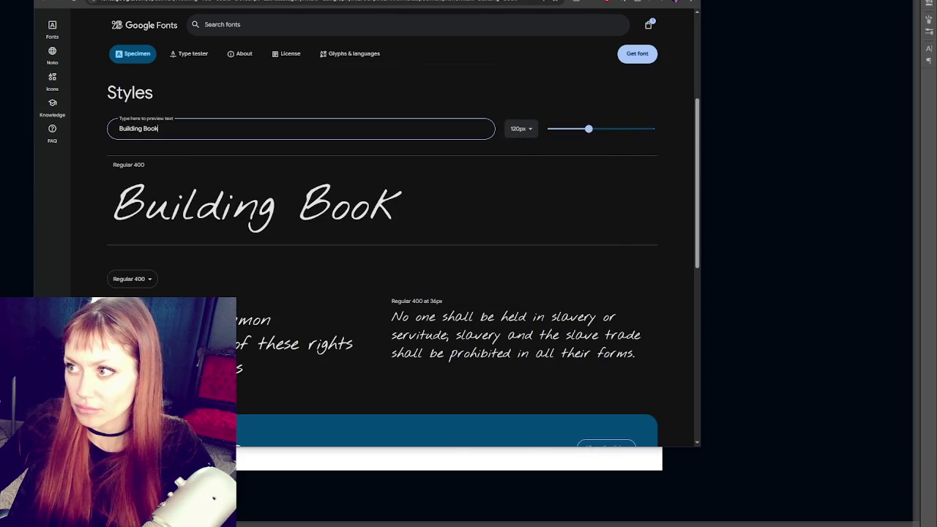
{"action": "key", "text": "alt+Left"}
{"action": "key", "text": "alt+Left"}
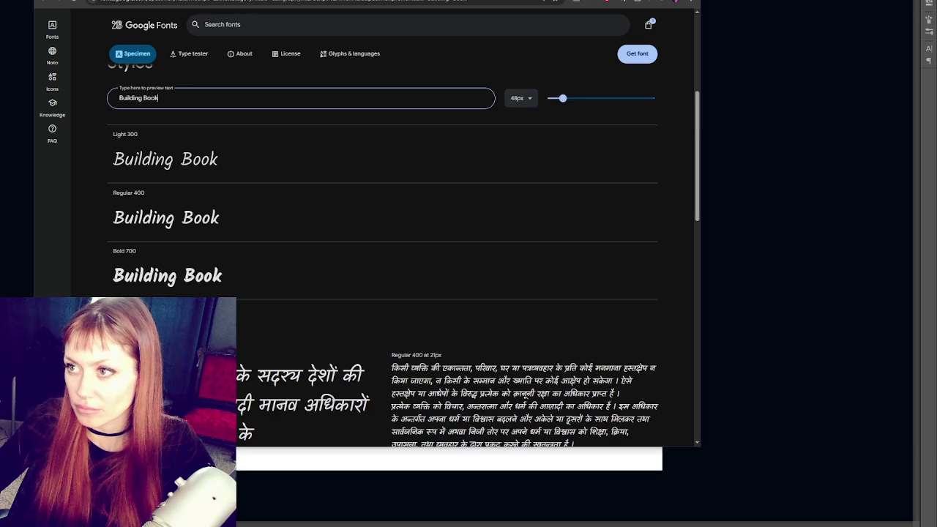
{"action": "key", "text": "alt+Left"}
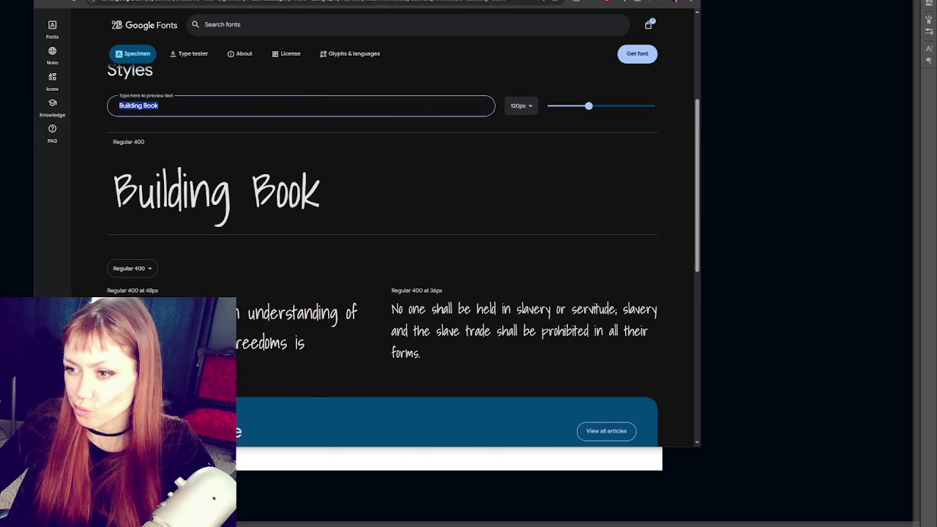
{"action": "key", "text": "alt+Left"}
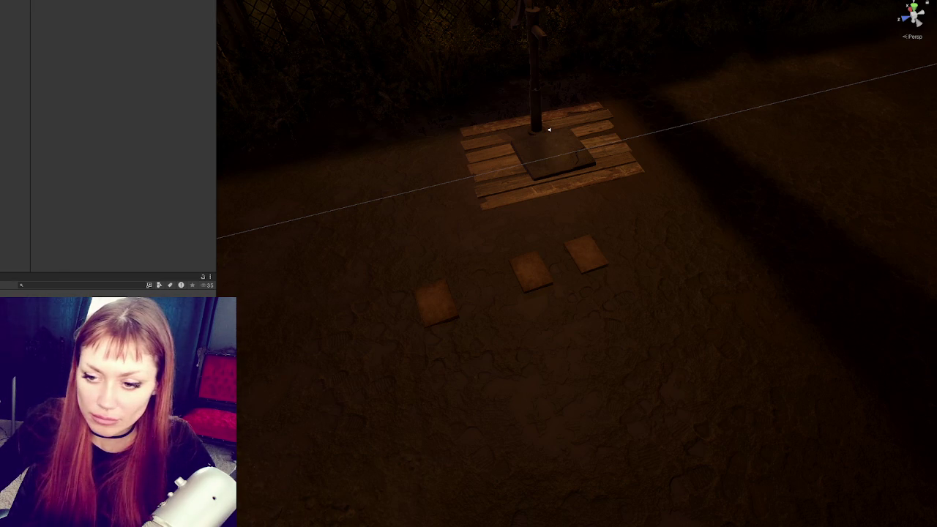
- Delete the accidentally created RockSalt.fontsettings asset from the Project window
{"action": "right_click", "coordinate": [51, 100]}
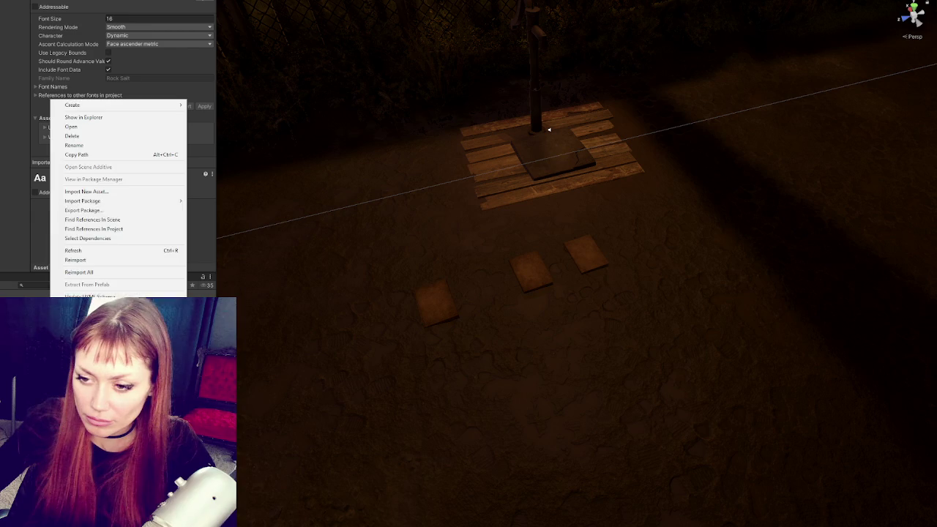
{"action": "mouse_move", "coordinate": [131, 104]}
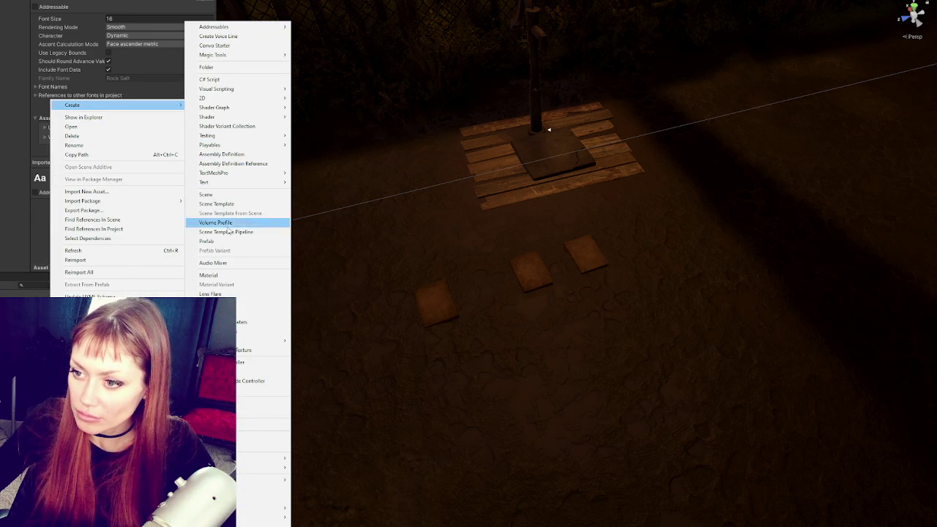
{"action": "mouse_move", "coordinate": [220, 407]}
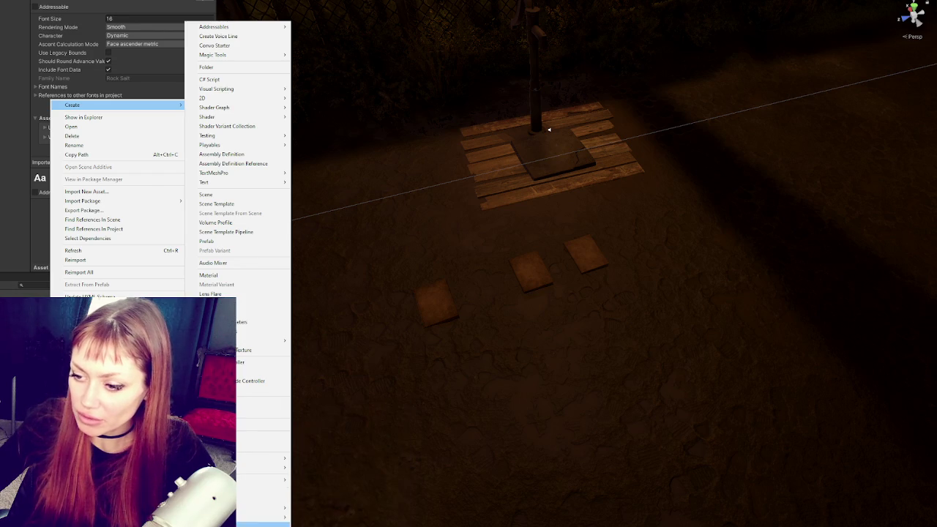
{"action": "left_click", "coordinate": [262, 455]}
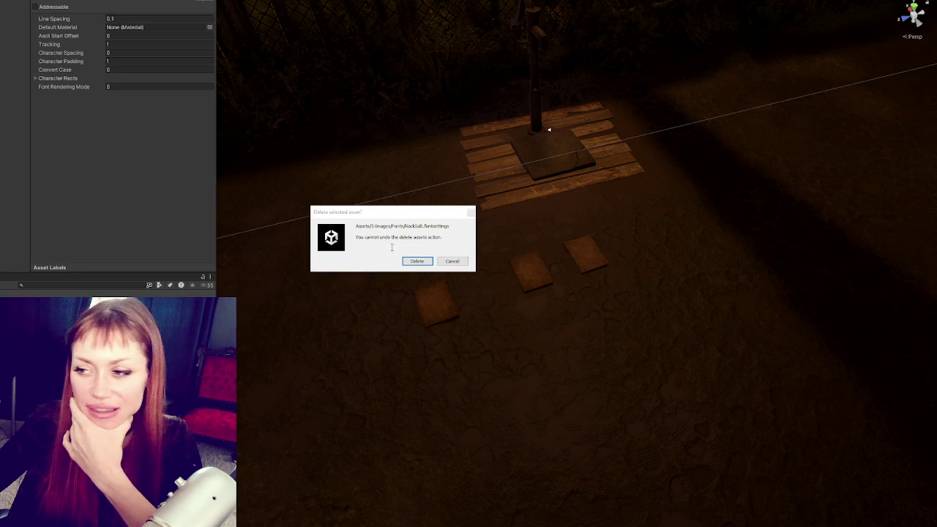
{"action": "left_click", "coordinate": [417, 262]}
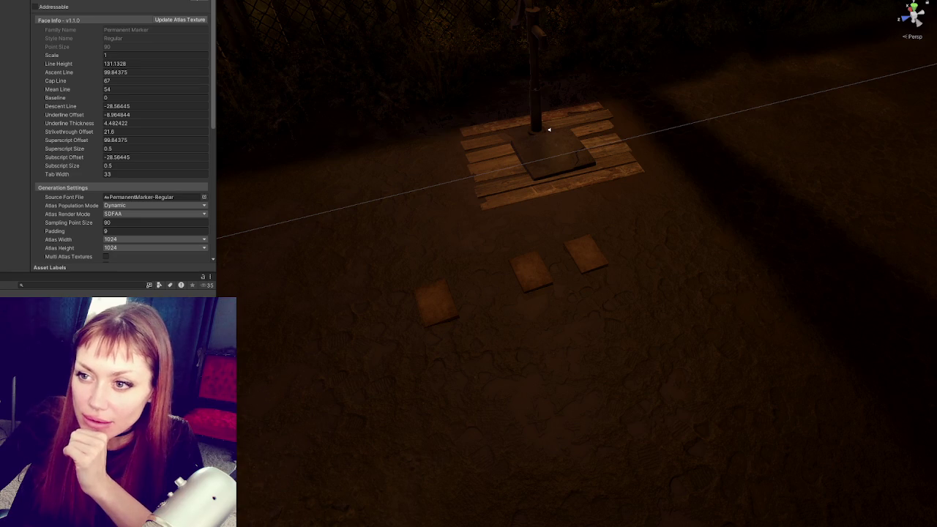
- Select the Rock Salt-Regular font file and bring up the Window menu
{"action": "key", "text": "Down"}
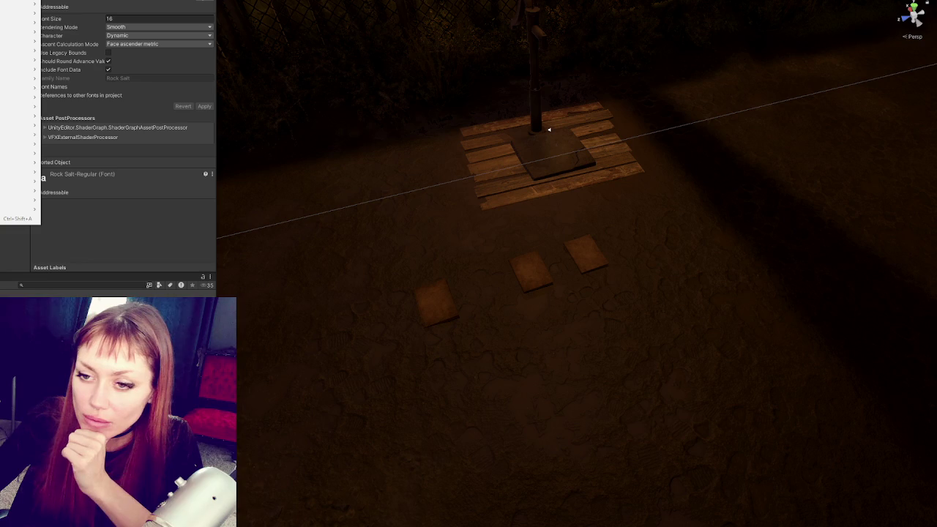
{"action": "key", "text": "Escape"}
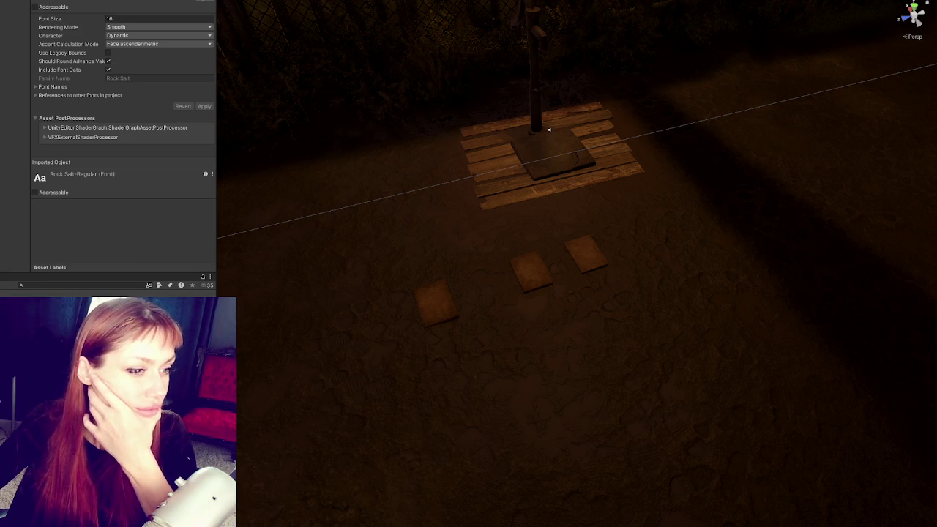
{"action": "key", "text": "alt+w"}
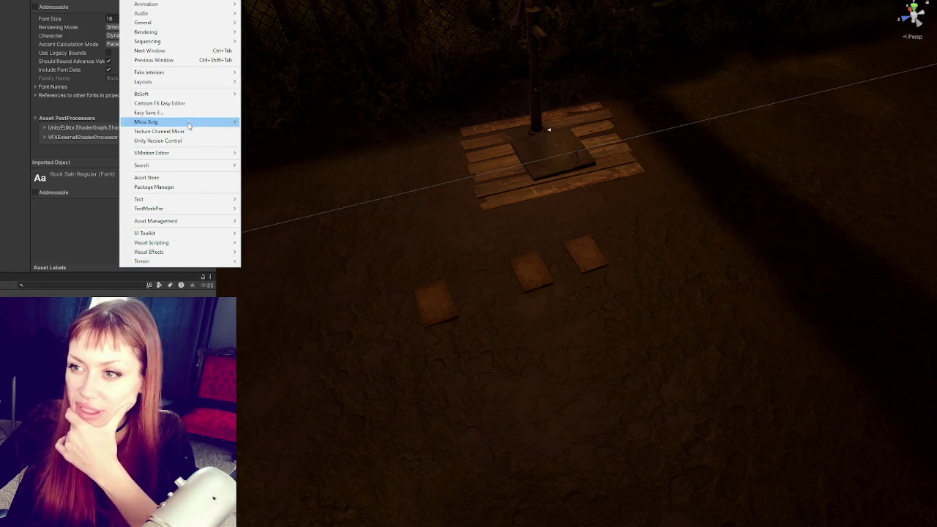
- Generate a RockSalt-Regular SDF font atlas in the Font Asset Creator and save it to the project
{"action": "mouse_move", "coordinate": [229, 210]}
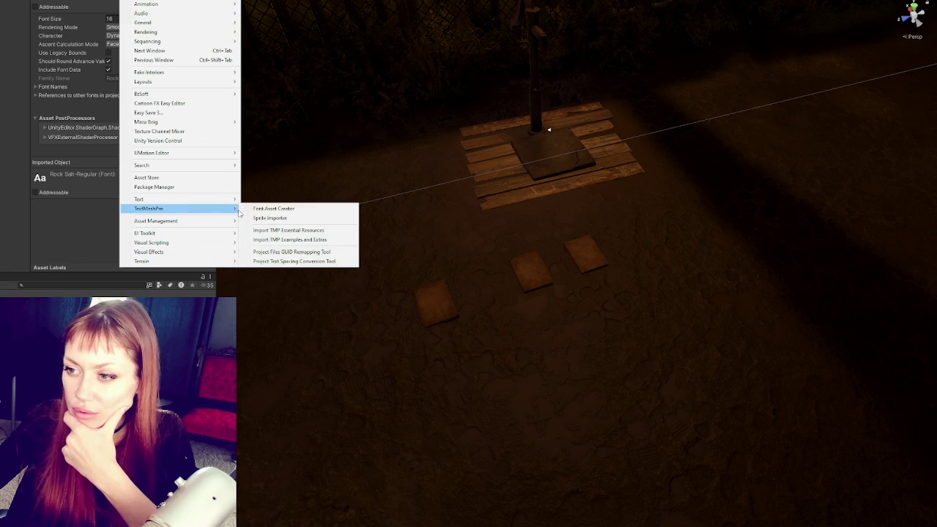
{"action": "left_click", "coordinate": [265, 210]}
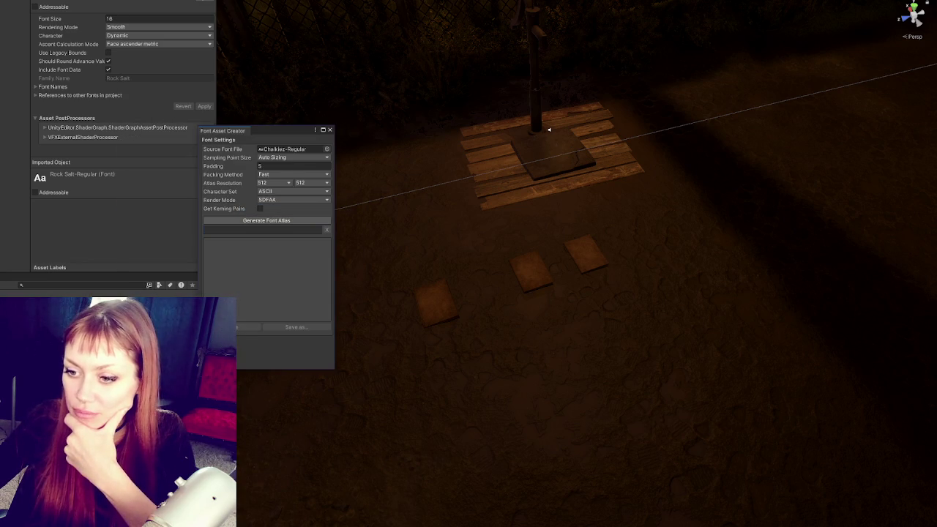
{"action": "left_click", "coordinate": [268, 166]}
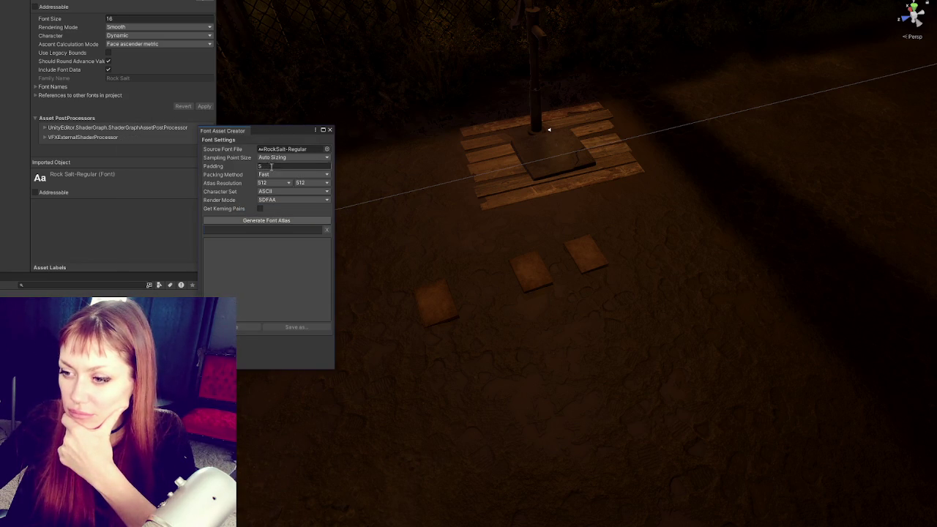
{"action": "left_click", "coordinate": [295, 221]}
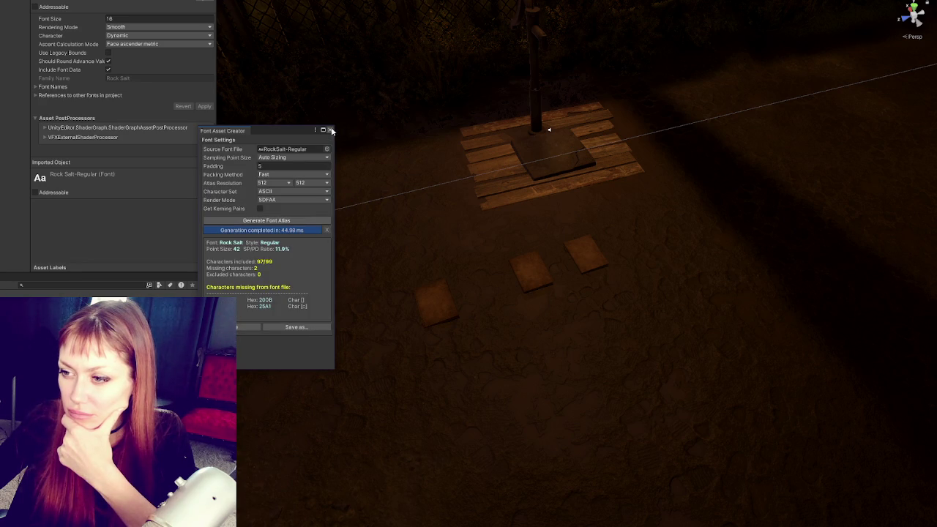
{"action": "left_click", "coordinate": [271, 221]}
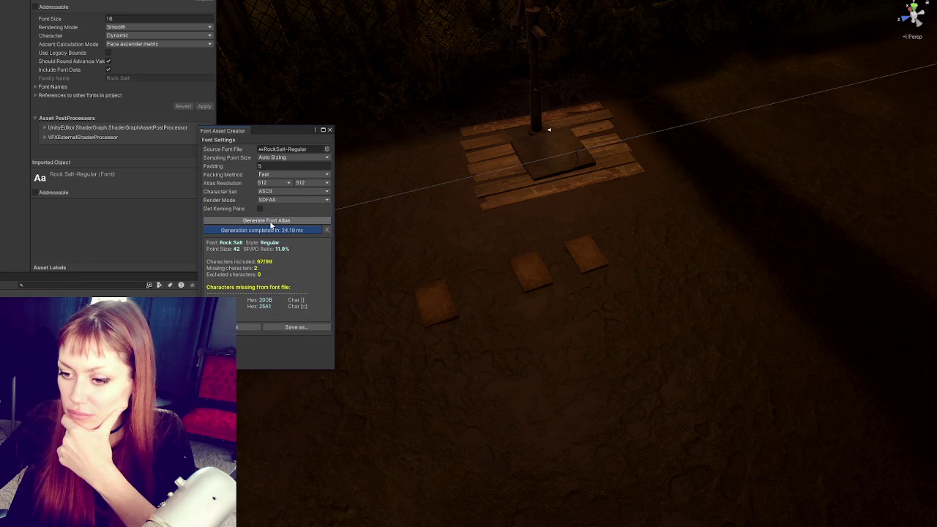
{"action": "left_click", "coordinate": [243, 327]}
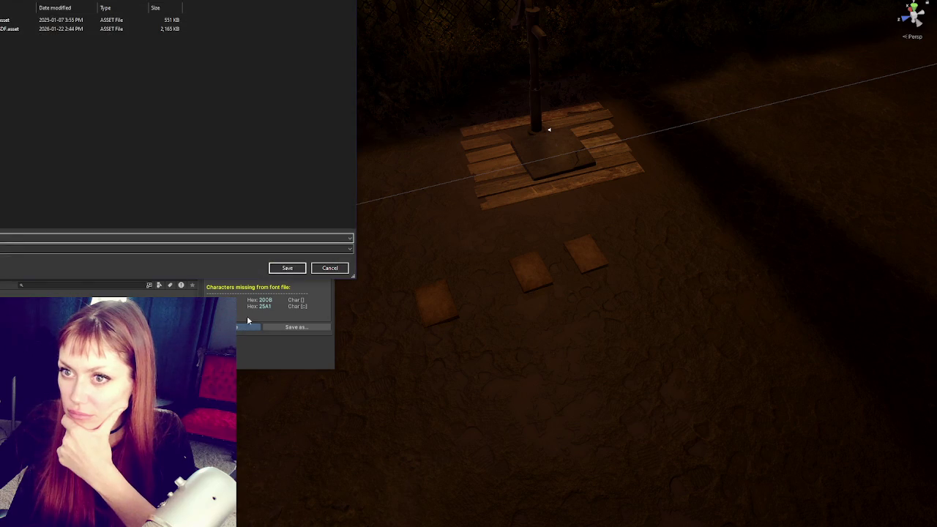
{"action": "left_click", "coordinate": [287, 268]}
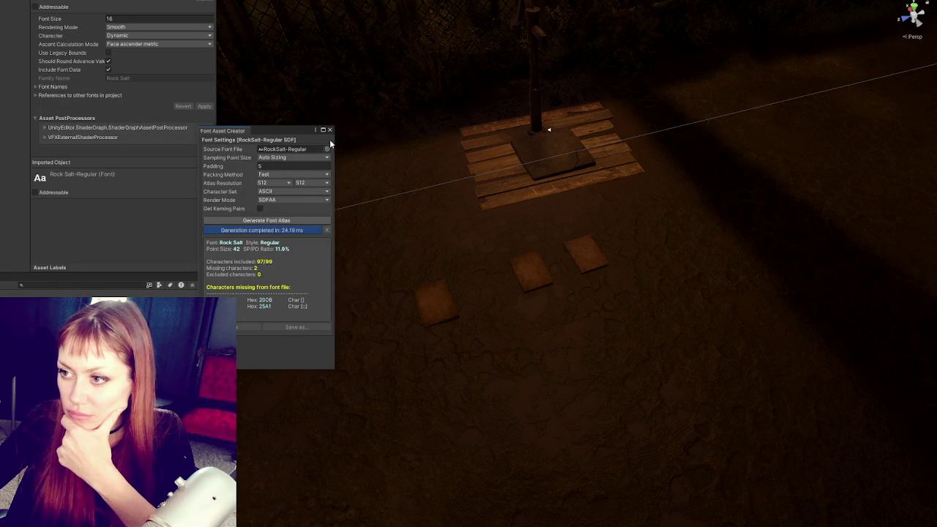
{"action": "left_click", "coordinate": [329, 129]}
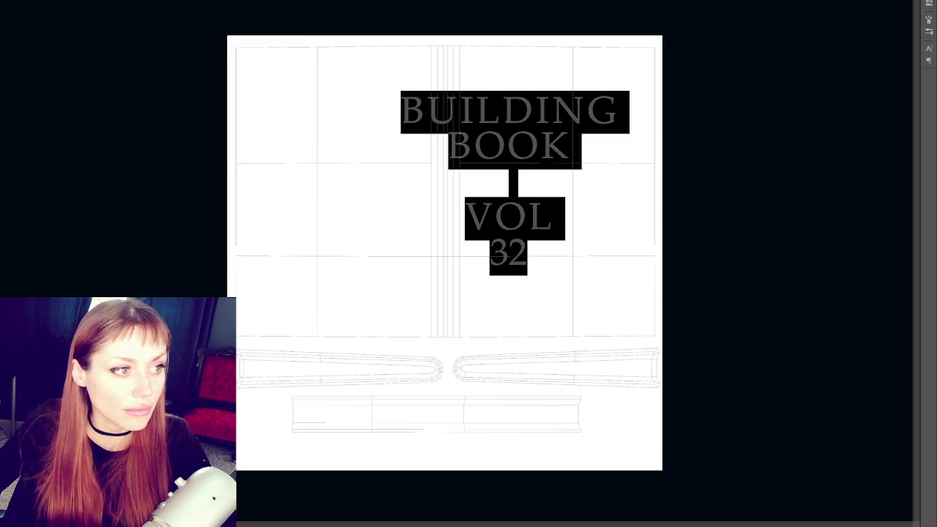
- Apply the Rock Salt font to the title and reduce its line spacing
{"action": "key", "text": "alt+s"}
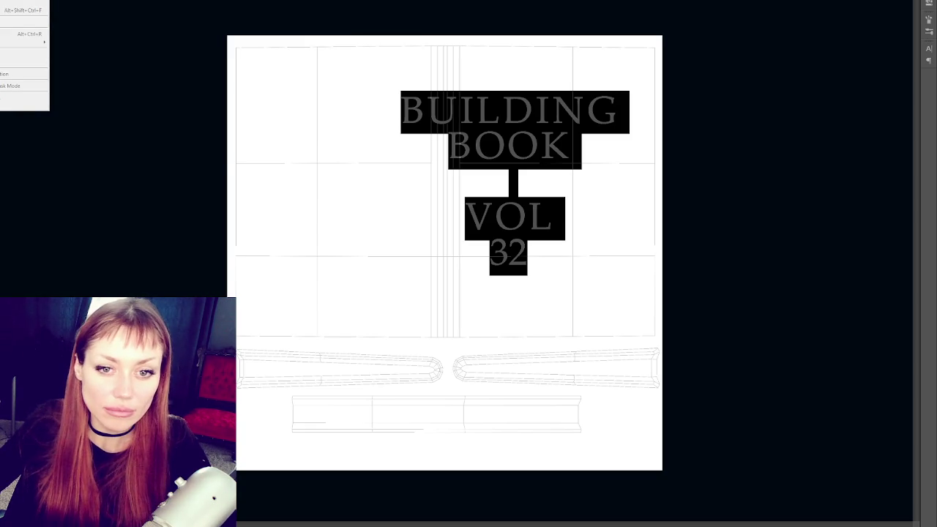
{"action": "key", "text": "Escape"}
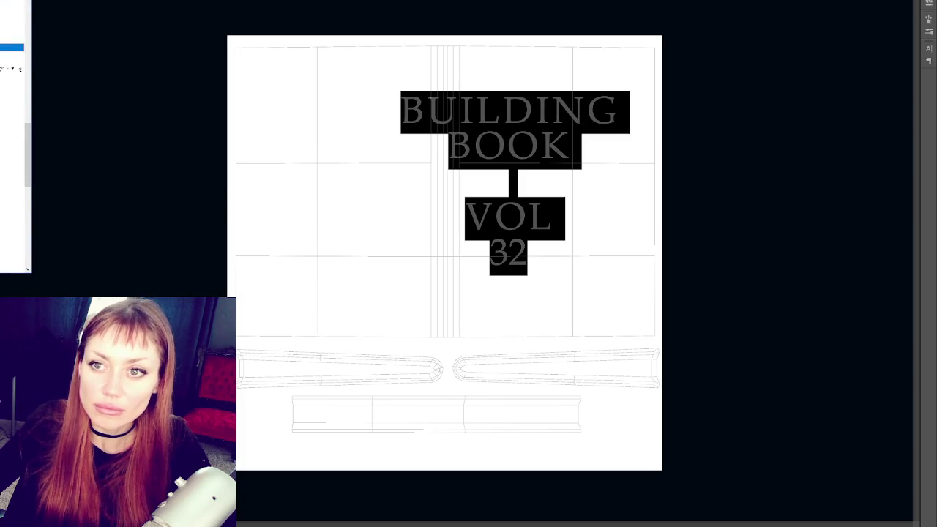
{"action": "left_click", "coordinate": [13, 16]}
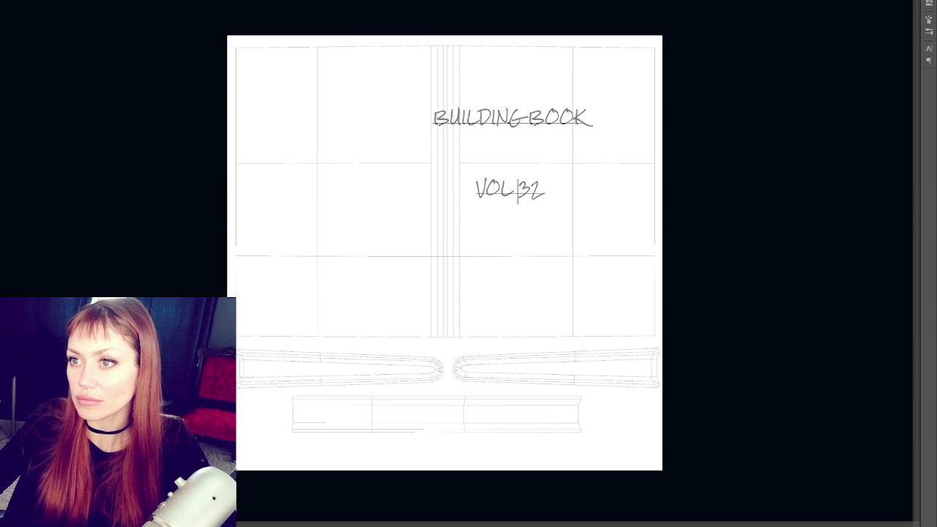
{"action": "left_click", "coordinate": [930, 49]}
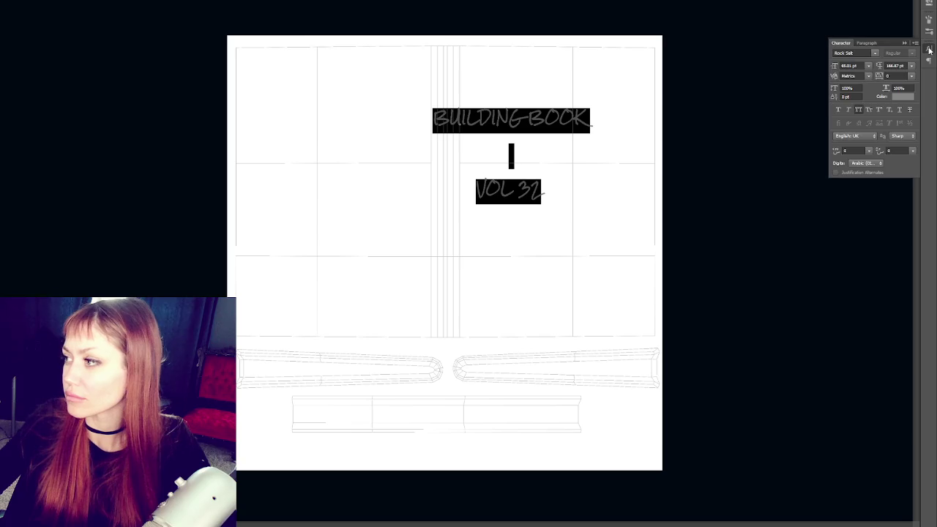
{"action": "left_click", "coordinate": [930, 61]}
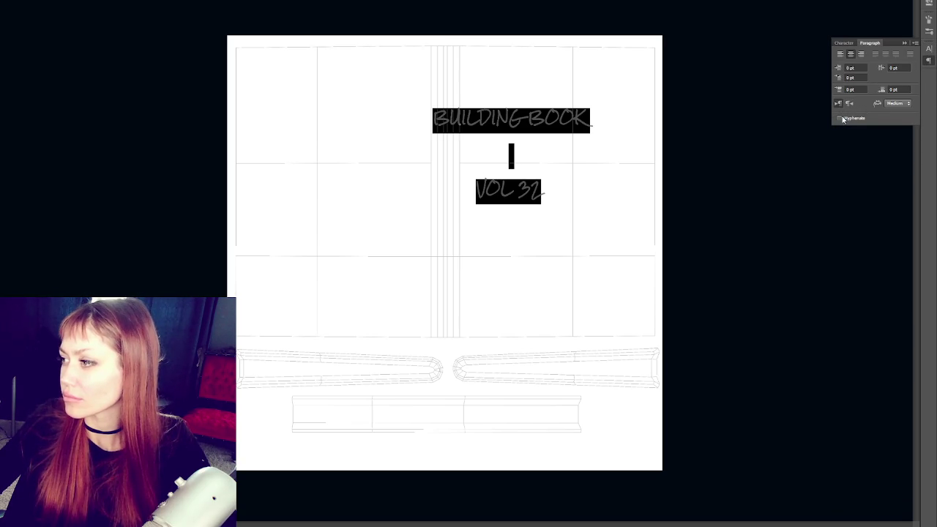
{"action": "left_click", "coordinate": [930, 49]}
{"action": "left_click_drag", "start_coordinate": [879, 69], "coordinate": [865, 73]}
- Arrange the title as BUILDING / BOOK / VOL 32 on three lines in small caps
{"action": "left_click", "coordinate": [511, 149]}
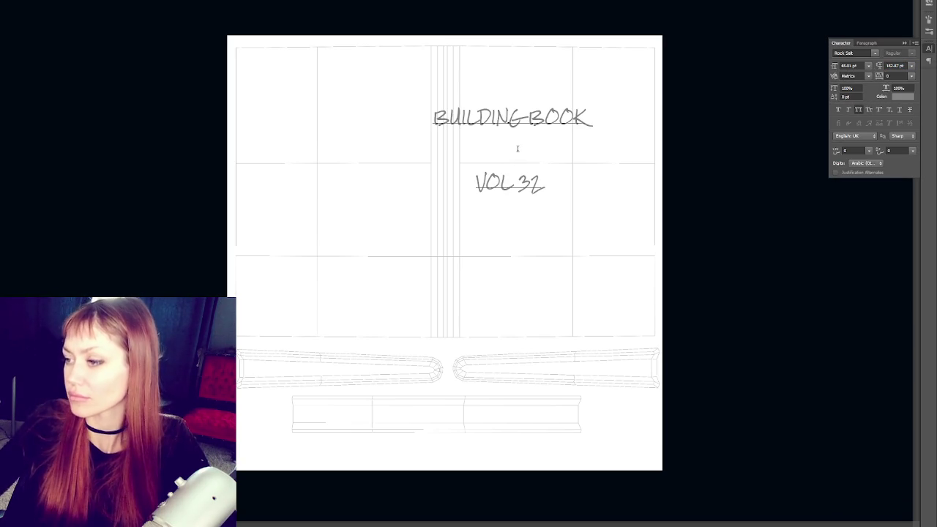
{"action": "key", "text": "BackSpace"}
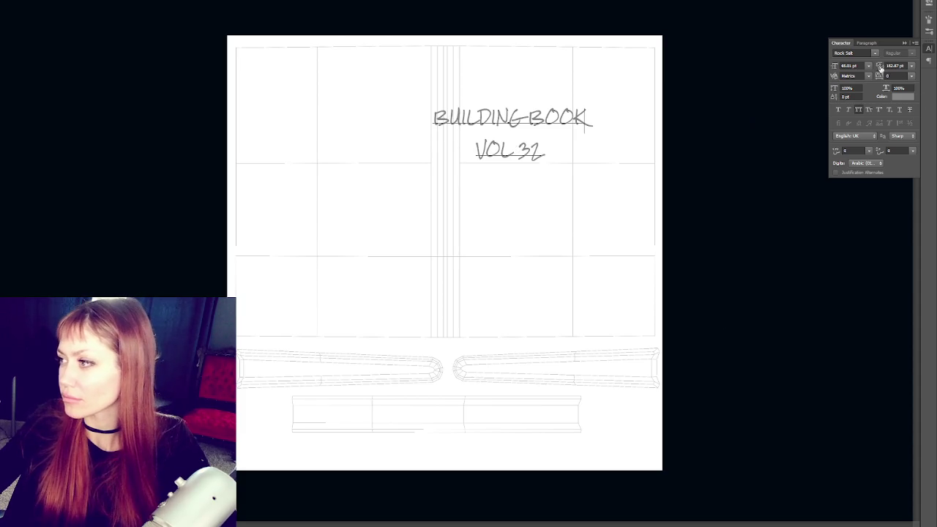
{"action": "left_click", "coordinate": [529, 117]}
{"action": "key", "text": "Return"}
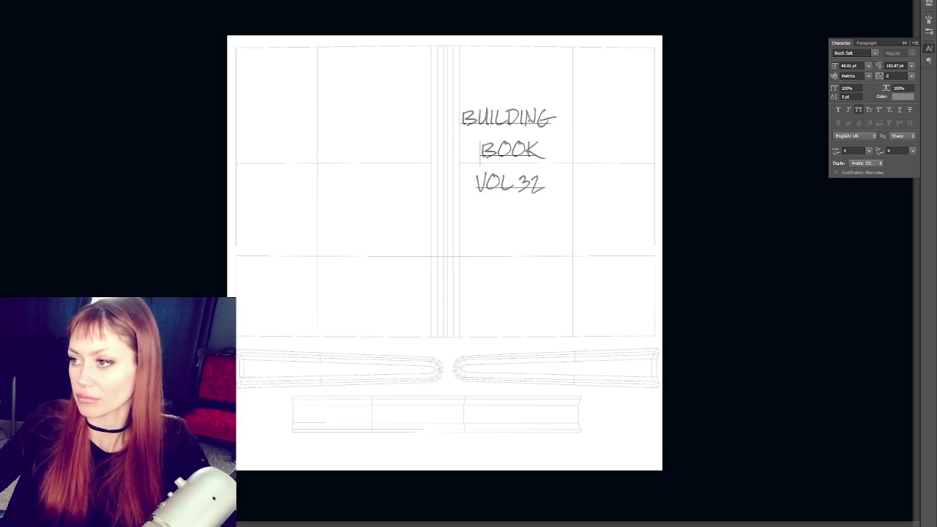
{"action": "key", "text": "ctrl+a"}
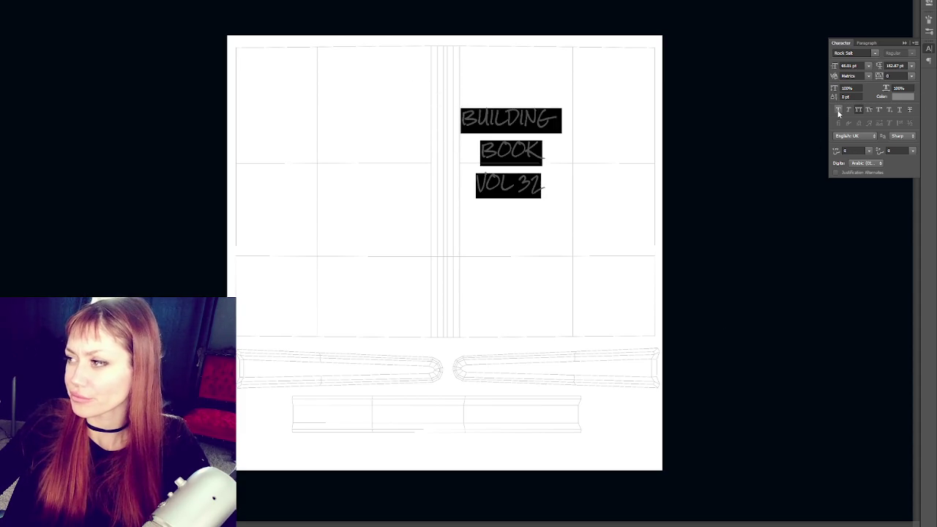
{"action": "left_click", "coordinate": [860, 112]}
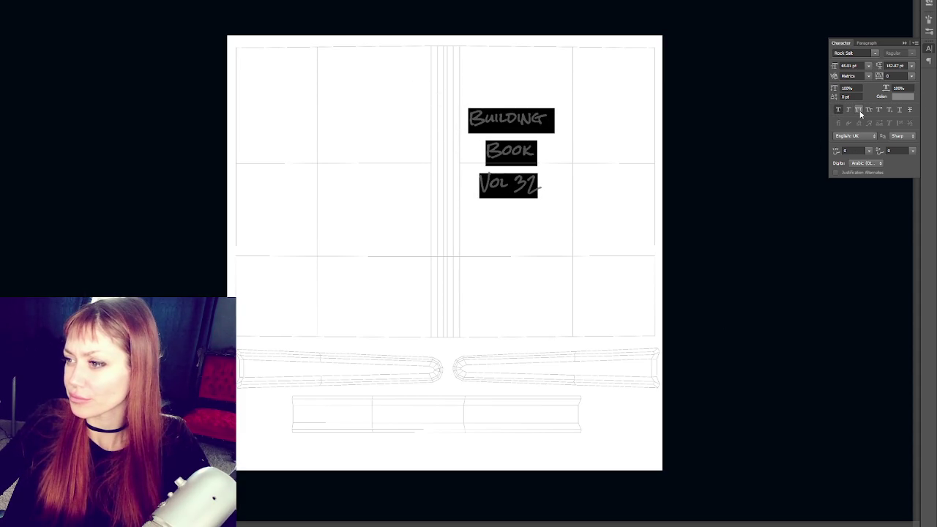
{"action": "key", "text": "ctrl+Return"}
- Enlarge the title and move it onto the front-cover area
{"action": "key", "text": "v"}
{"action": "left_click_drag", "start_coordinate": [548, 198], "coordinate": [592, 252]}
{"action": "key", "text": "t"}
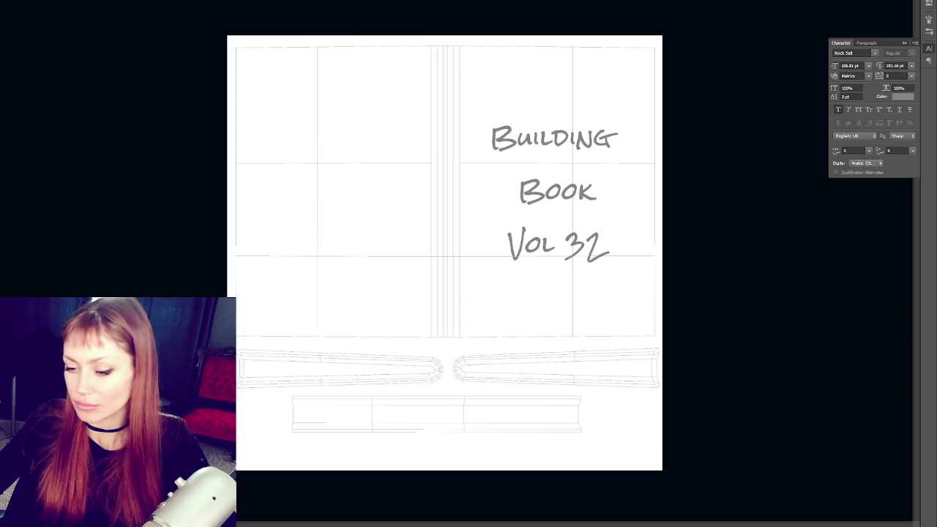
- Bring the brown paper texture from Unity and lay it over the layout
{"action": "key", "text": "alt+Tab"}
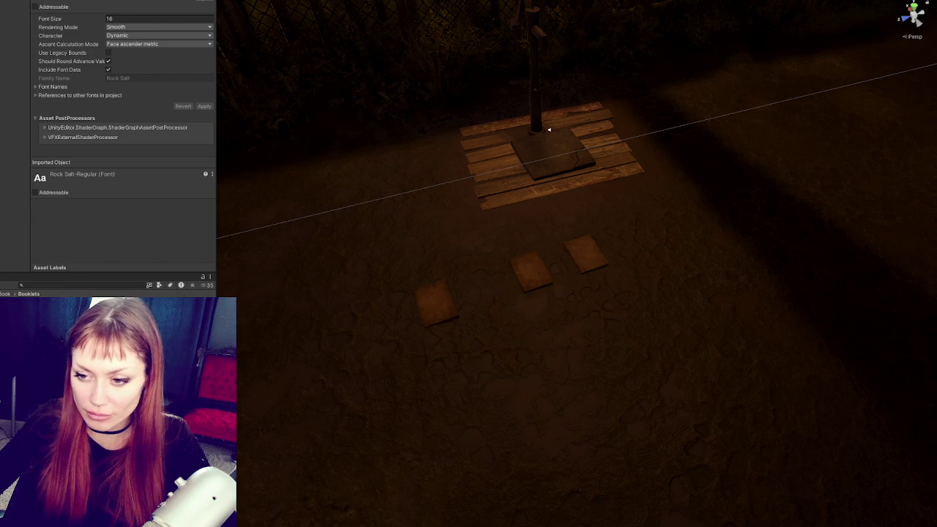
{"action": "right_click", "coordinate": [38, 62]}
{"action": "key", "text": "Escape"}
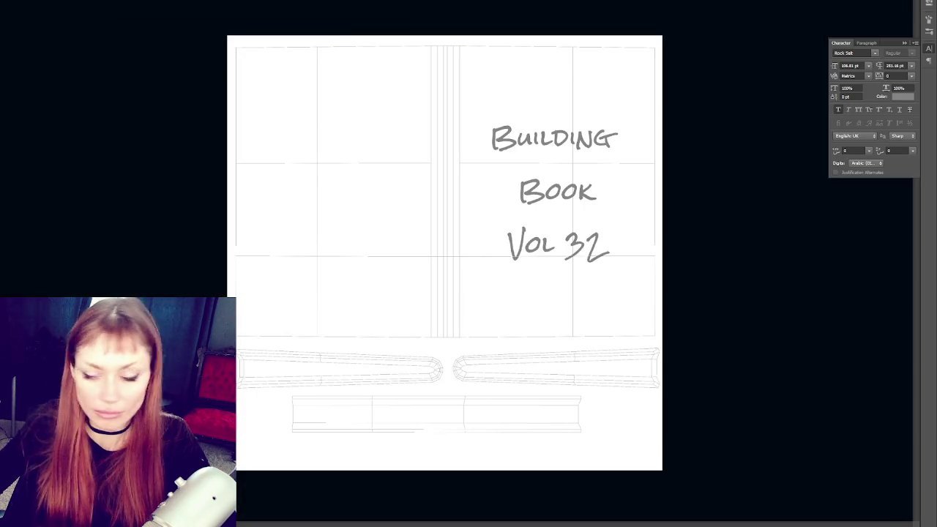
{"action": "left_click_drag", "start_coordinate": [294, 329], "coordinate": [300, 329]}
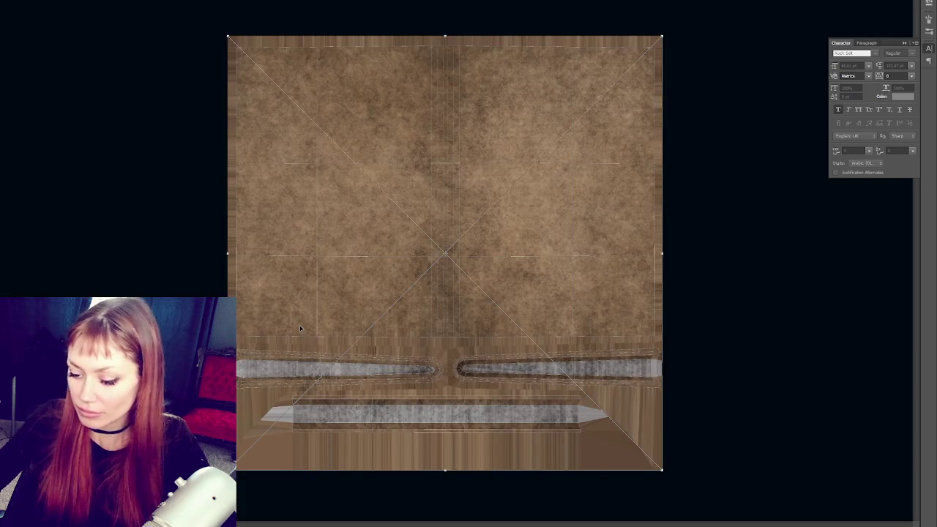
- Move the title above the paper texture and give it a dark grey #282323 Color Overlay
{"action": "key", "text": "ctrl+bracketleft"}
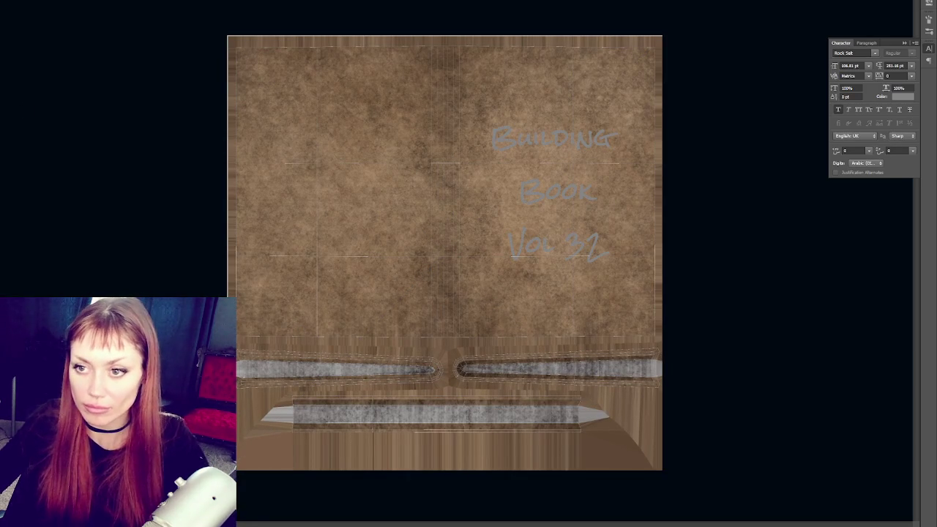
{"action": "double_click", "coordinate": [66, 225]}
{"action": "left_click", "coordinate": [6, 264]}
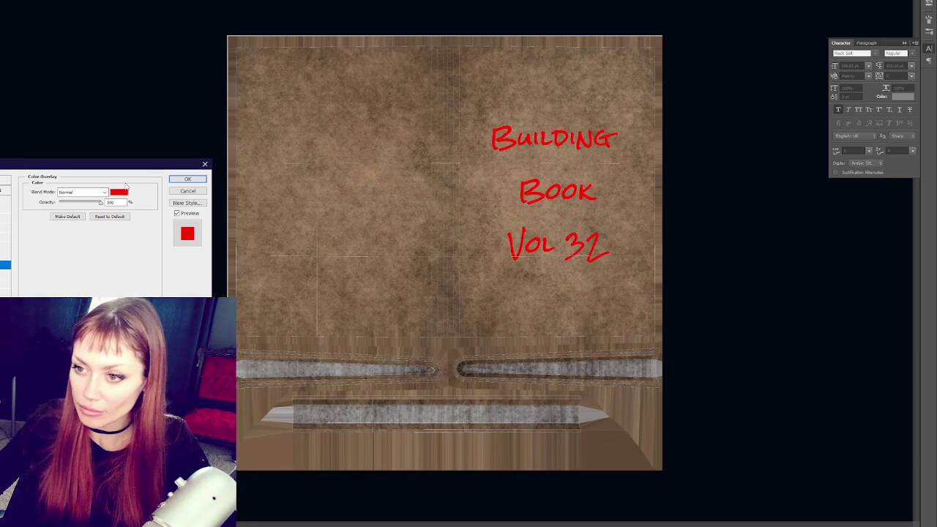
{"action": "left_click", "coordinate": [118, 192]}
{"action": "left_click", "coordinate": [164, 310]}
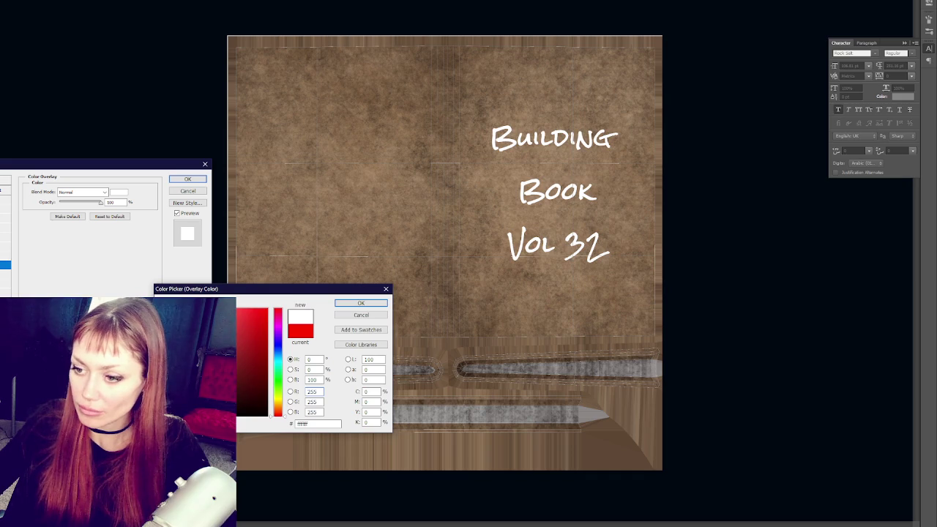
{"action": "left_click", "coordinate": [158, 388]}
{"action": "left_click_drag", "start_coordinate": [158, 388], "coordinate": [172, 399]}
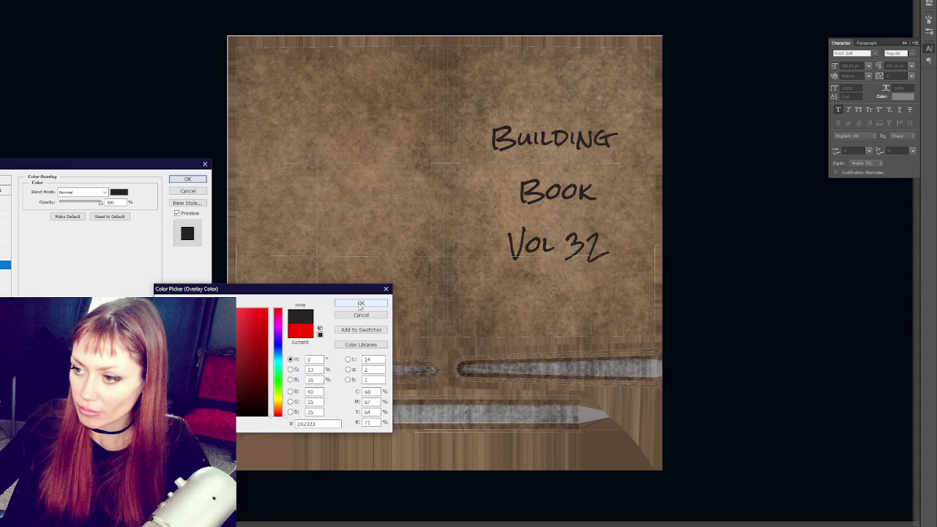
{"action": "left_click", "coordinate": [361, 303]}
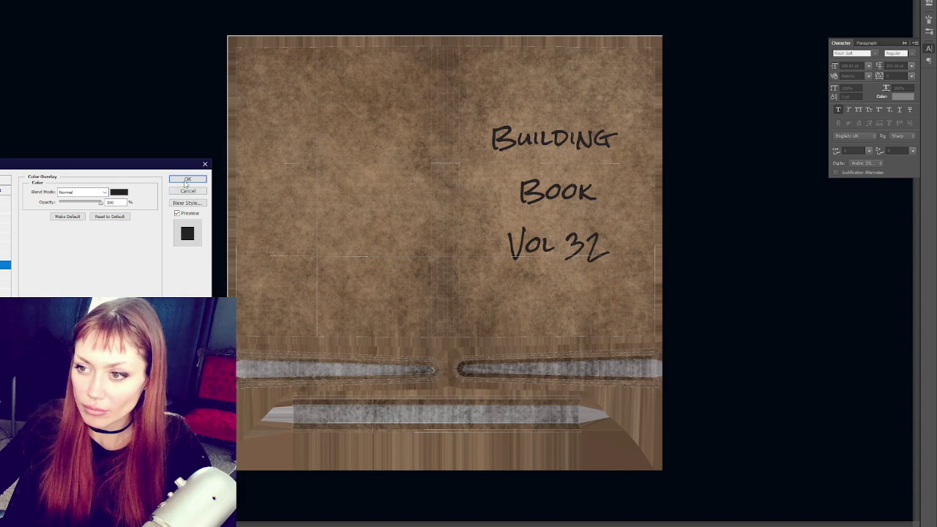
{"action": "left_click", "coordinate": [187, 180]}
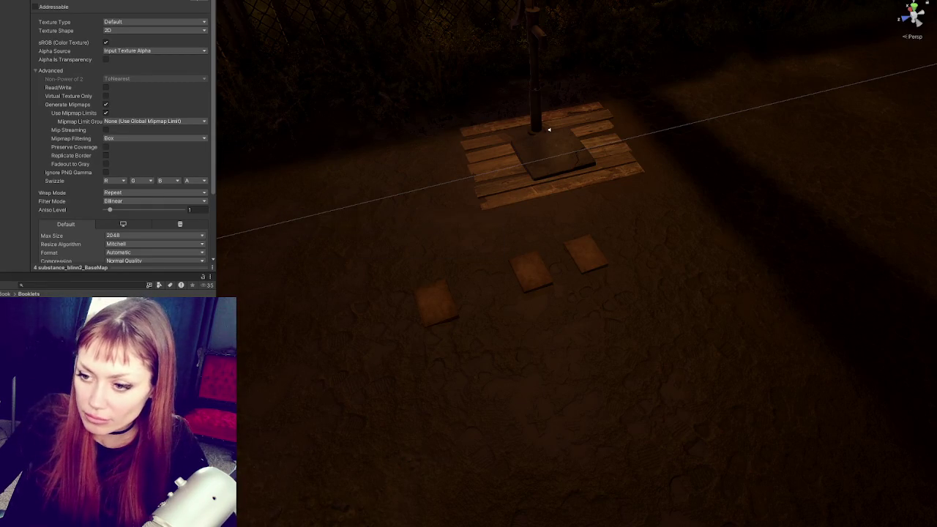
- Create a new folder inside Booklets in the Project panel
{"action": "right_click", "coordinate": [136, 109]}
{"action": "left_click", "coordinate": [236, 108]}
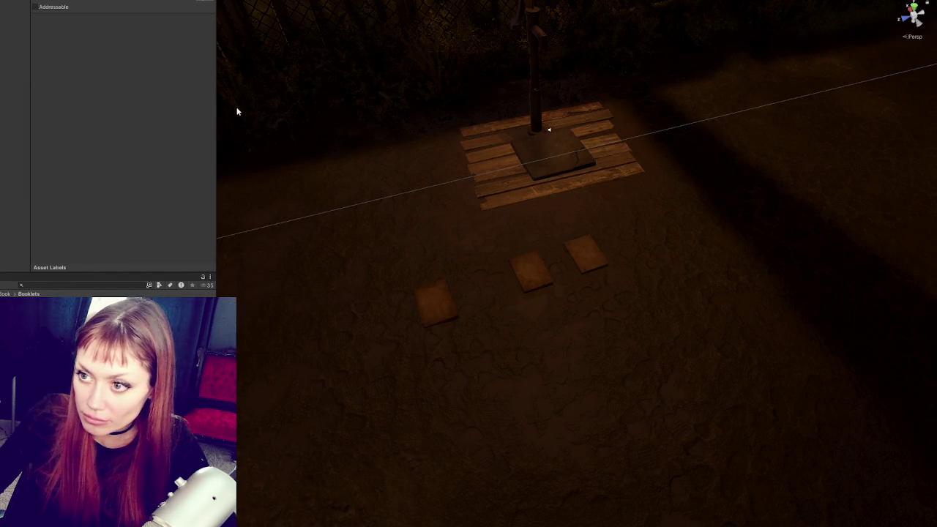
{"action": "right_click", "coordinate": [130, 142]}
{"action": "mouse_move", "coordinate": [151, 146]}
{"action": "left_click", "coordinate": [301, 65]}
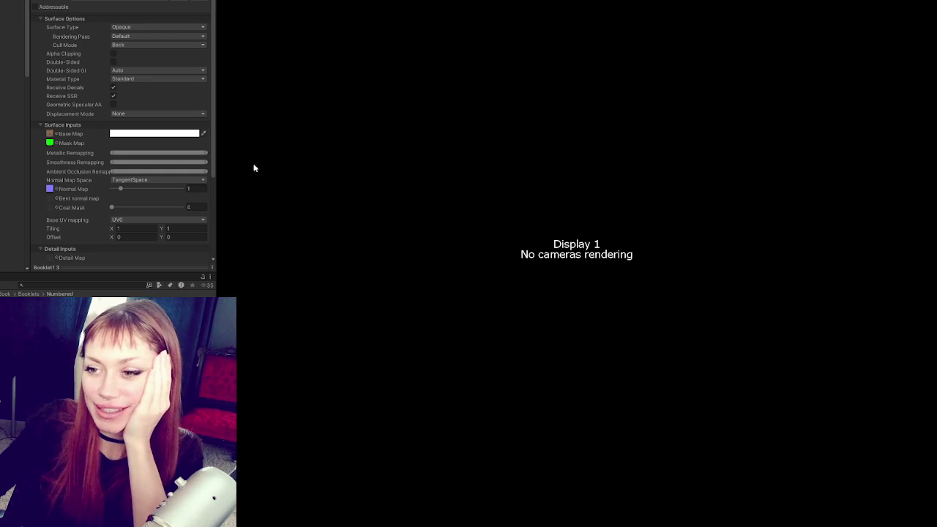
- Drag the Inspector splitter left to widen the Game view, then enter Play mode
{"action": "left_click_drag", "start_coordinate": [214, 8], "coordinate": [67, 8]}
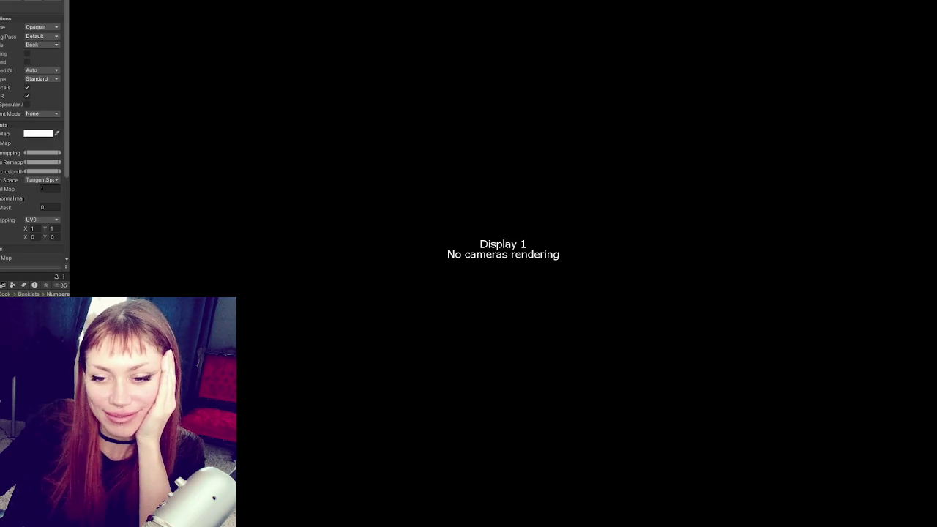
{"action": "key", "text": "ctrl+1"}
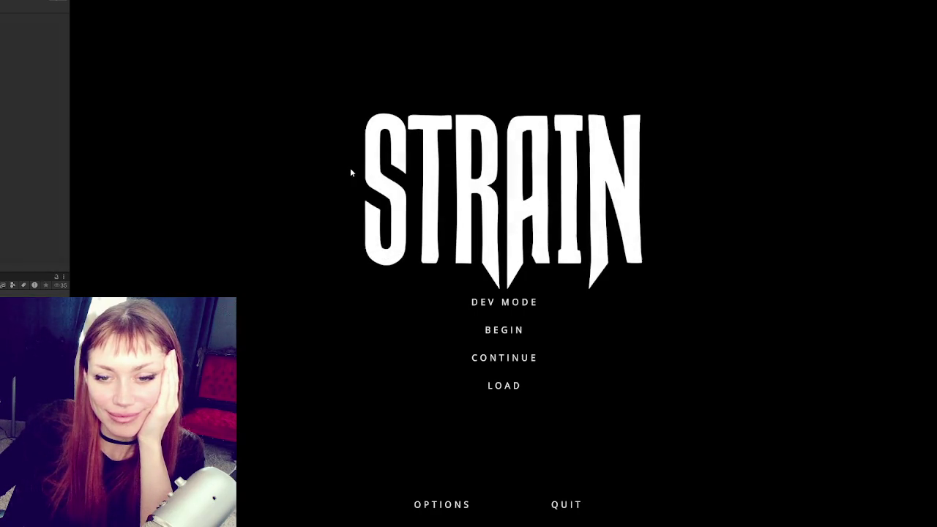
- Choose DEV MODE on the STRAIN title menu to load the base yard
{"action": "left_click", "coordinate": [502, 303]}
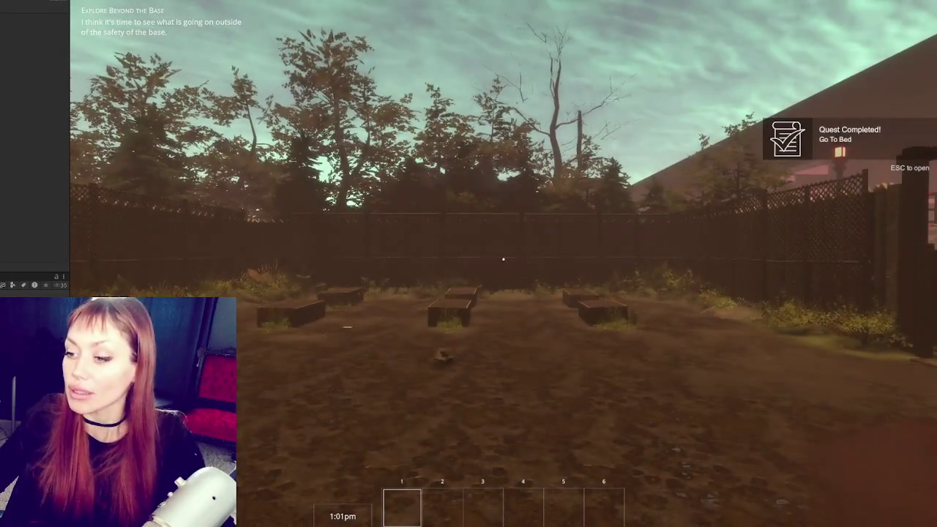
- Walk the first-person player to the three booklets beside the wooden pallet
{"action": "left_click", "coordinate": [502, 258]}
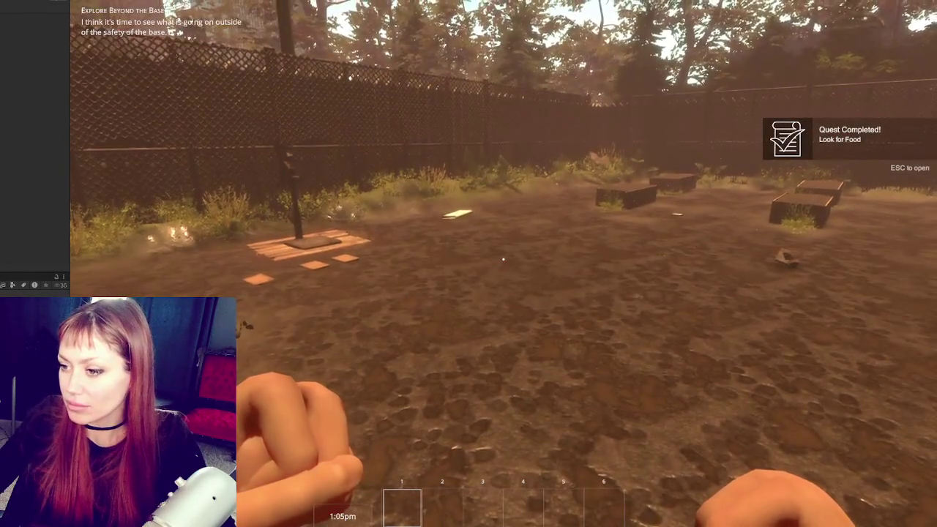
{"action": "key", "text": "w"}
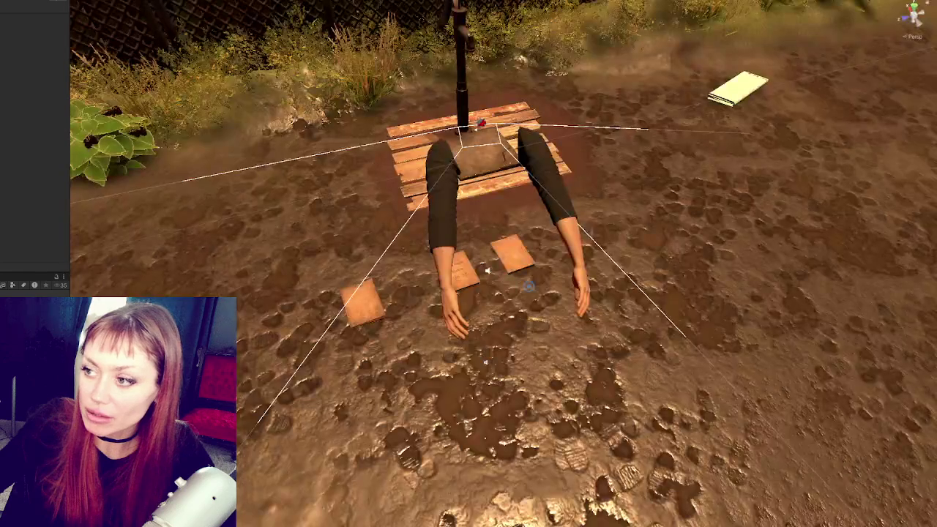
- Try red, orange, purple and grey tints on the middle booklet's Base Map, leaving it white
{"action": "left_click", "coordinate": [458, 272]}
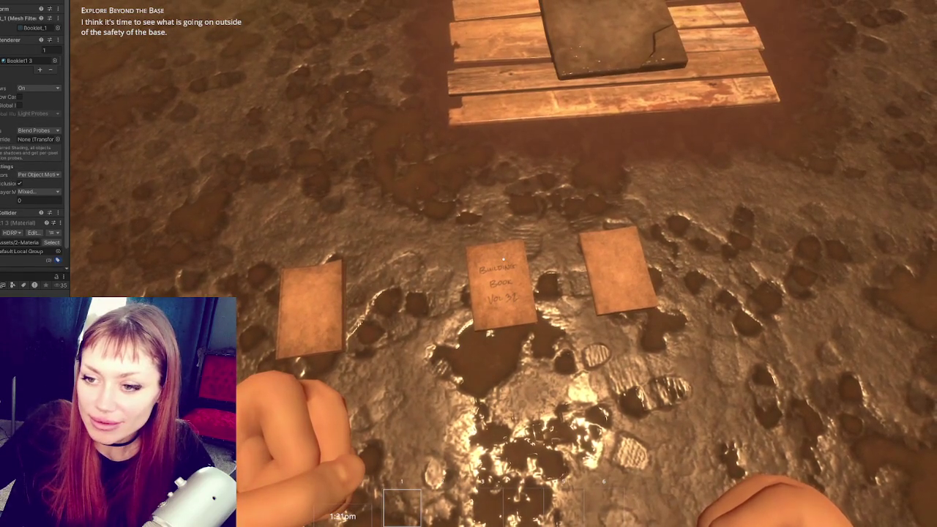
{"action": "scroll", "scroll_direction": "down", "scroll_amount": 3}
{"action": "left_click", "coordinate": [29, 187]}
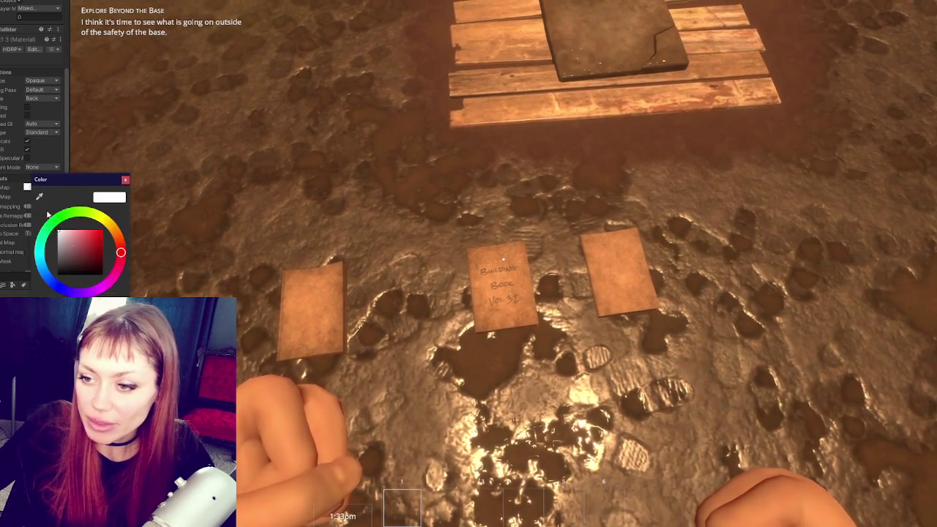
{"action": "left_click", "coordinate": [84, 232]}
{"action": "left_click", "coordinate": [119, 237]}
{"action": "left_click_drag", "start_coordinate": [121, 238], "coordinate": [44, 223]}
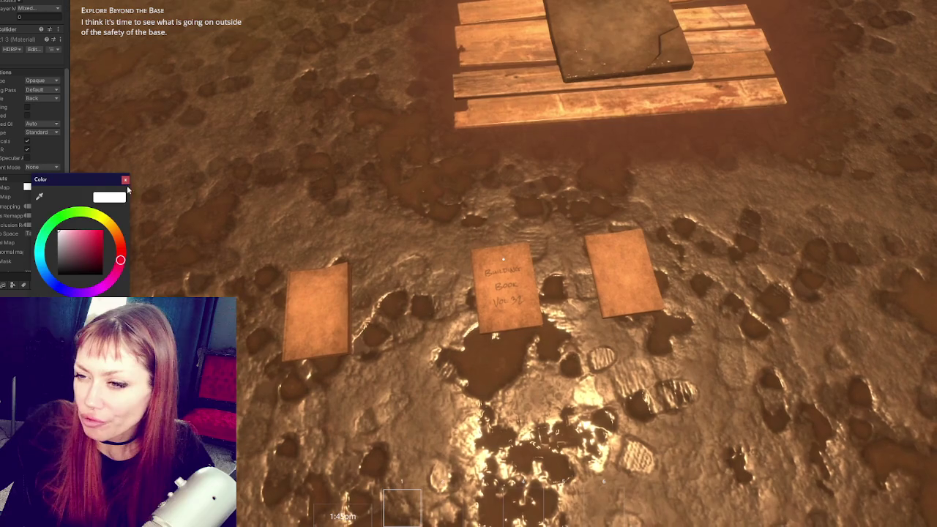
{"action": "left_click", "coordinate": [125, 179]}
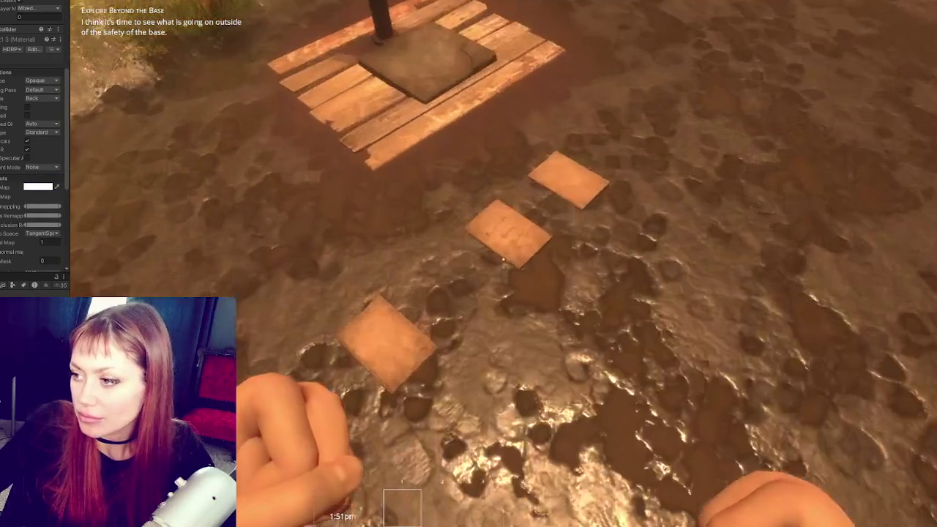
- In Play mode, walk to the paper note by the crates and pick it up with E
{"action": "key", "text": "w"}
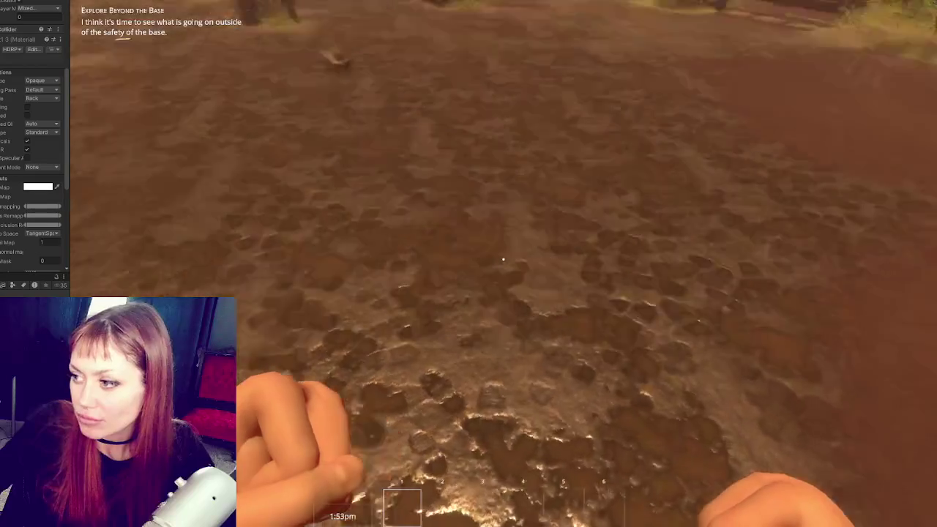
{"action": "key", "text": "w"}
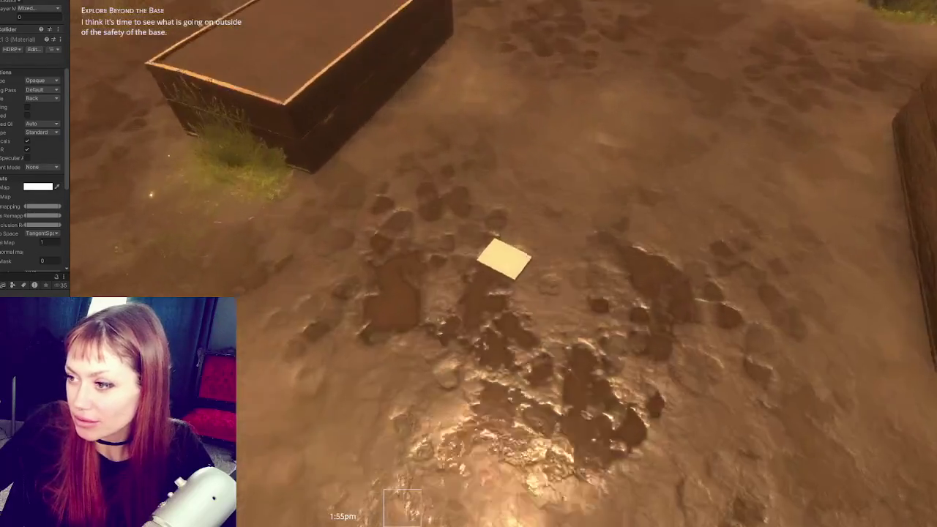
{"action": "key", "text": "e"}
- Return to the three booklets by the pallet, inspect them, and grab the middle one
{"action": "key", "text": "w"}
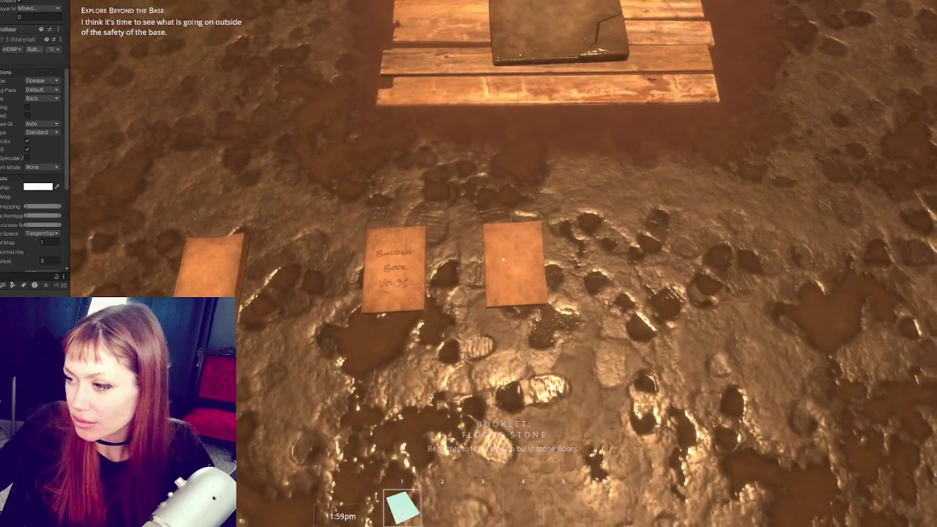
{"action": "key", "text": "w"}
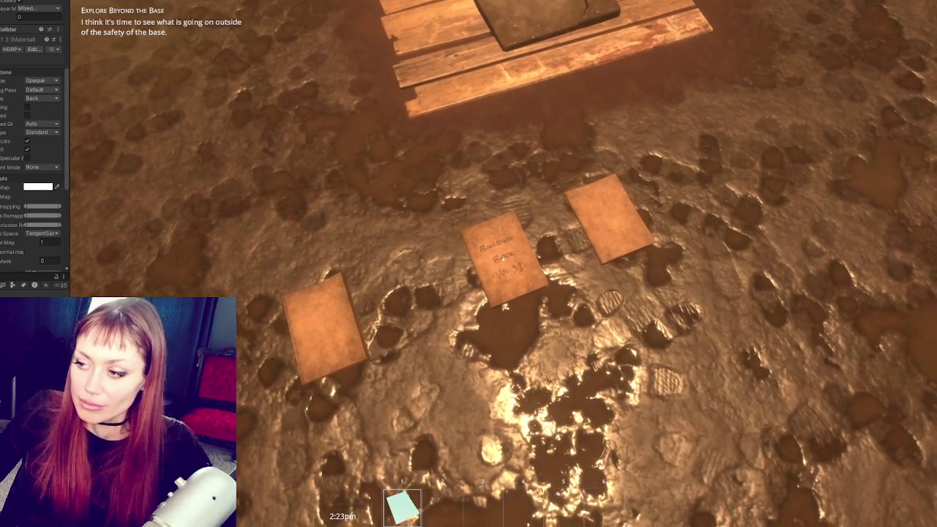
{"action": "key", "text": "s"}
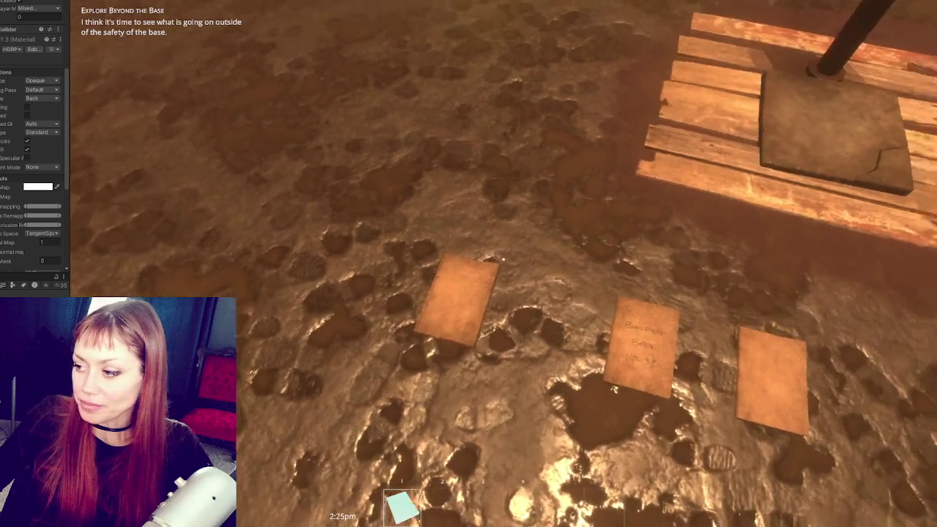
{"action": "key", "text": "s"}
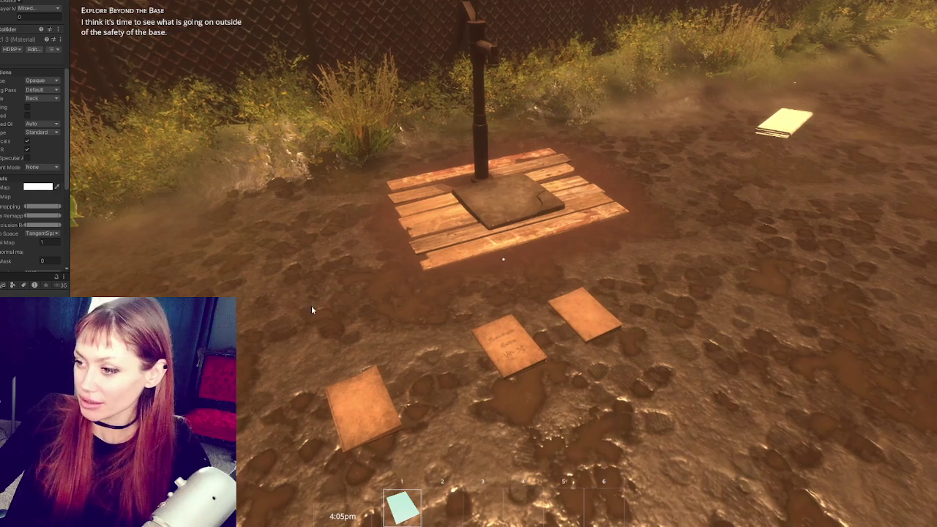
{"action": "left_click", "coordinate": [503, 258]}
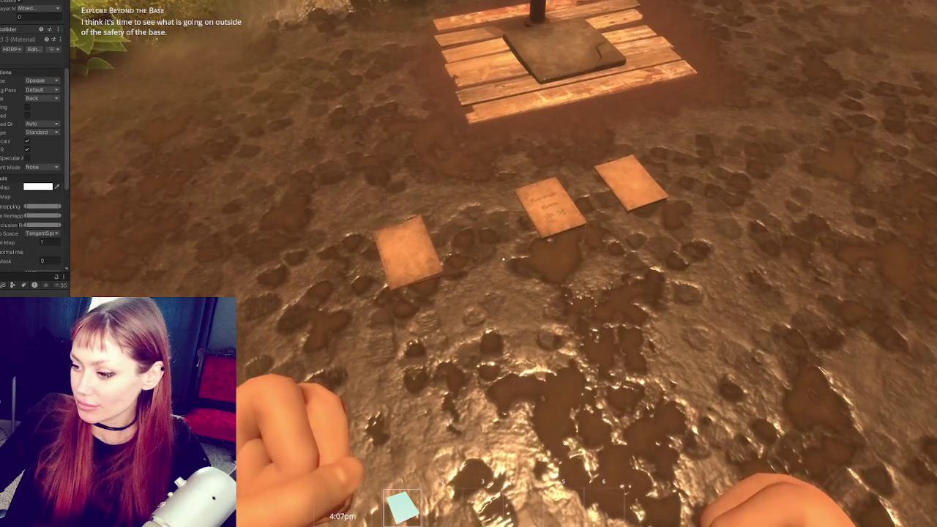